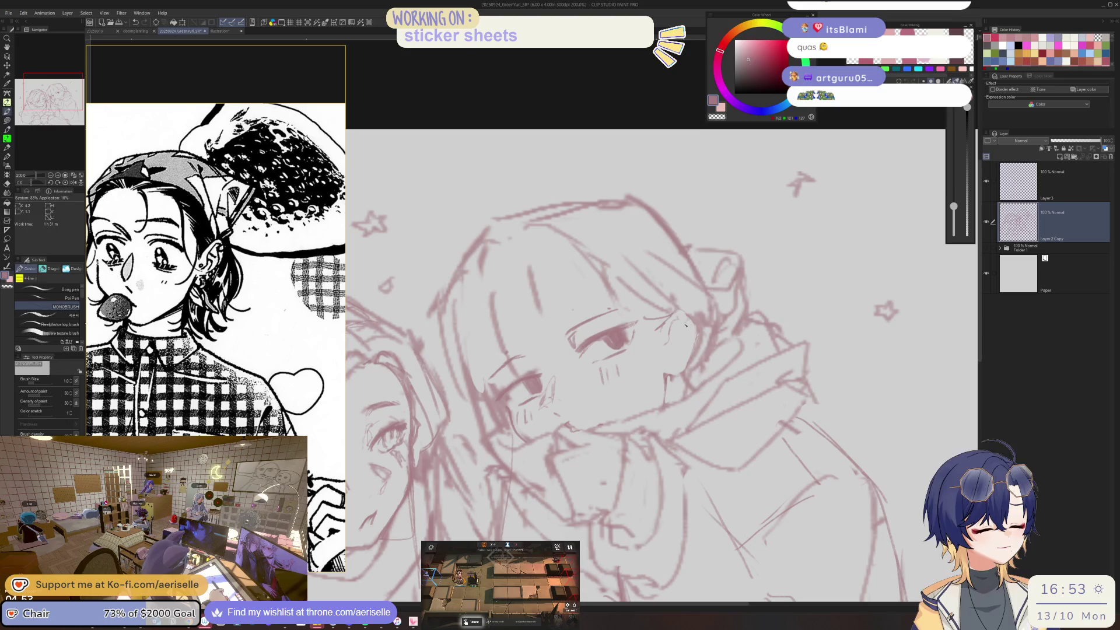
- Tilt the canvas about -25 degrees toward the hooded character's face, then zoom out
drag(607, 338, 472, 374)
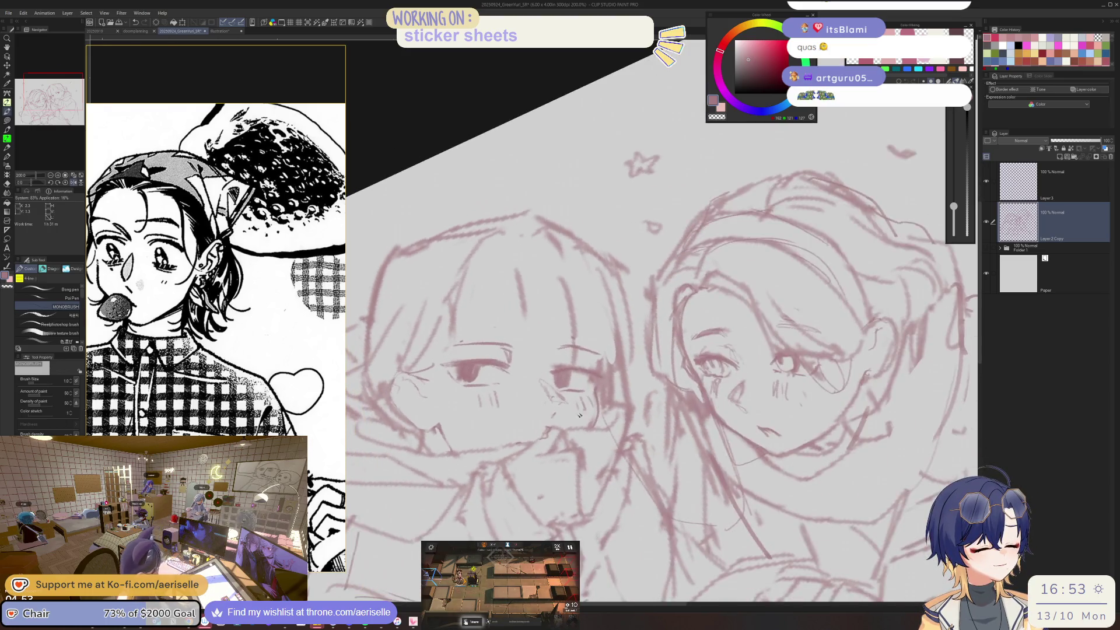
drag(712, 362, 904, 353)
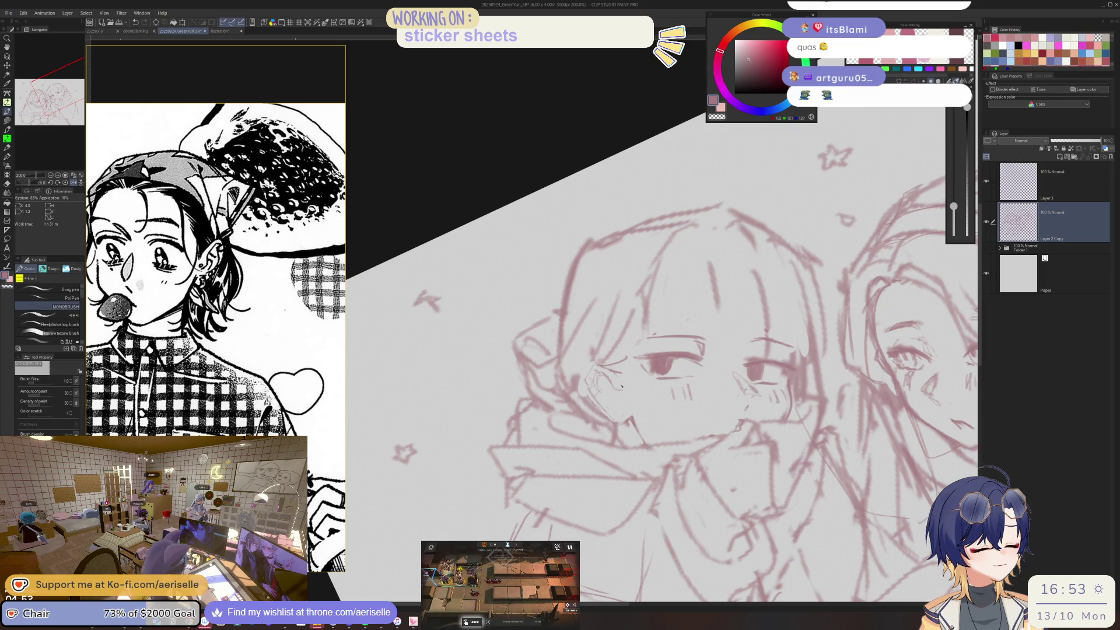
drag(758, 262, 671, 408)
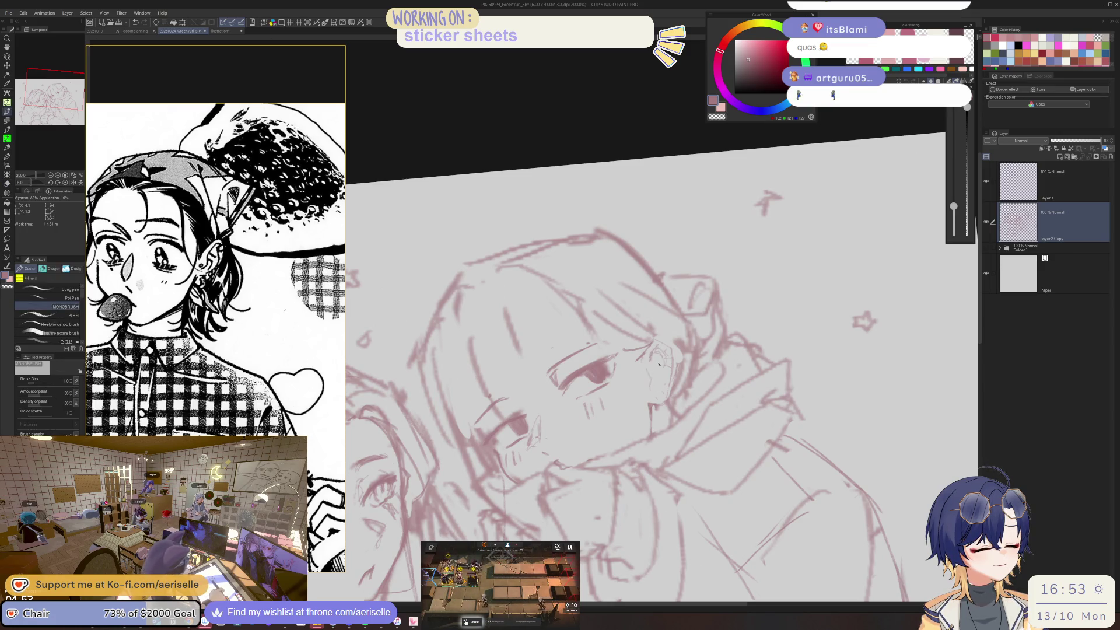
key(ctrl+minus)
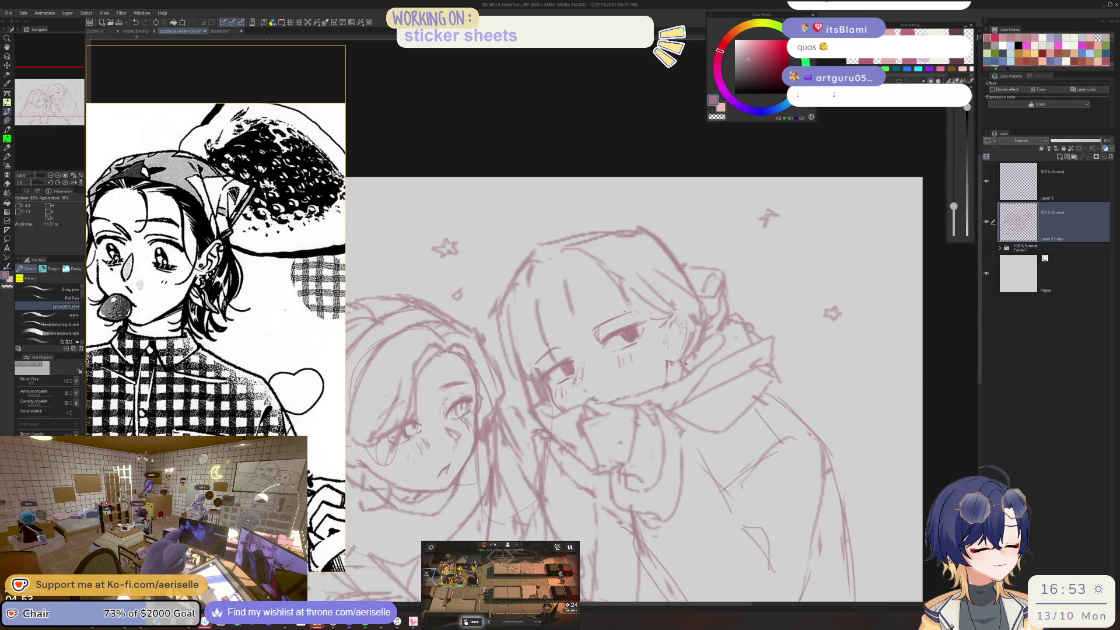
- Erase and redraw the hooded character's eye lines, mirroring the canvas to check them
key(e)
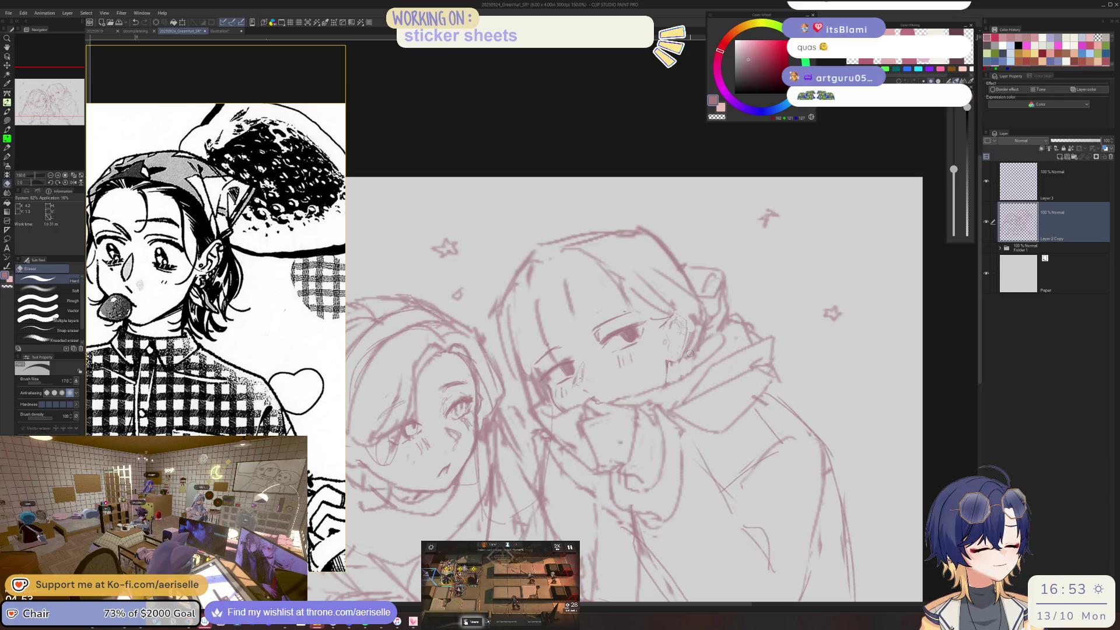
drag(690, 354, 701, 297)
key(p)
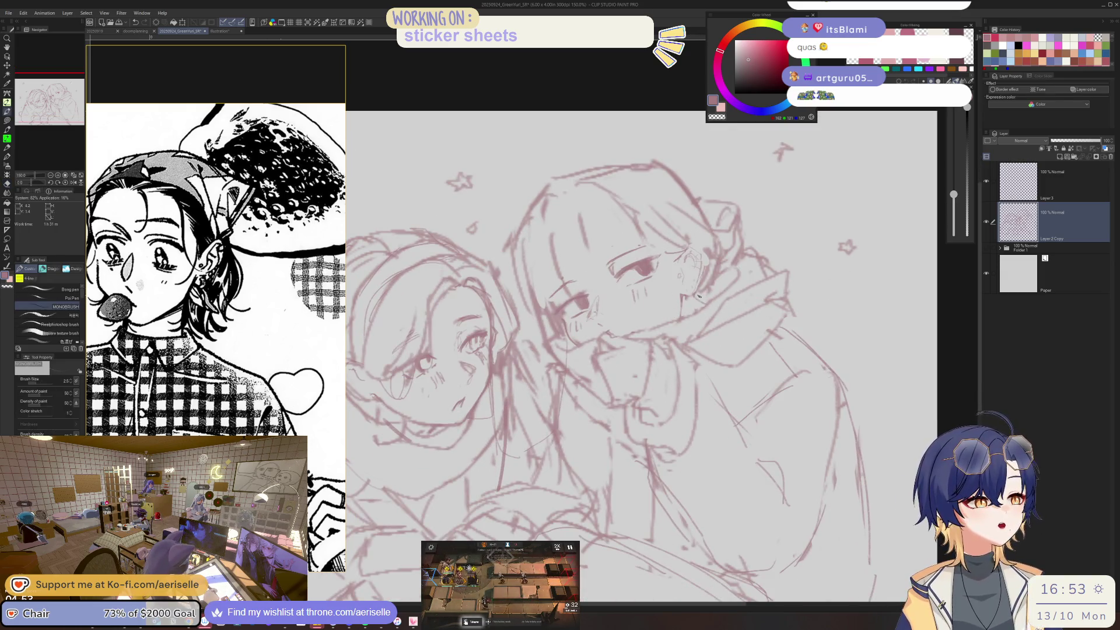
key(h)
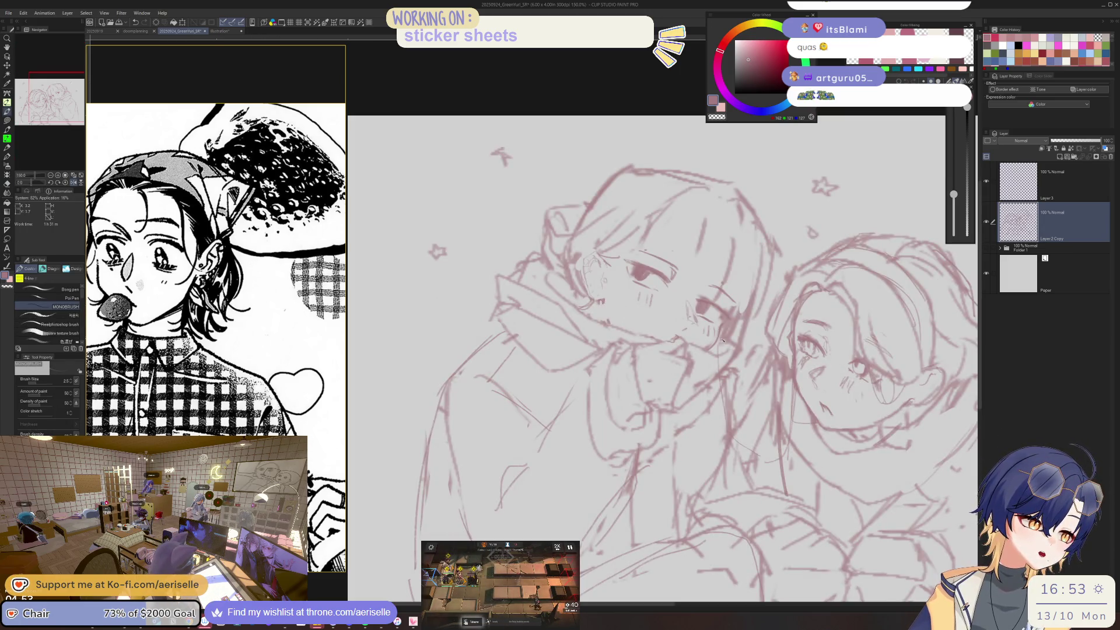
key(minus)
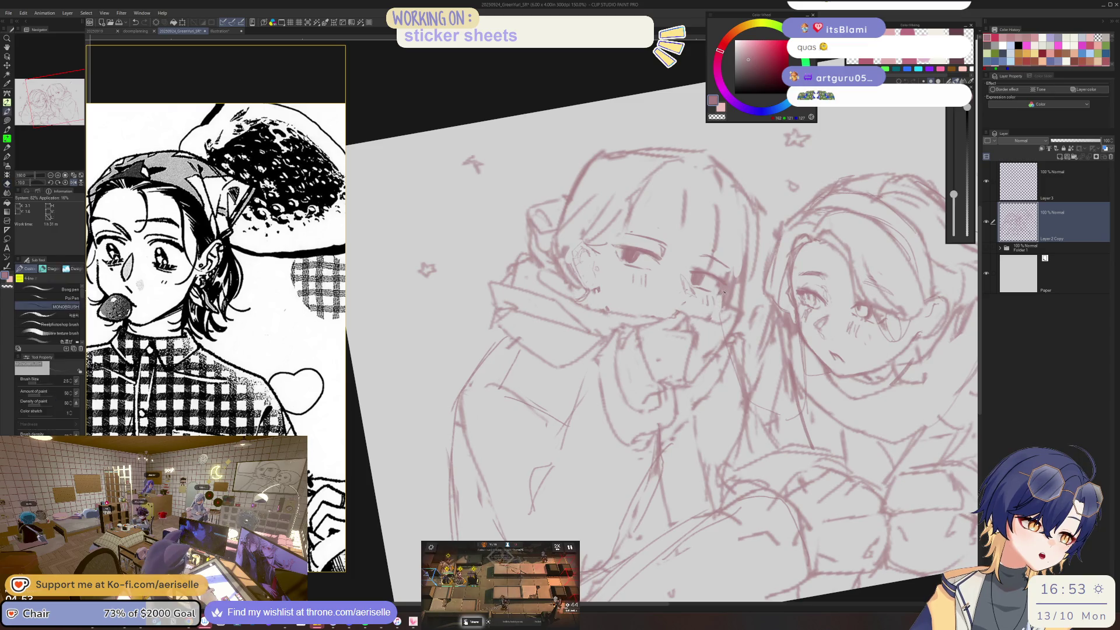
mouse_move(723, 290)
mouse_down()
mouse_move(475, 330)
mouse_move(635, 327)
mouse_up()
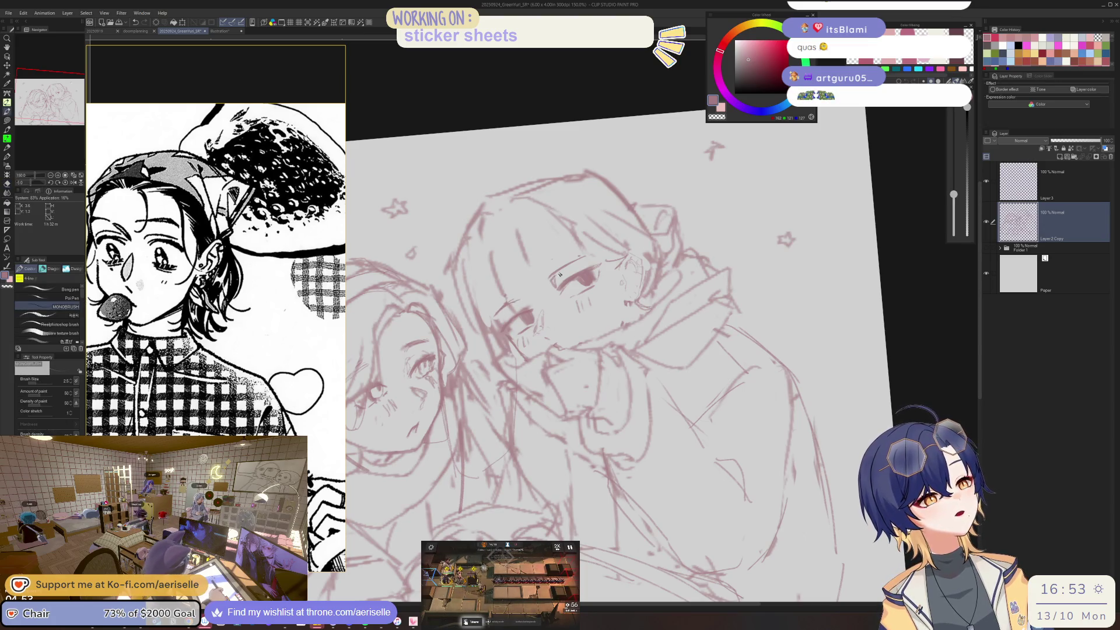
- Touch up the blush and face details at 150% zoom, then zoom out to the whole sketch
key(e)
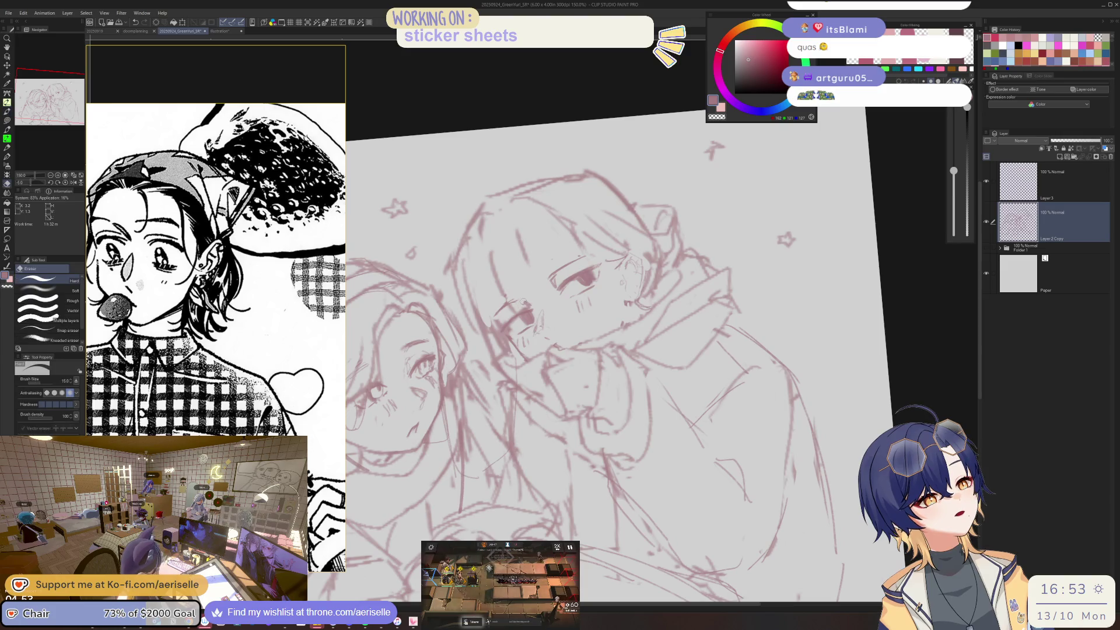
key(p)
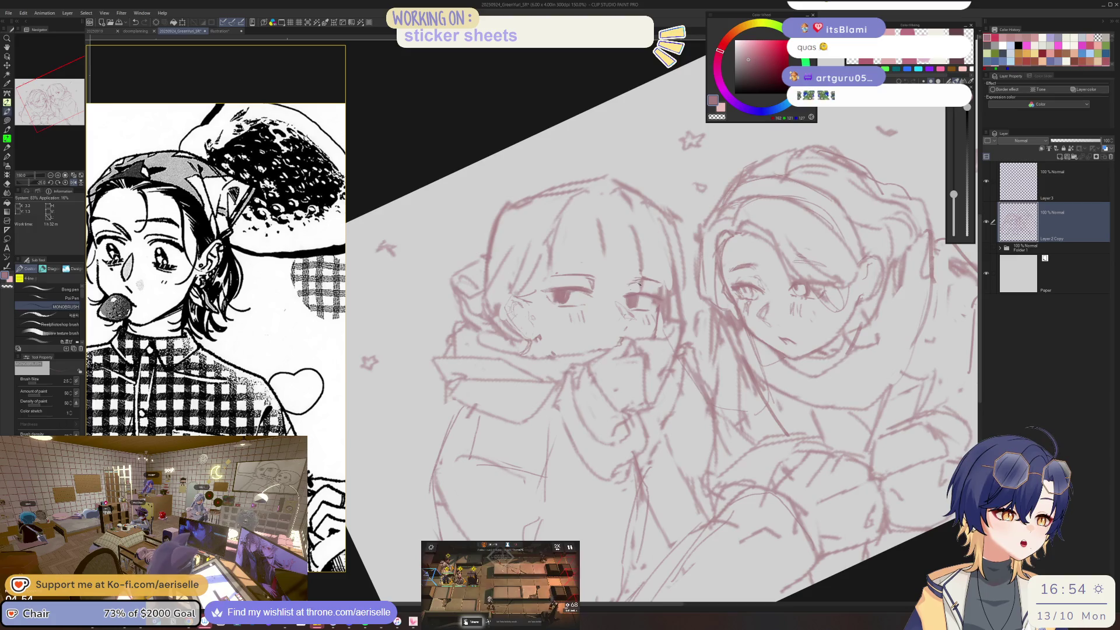
key(e)
key(p)
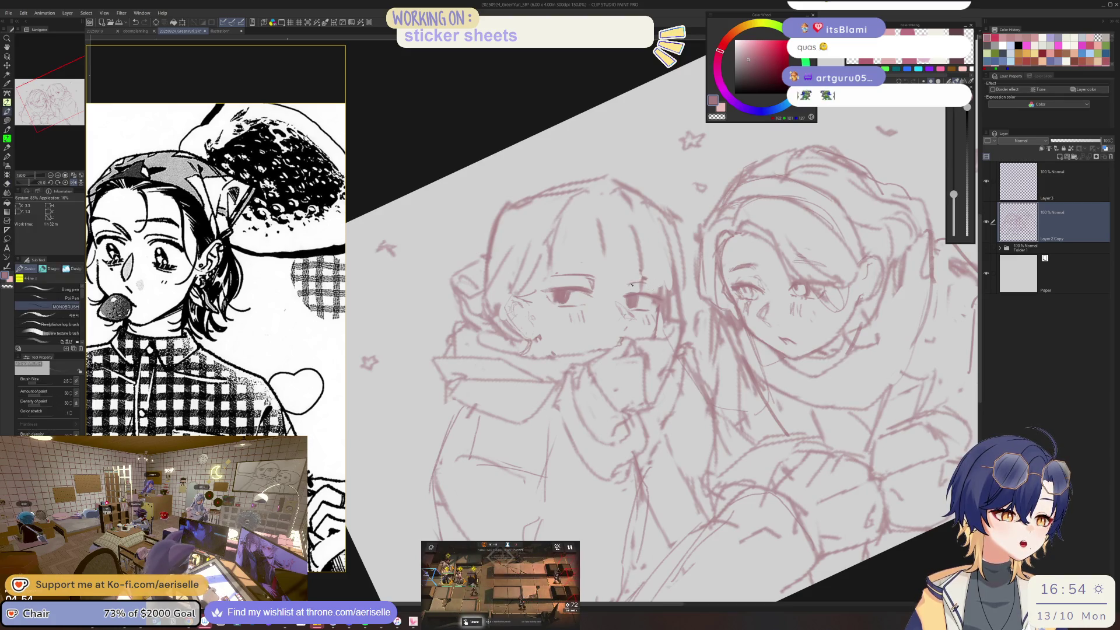
key(ctrl+minus)
key(ctrl+0)
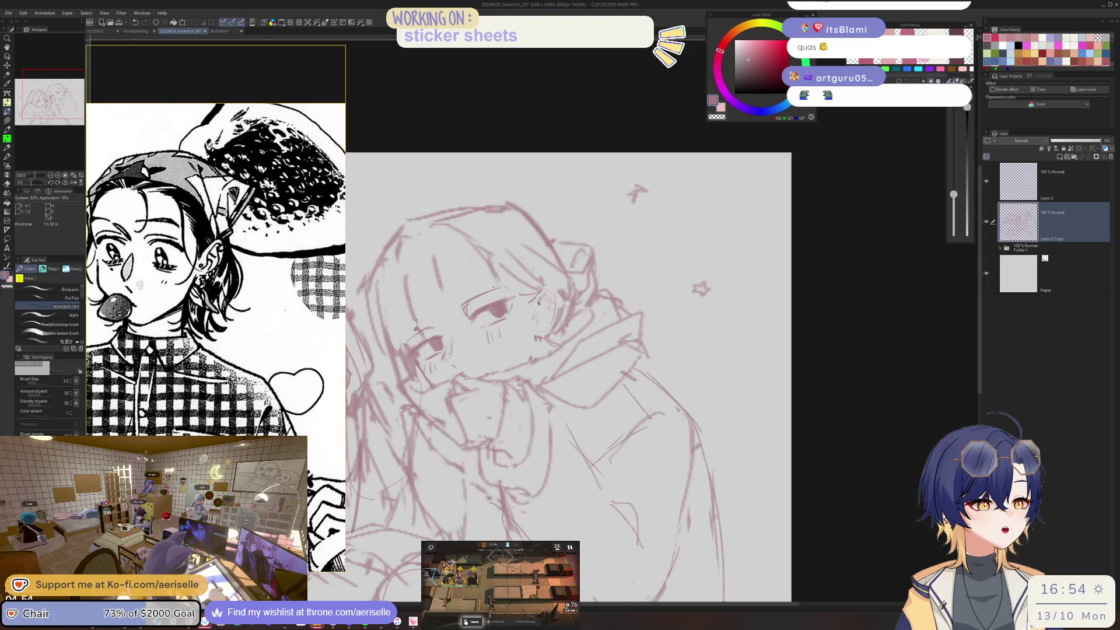
key(ctrl+minus)
key(ctrl+plus)
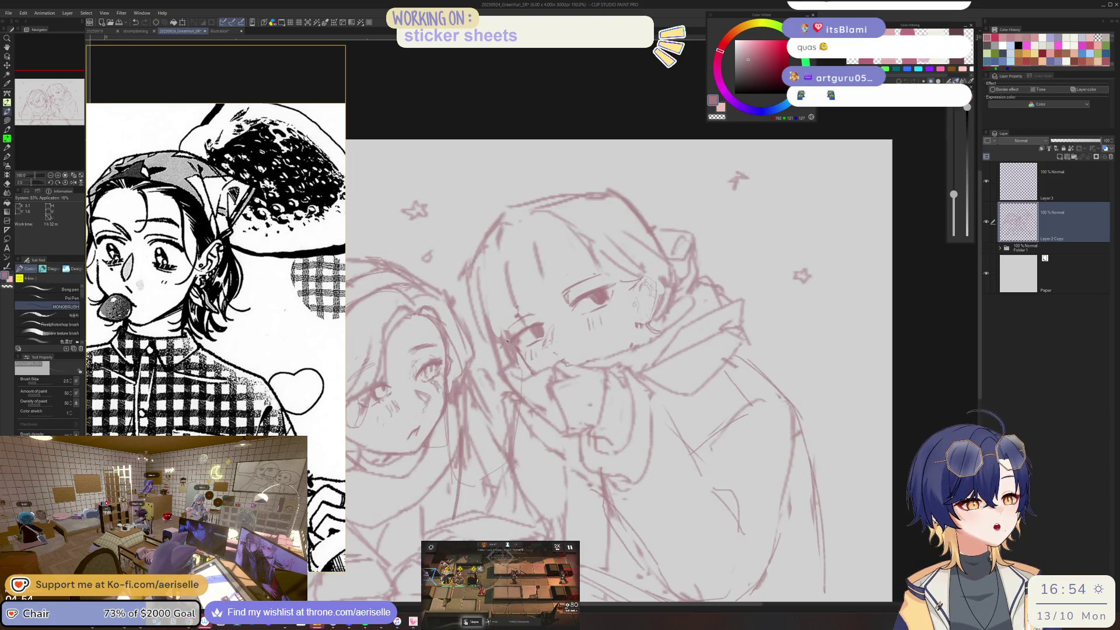
key(e)
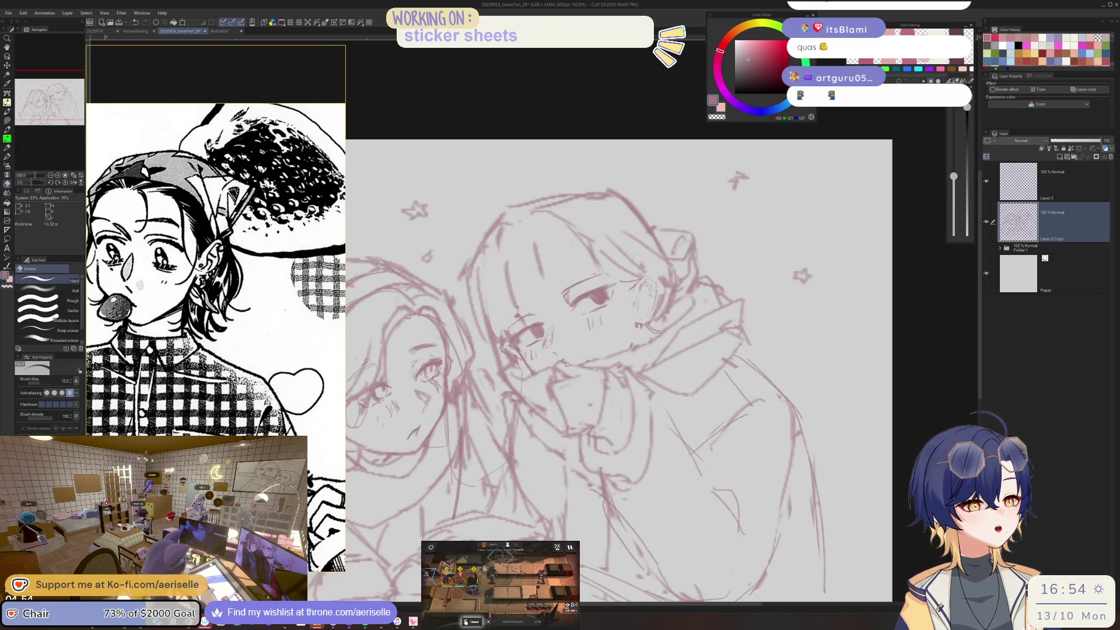
key(ctrl+minus)
key(ctrl+minus)
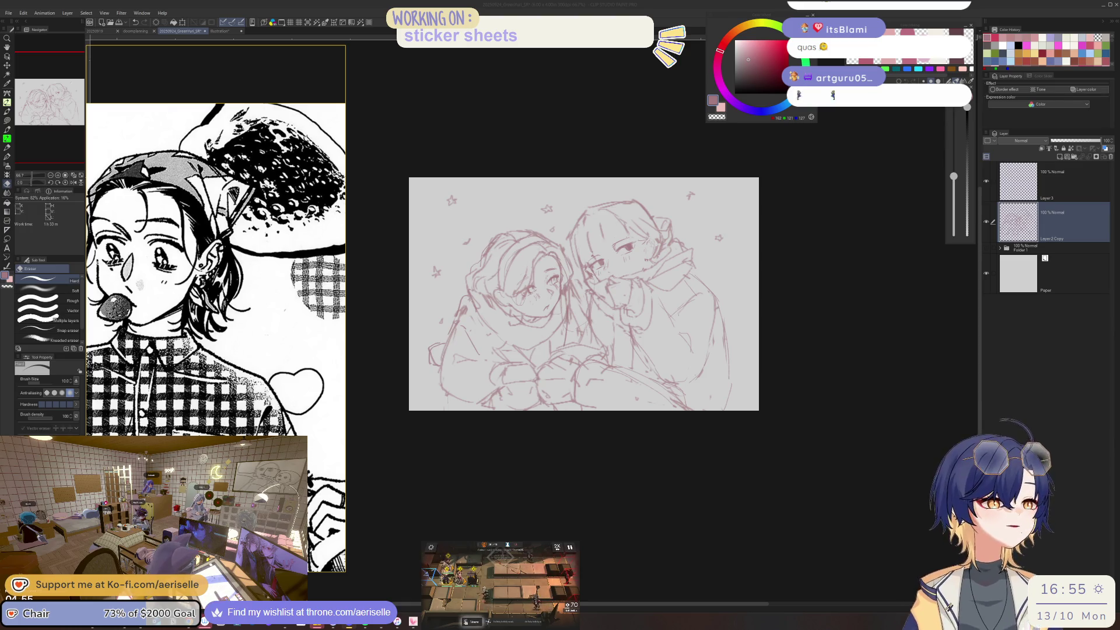
- Zoom and mirror the canvas to check the sketch's proportions
scroll(659, 314, up, 2)
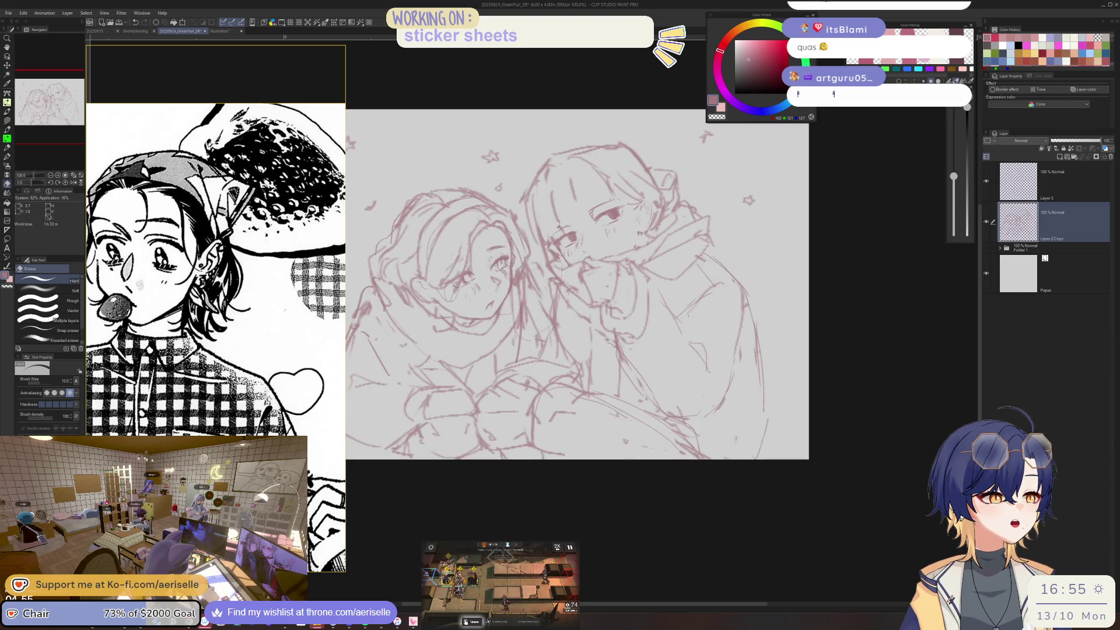
key(h)
scroll(610, 270, down, 3)
scroll(572, 321, up, 1)
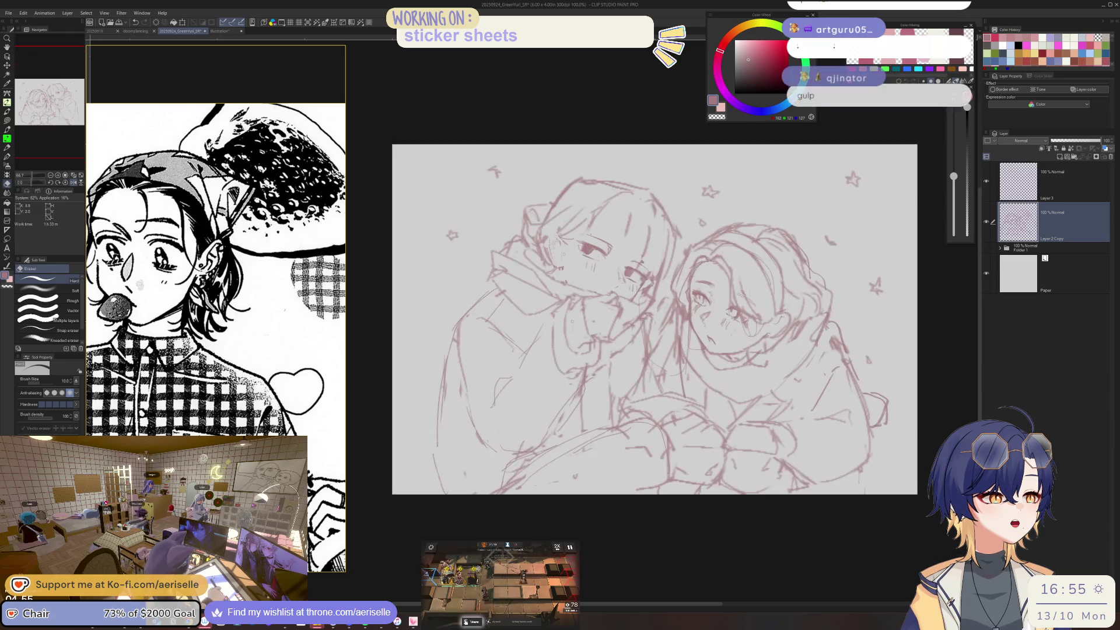
- Lasso a section of the hand strokes, nudge it slightly down-left, and deselect
key(m)
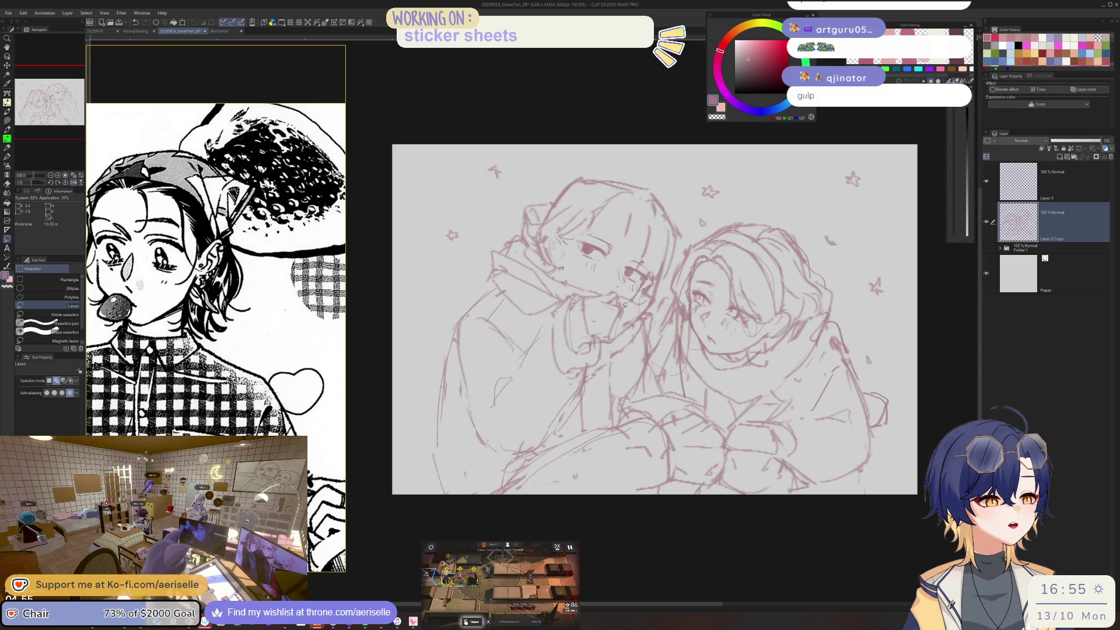
drag(621, 305, 607, 325)
key(k)
key(ctrl+d)
key(p)
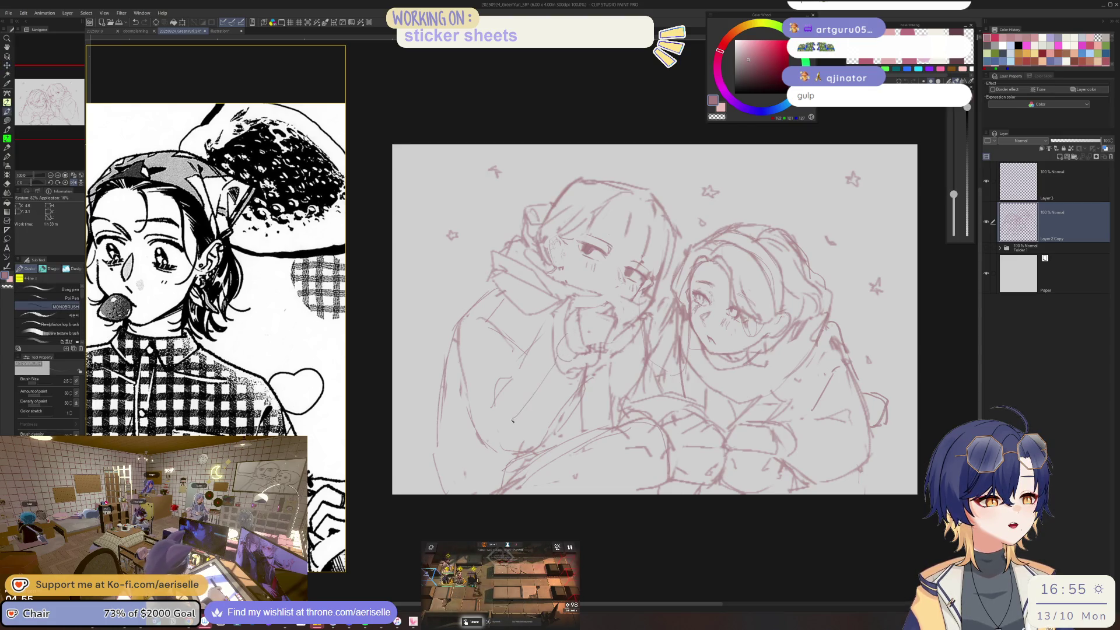
- Flip the canvas to check the adjusted drawing, then flip it back
key(h)
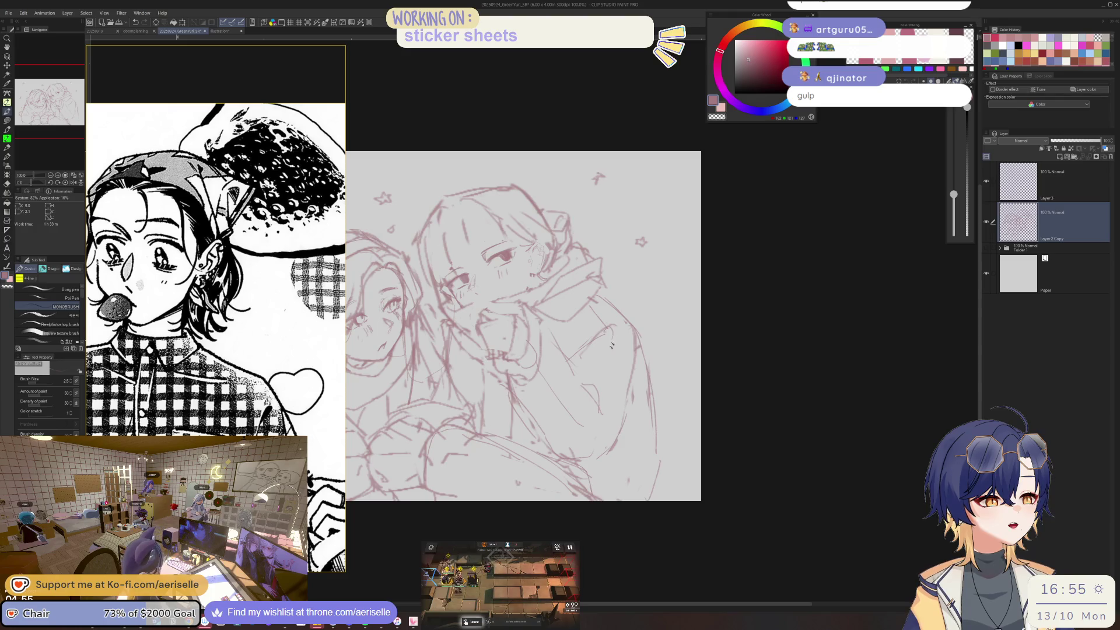
key(h)
scroll(595, 326, up, 3)
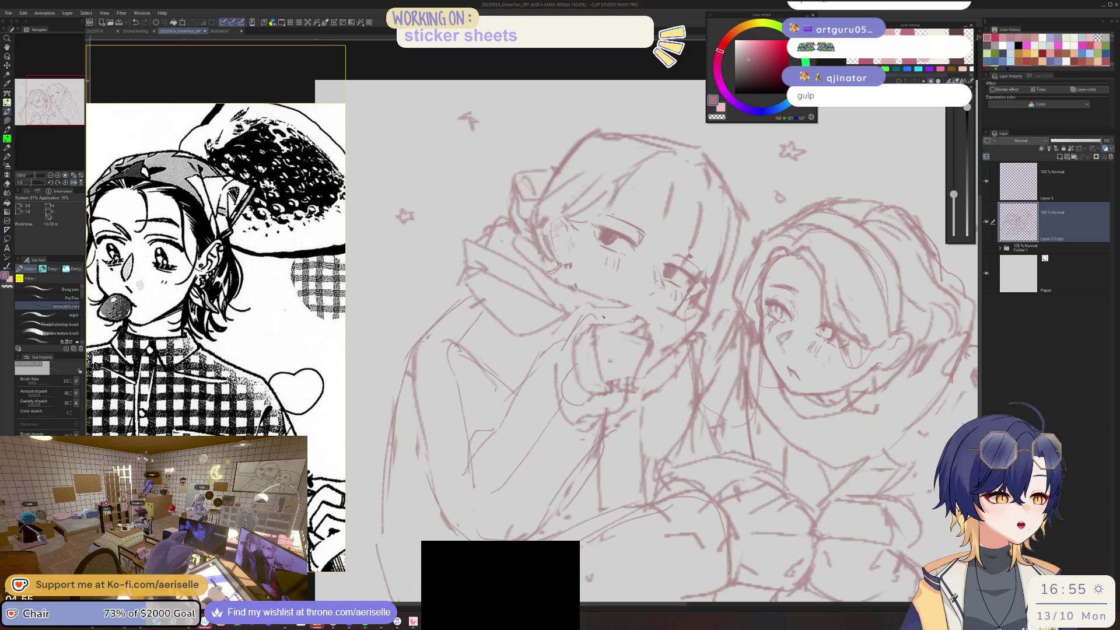
- Erase and redraw the face lines, zoomed in on the faces with the view tilted about -15 degrees
key(e)
key(b)
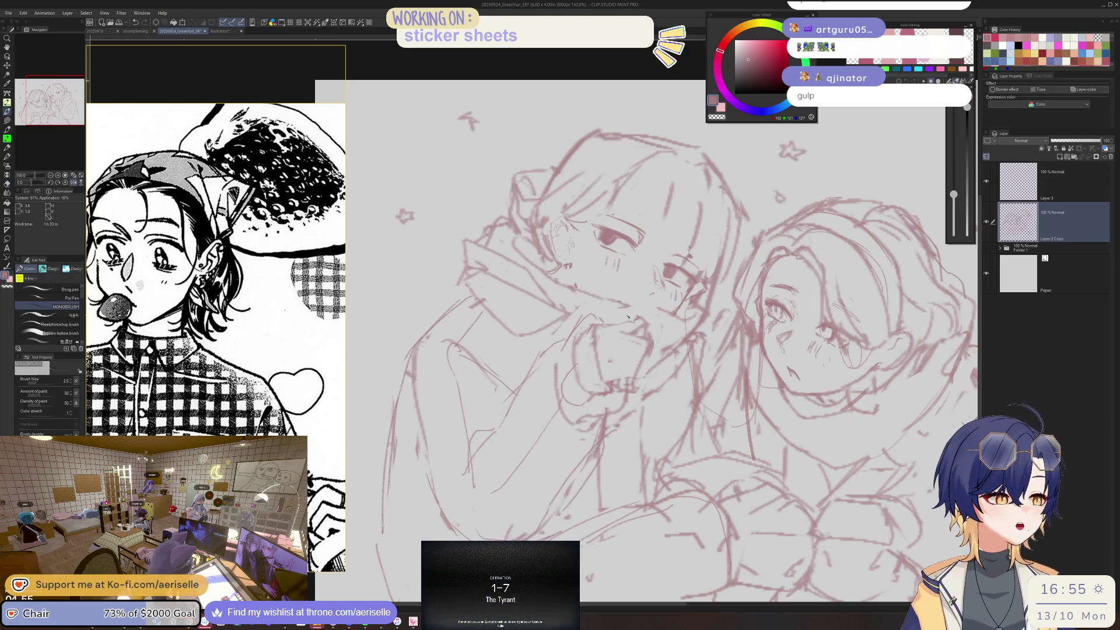
key(ctrl+minus)
key(h)
key(ctrl+plus)
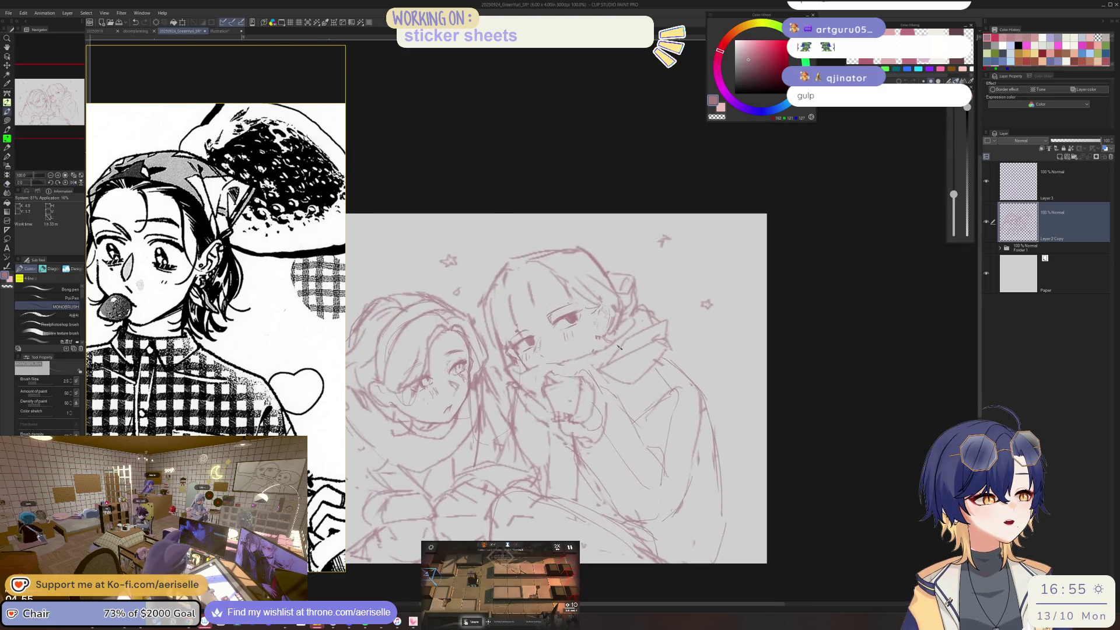
key(ctrl+plus)
key(e)
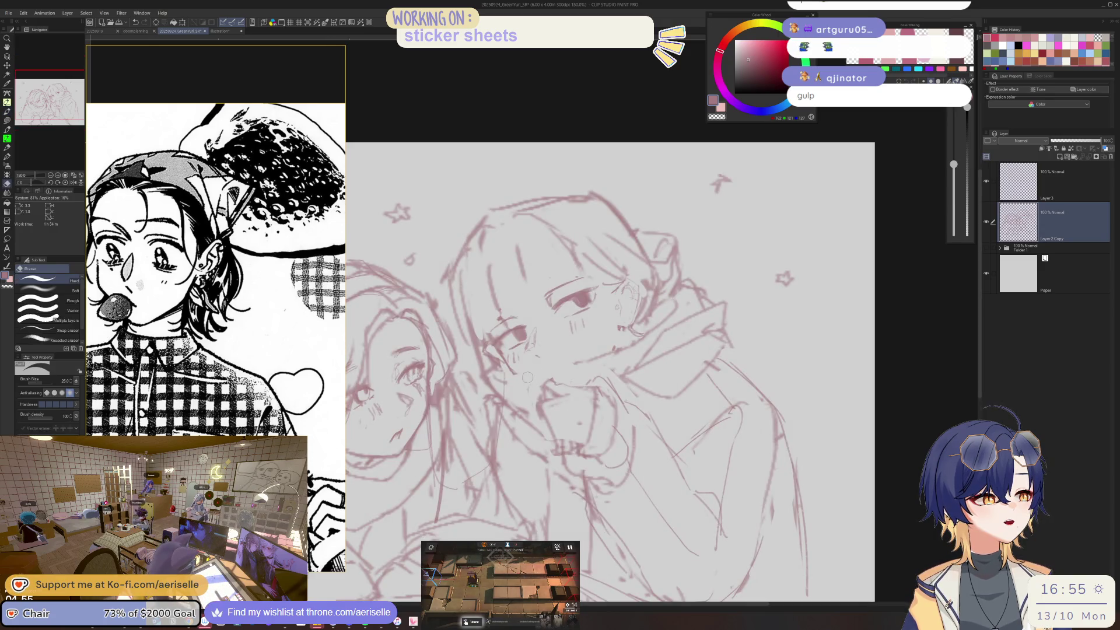
key(b)
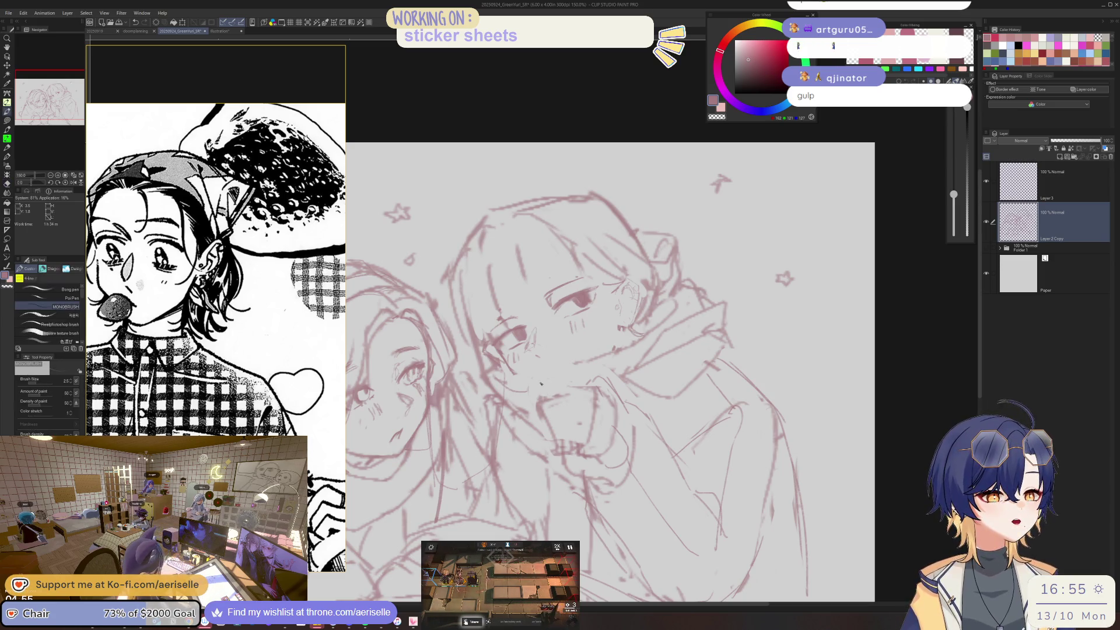
key(minus)
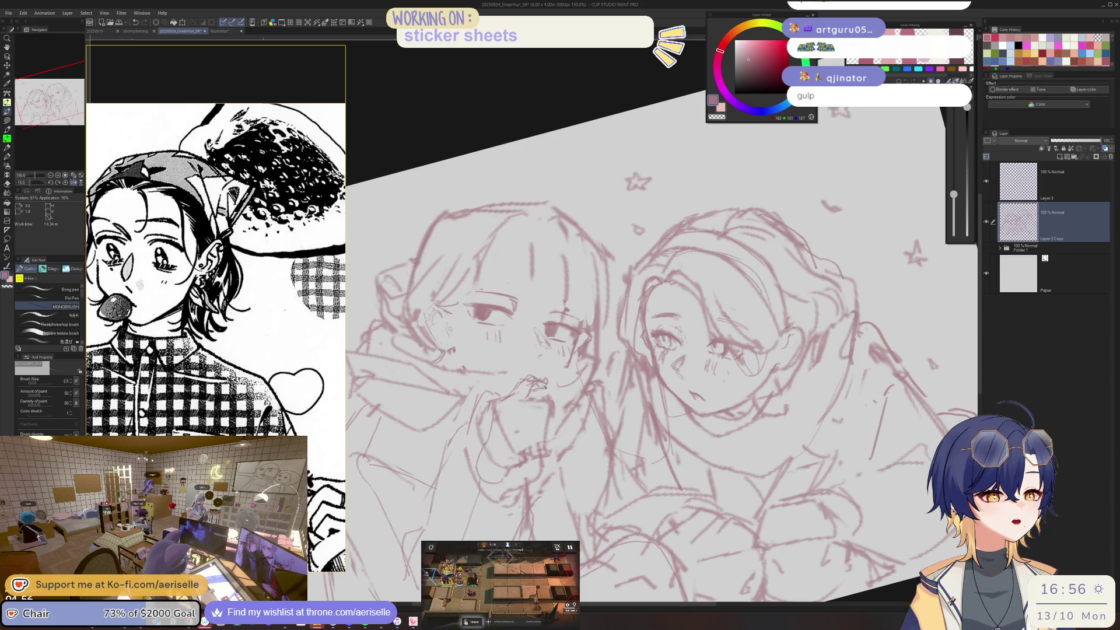
- Tidy the hand and face lines with repeated eraser and pen passes
key(e)
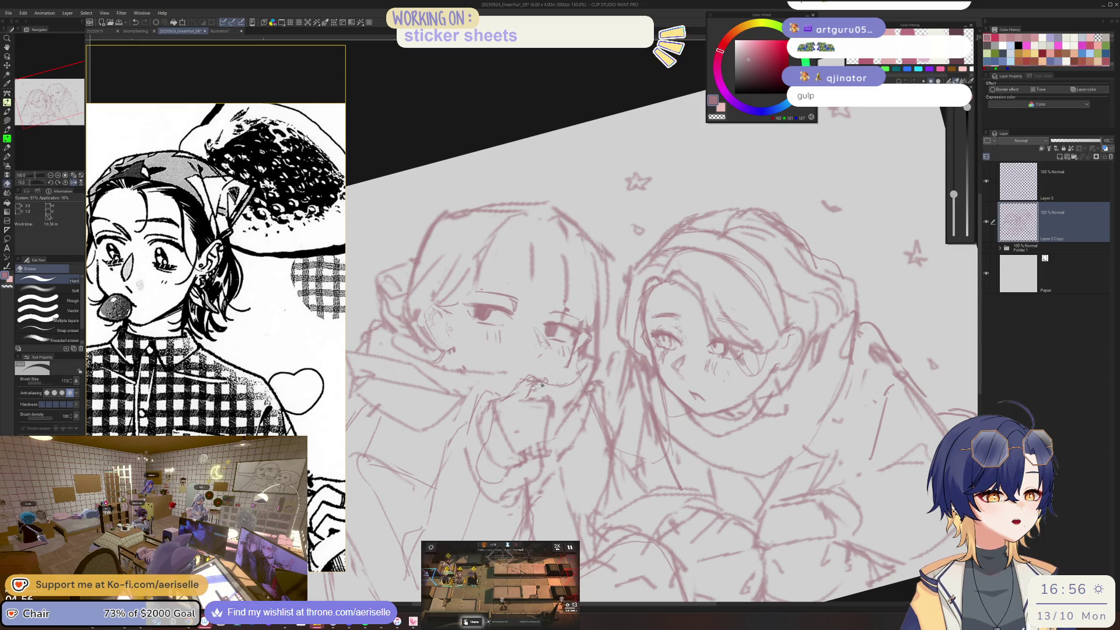
key(p)
key(e)
key(p)
key(e)
key(p)
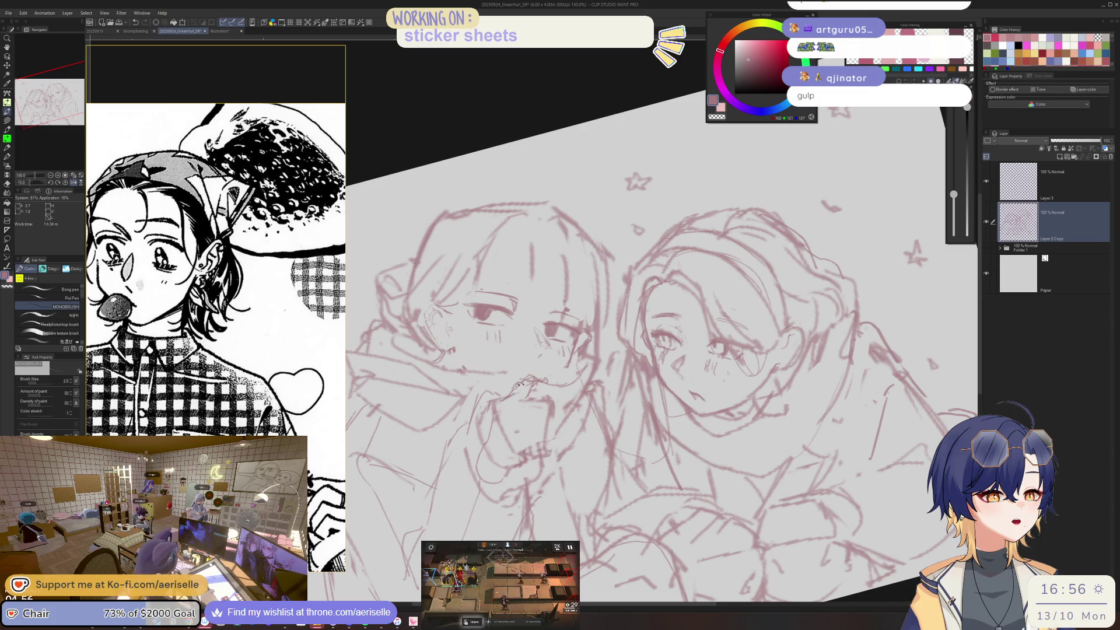
key(e)
key(p)
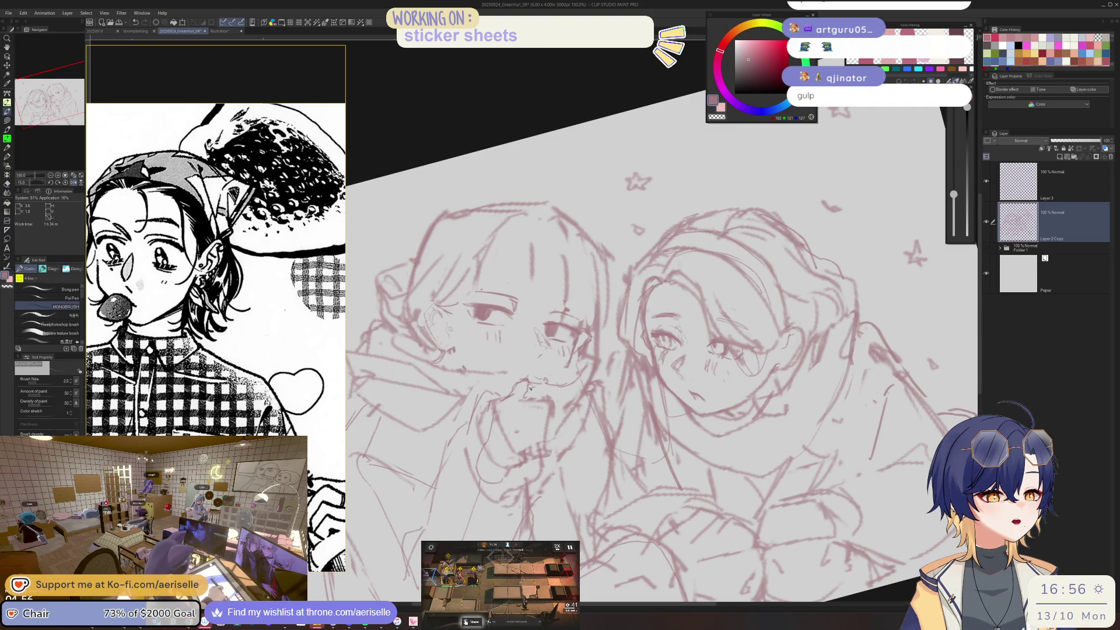
- Mirror and rotate the view to check the cleaned-up faces, then fit the canvas to the window
key(h)
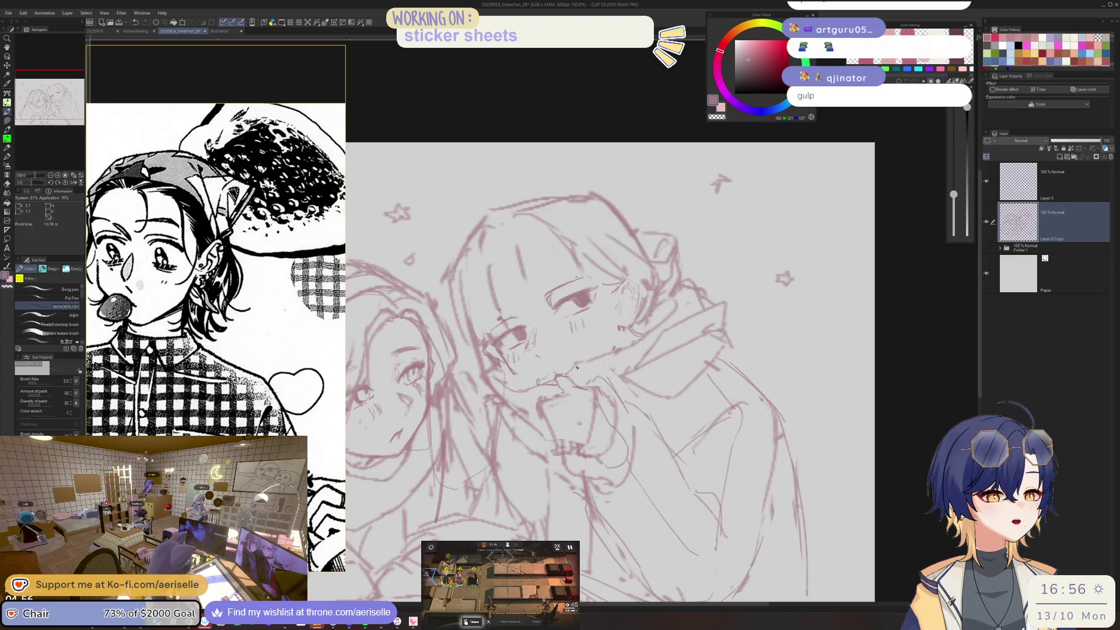
drag(600, 358, 579, 363)
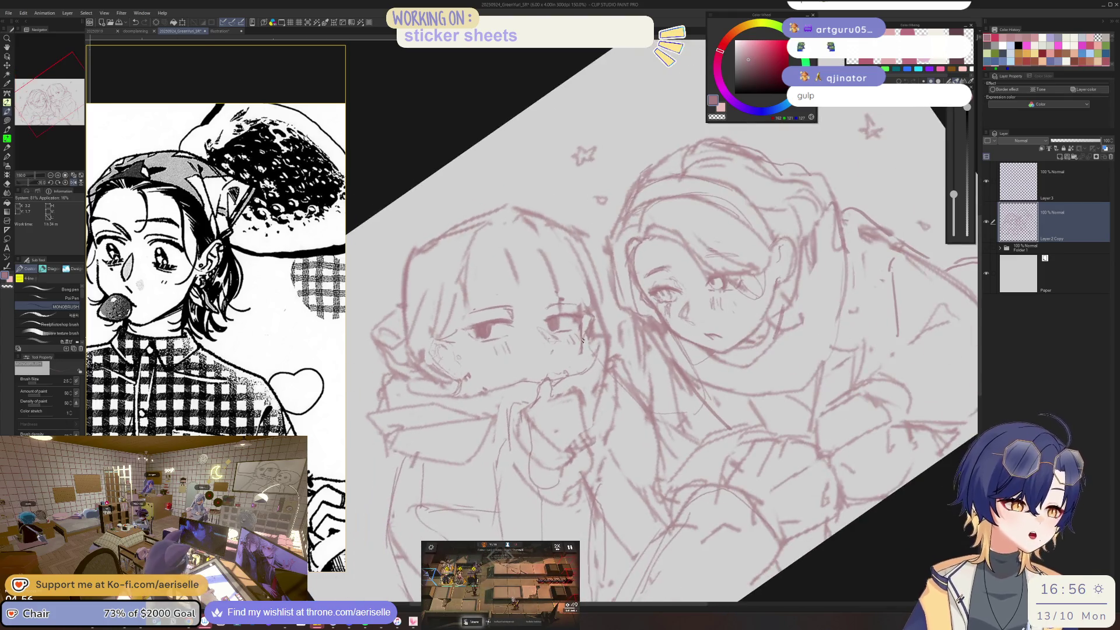
key(h)
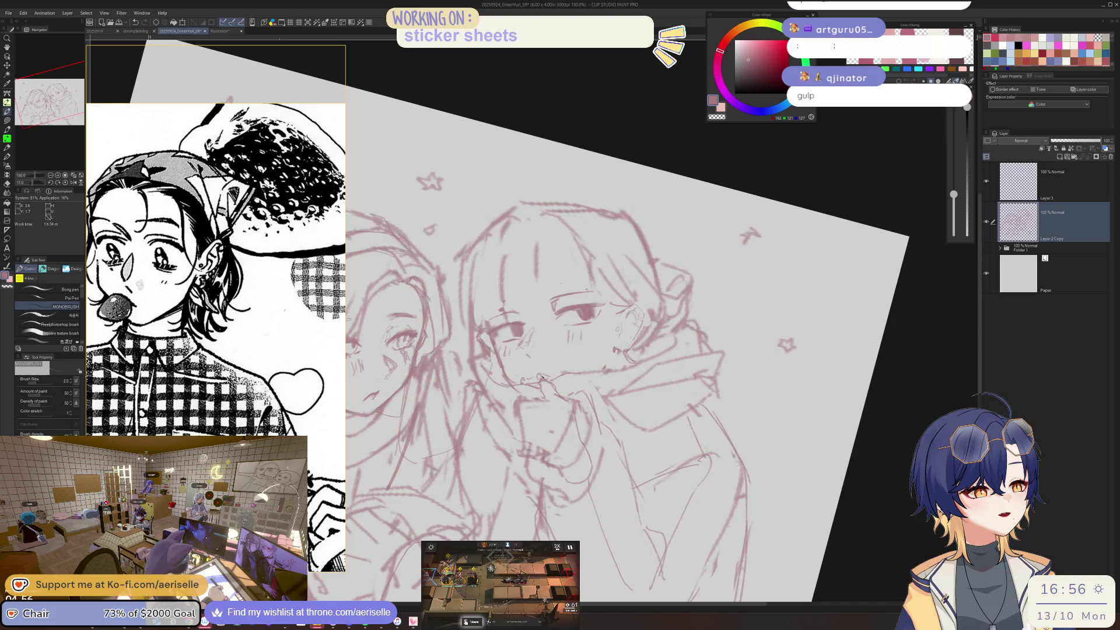
key(ctrl+0)
scroll(569, 374, up, 3)
- Reset the view upright and erase stray lines around the character's mouth
key(e)
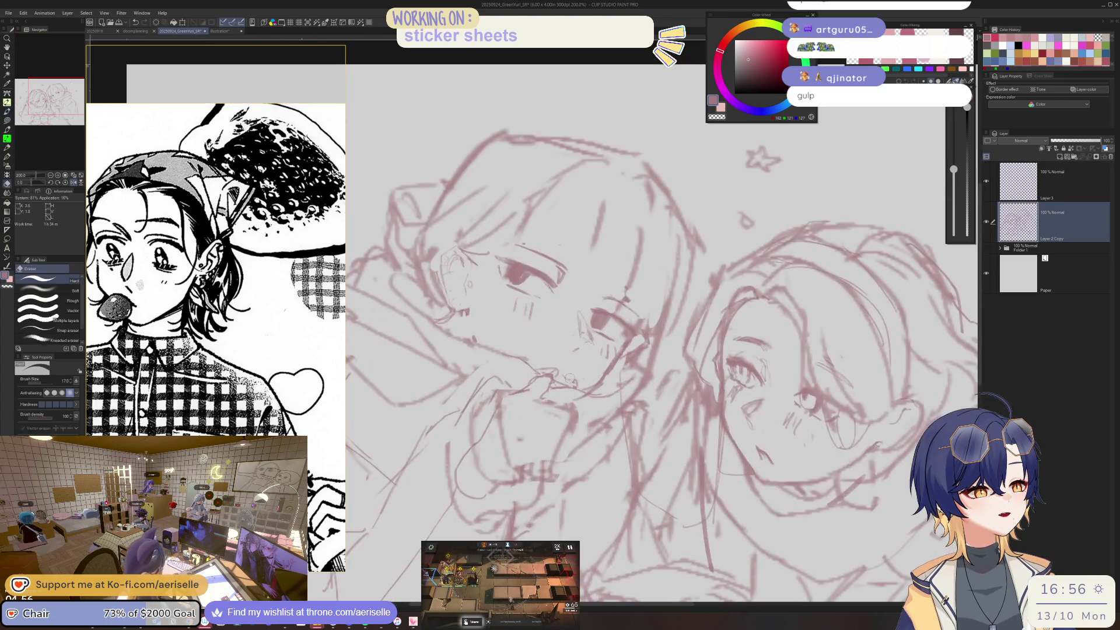
scroll(573, 381, down, 4)
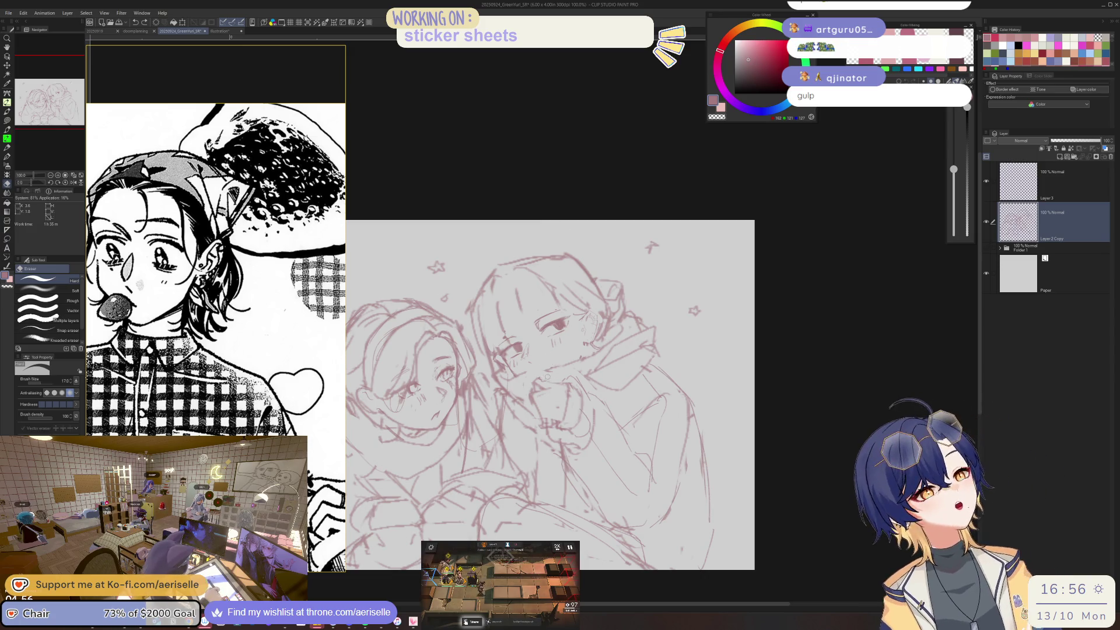
key(p)
scroll(534, 369, up, 1)
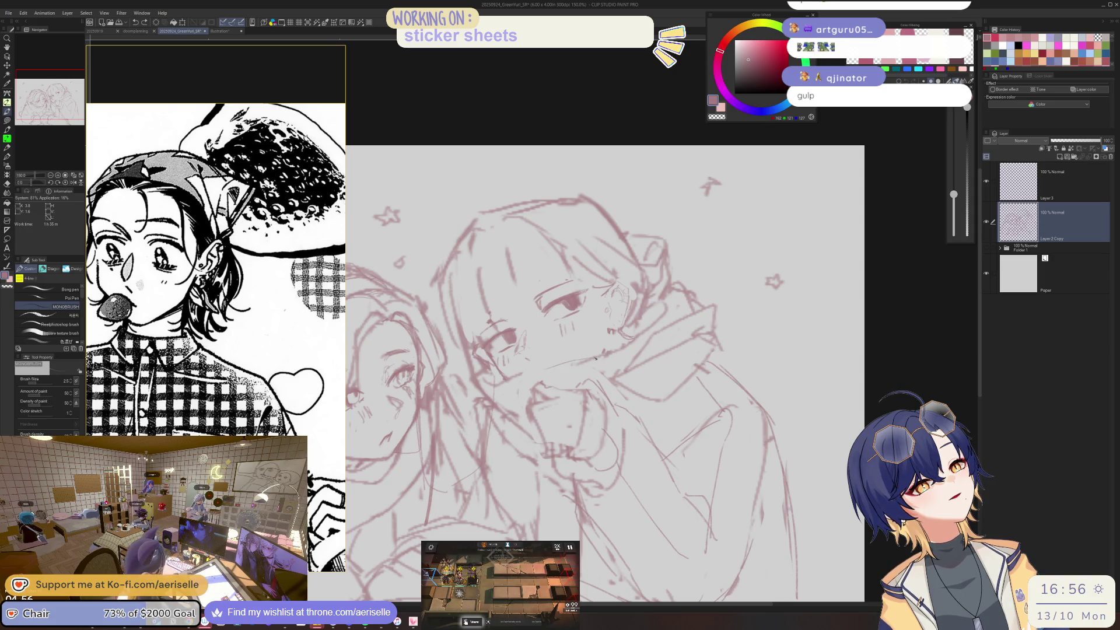
scroll(594, 358, down, 4)
scroll(613, 361, up, 1)
scroll(633, 366, up, 4)
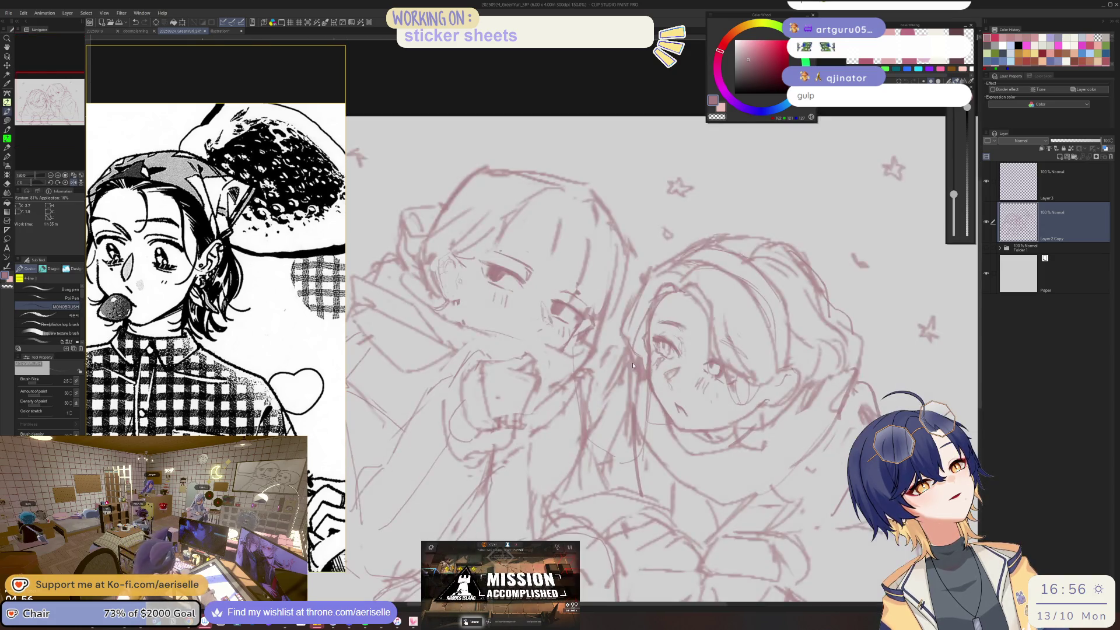
key(e)
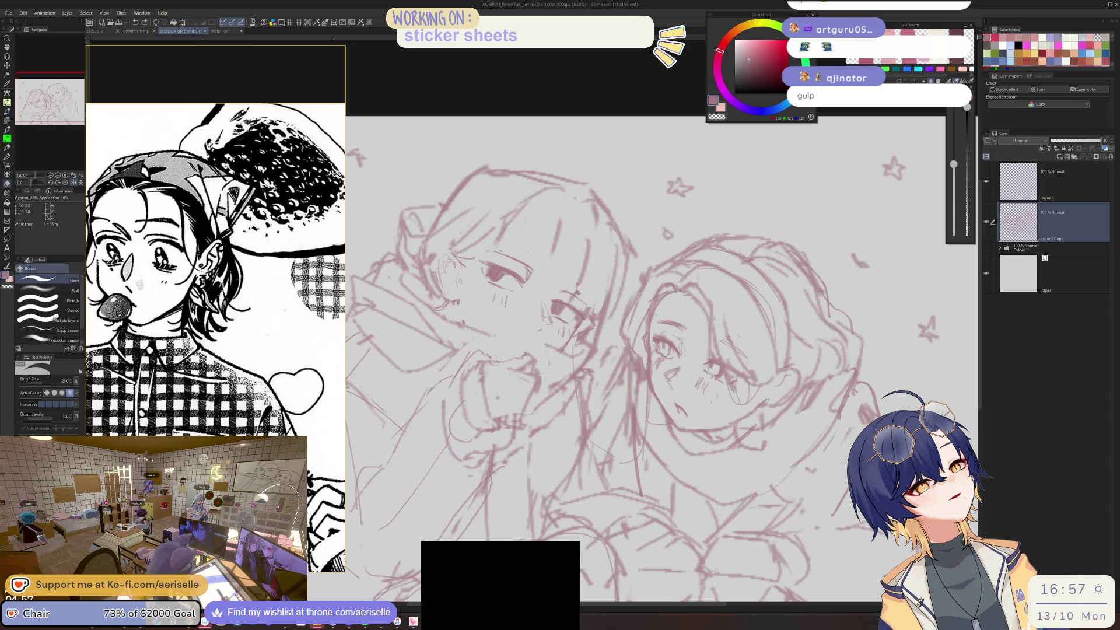
key(p)
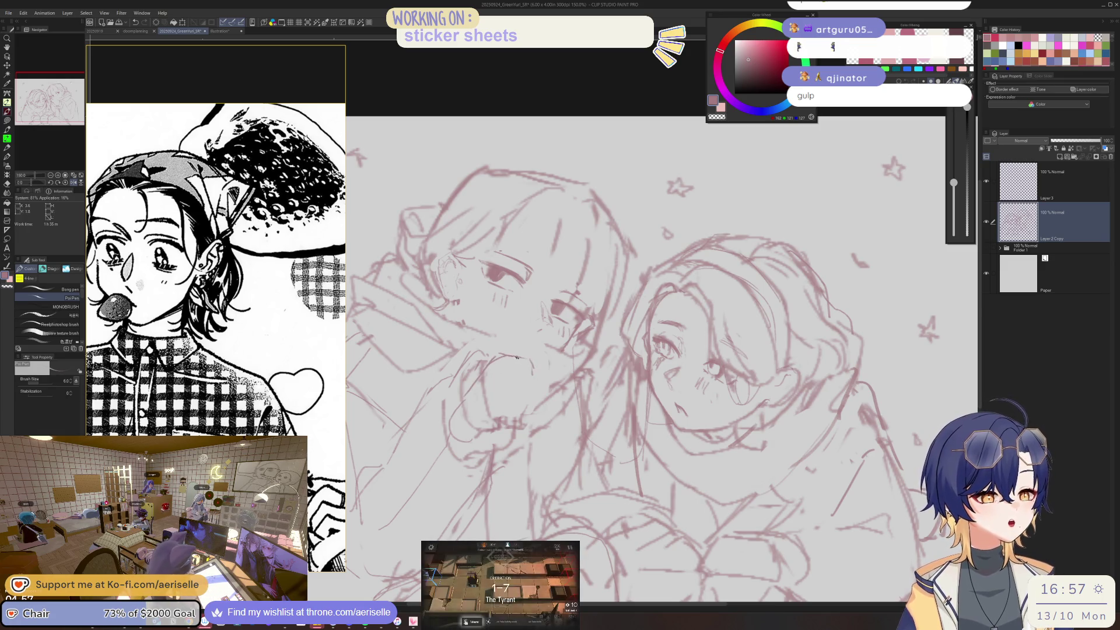
- Add a short line at the mouth and a stroke below it, mirroring to check the face
drag(504, 351, 496, 357)
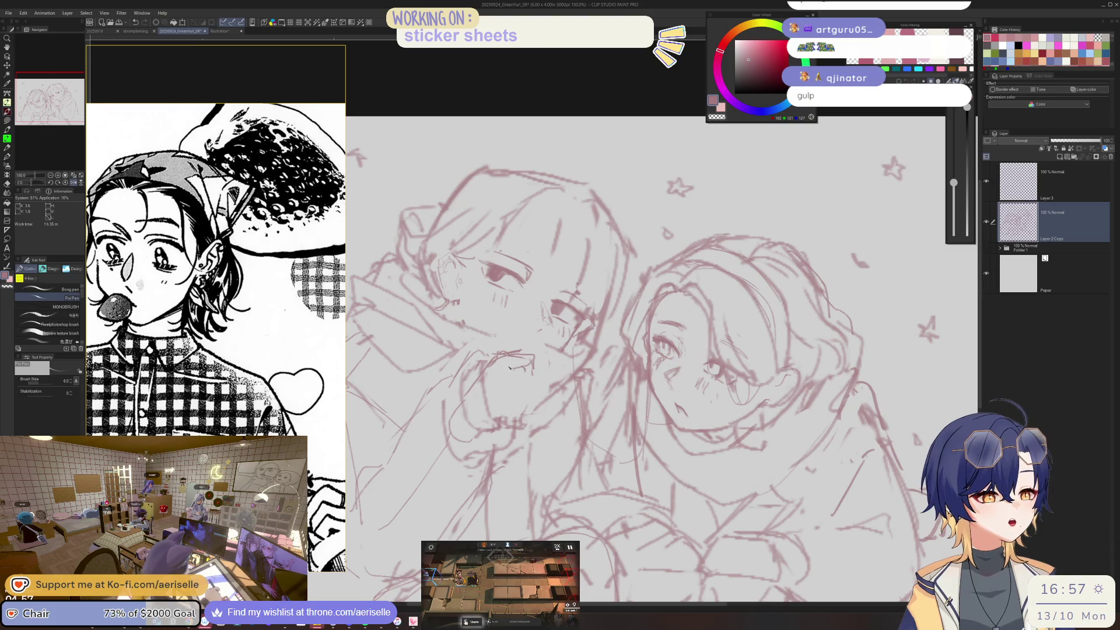
drag(522, 371, 532, 378)
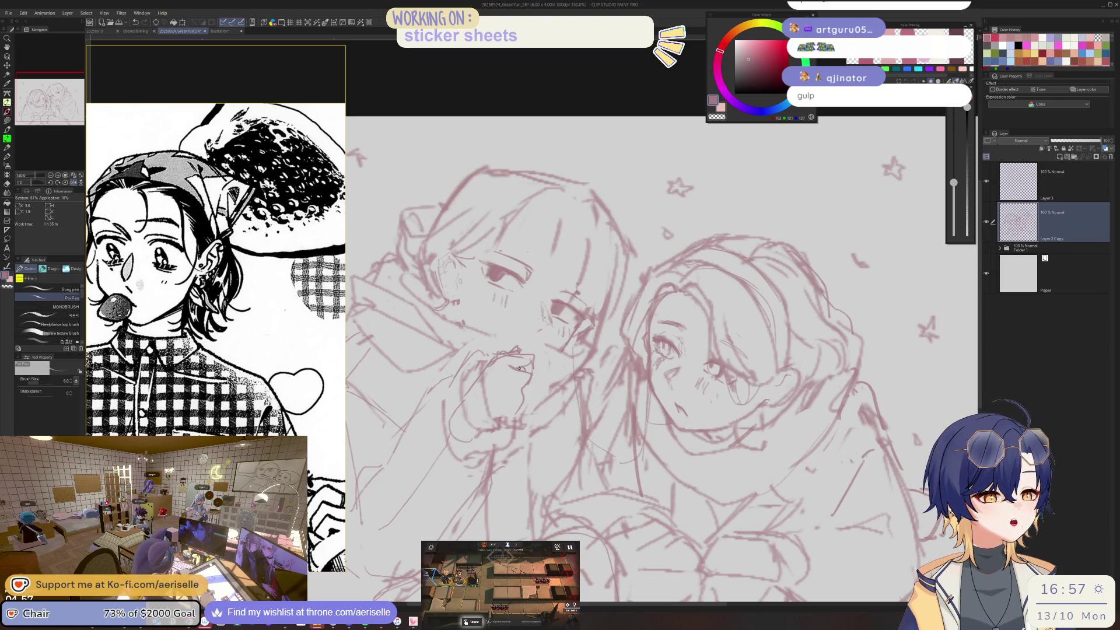
key(e)
key(h)
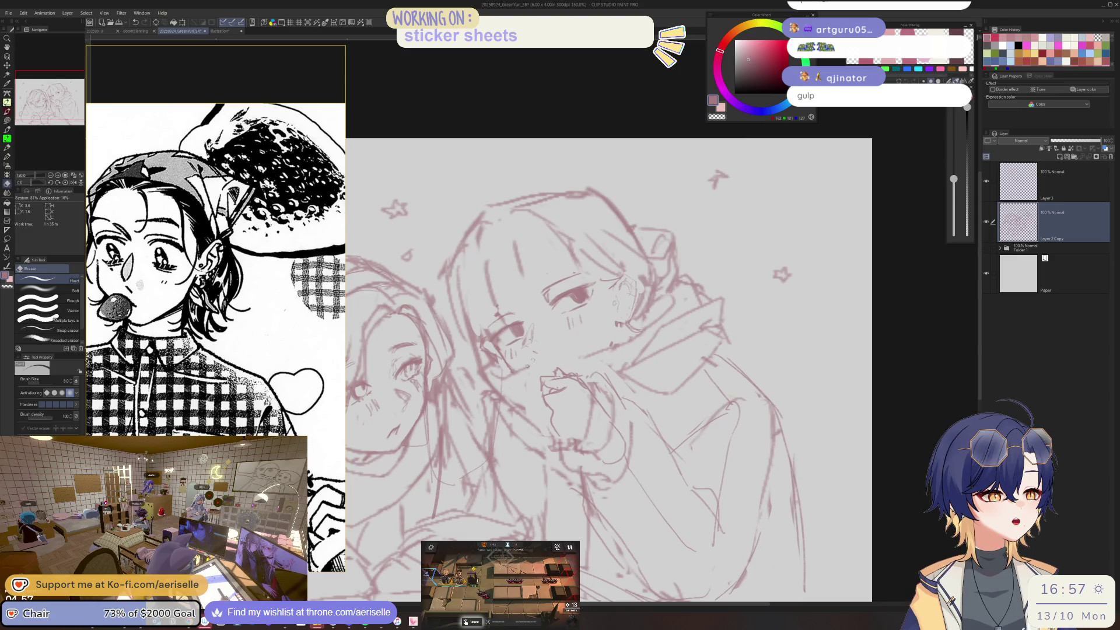
key(p)
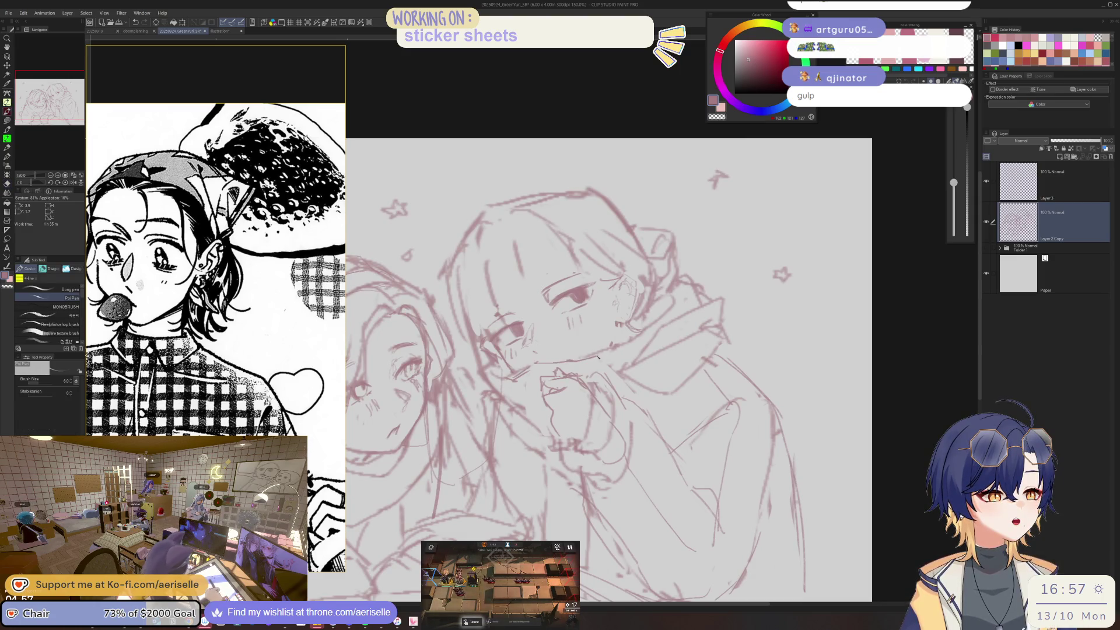
- Add a stroke near the chin and hand, then lasso the nose area
scroll(599, 357, down, 2)
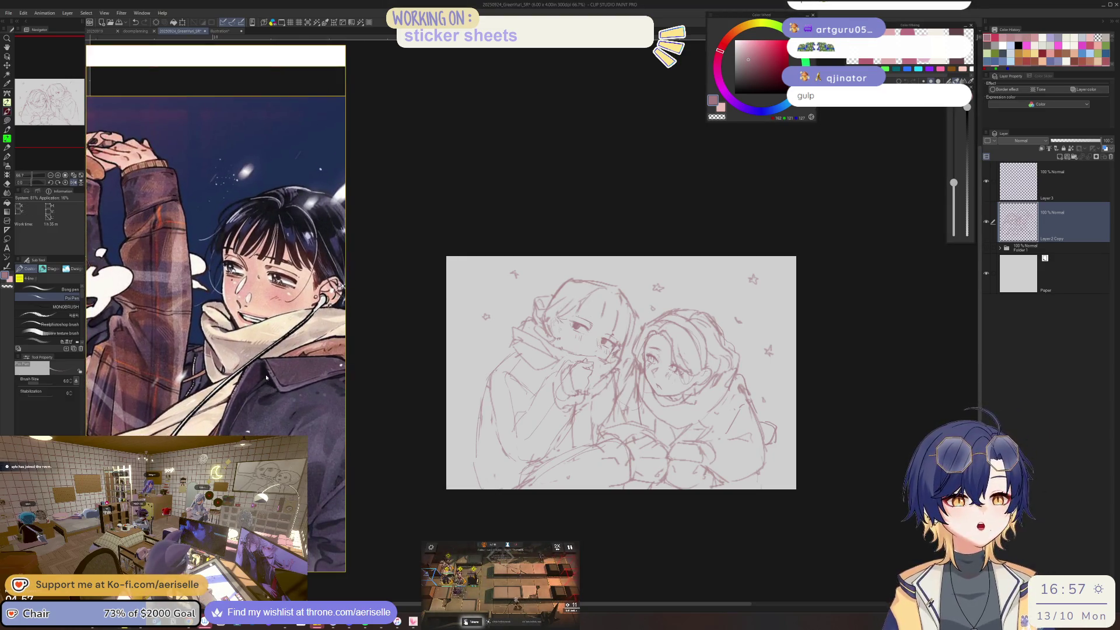
key(h)
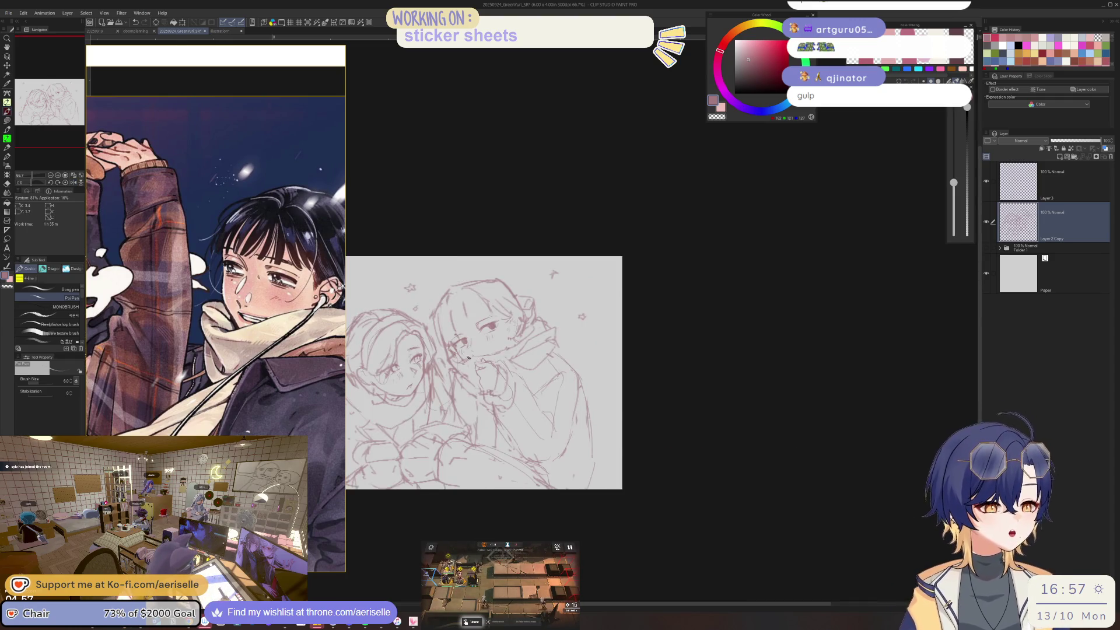
scroll(464, 358, up, 2)
key(e)
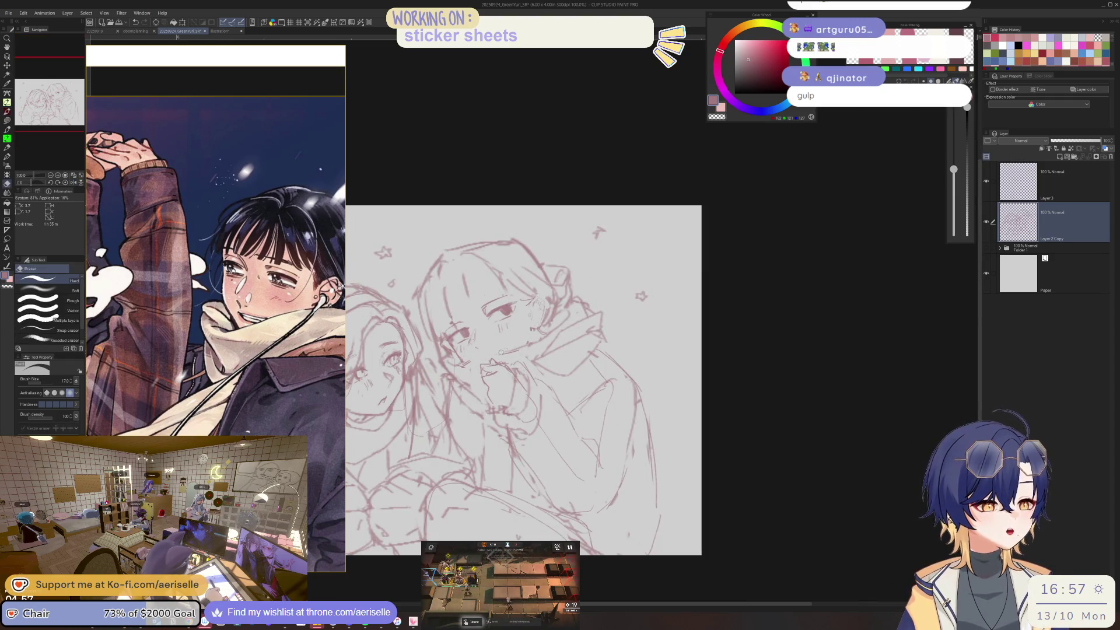
scroll(461, 362, up, 1)
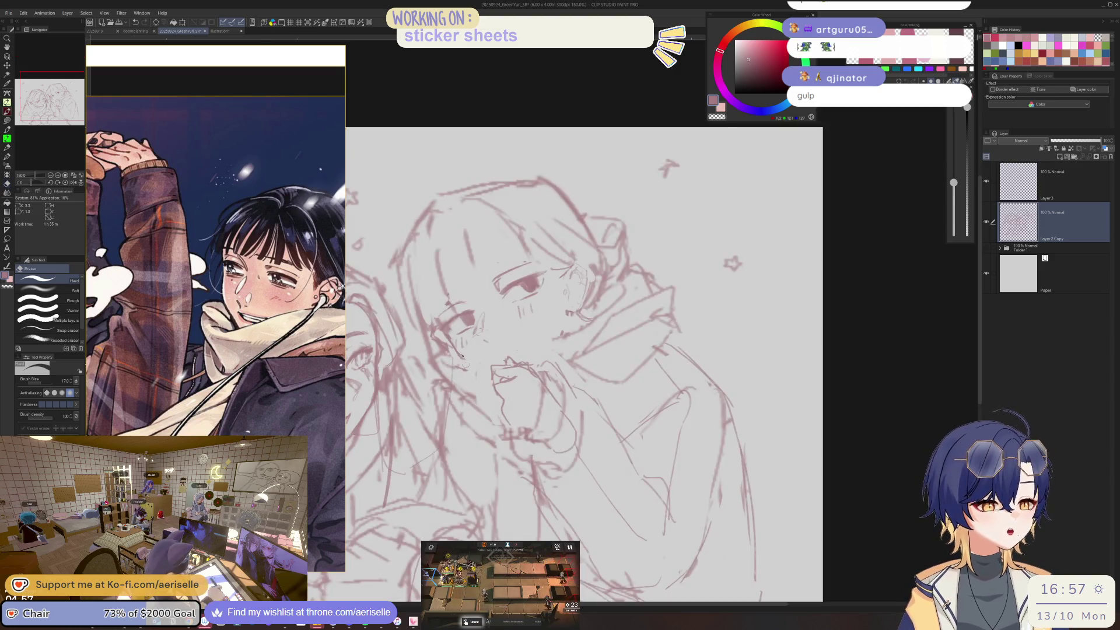
key(p)
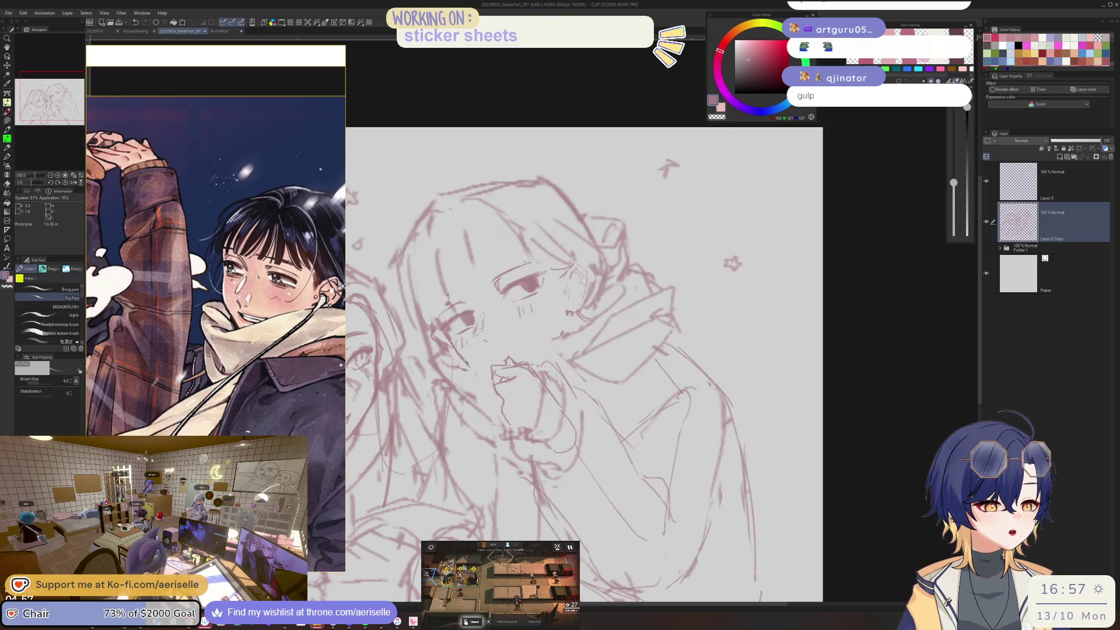
drag(461, 369, 479, 376)
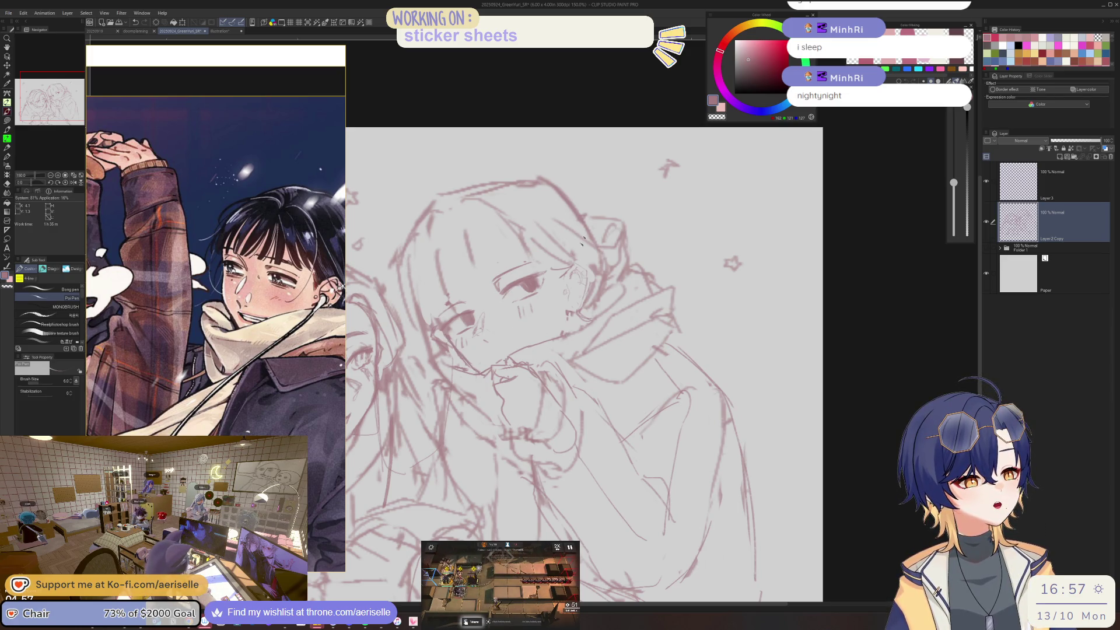
key(m)
mouse_move(493, 340)
mouse_down()
mouse_move(599, 364)
mouse_move(585, 374)
mouse_up()
- Drop the nose selection and redraw the nose with the pen, then switch to a large eraser
key(k)
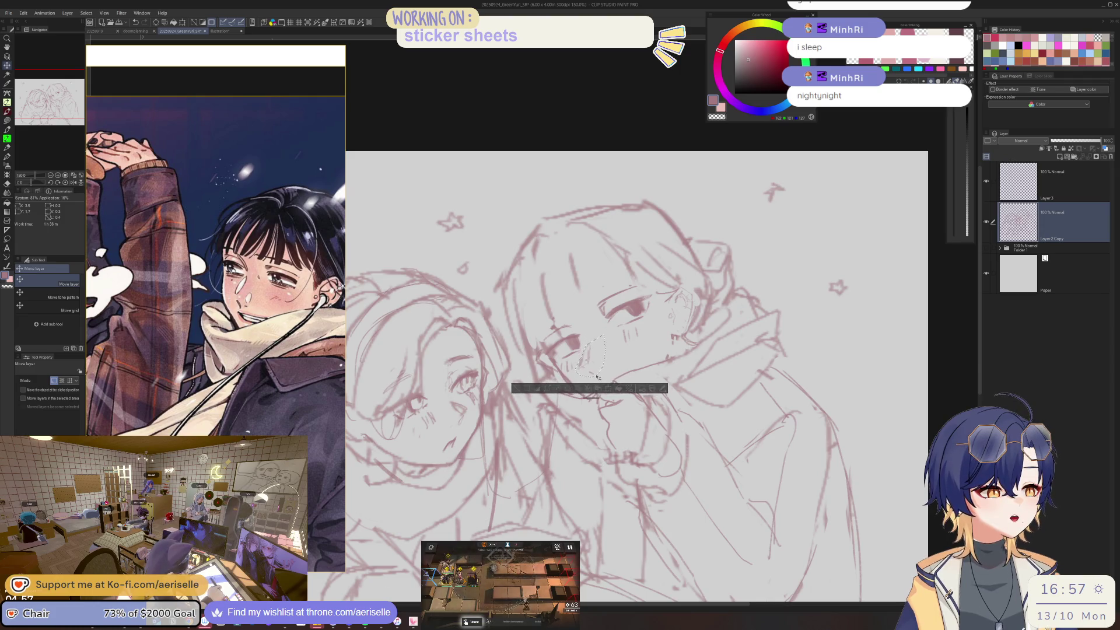
key(ctrl+d)
scroll(603, 377, up, 1)
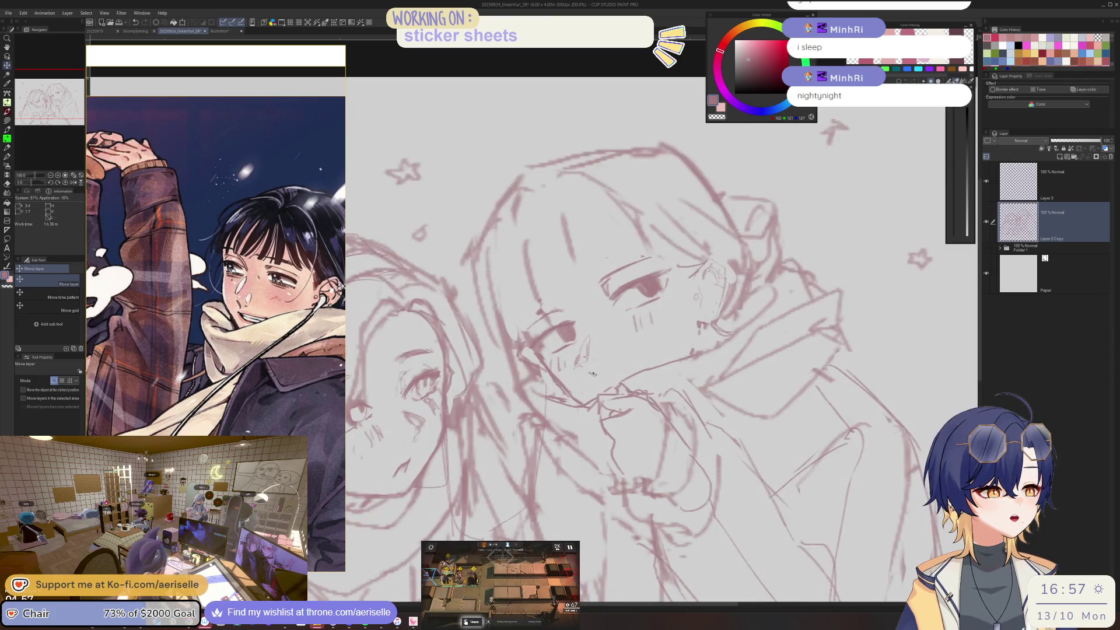
key(p)
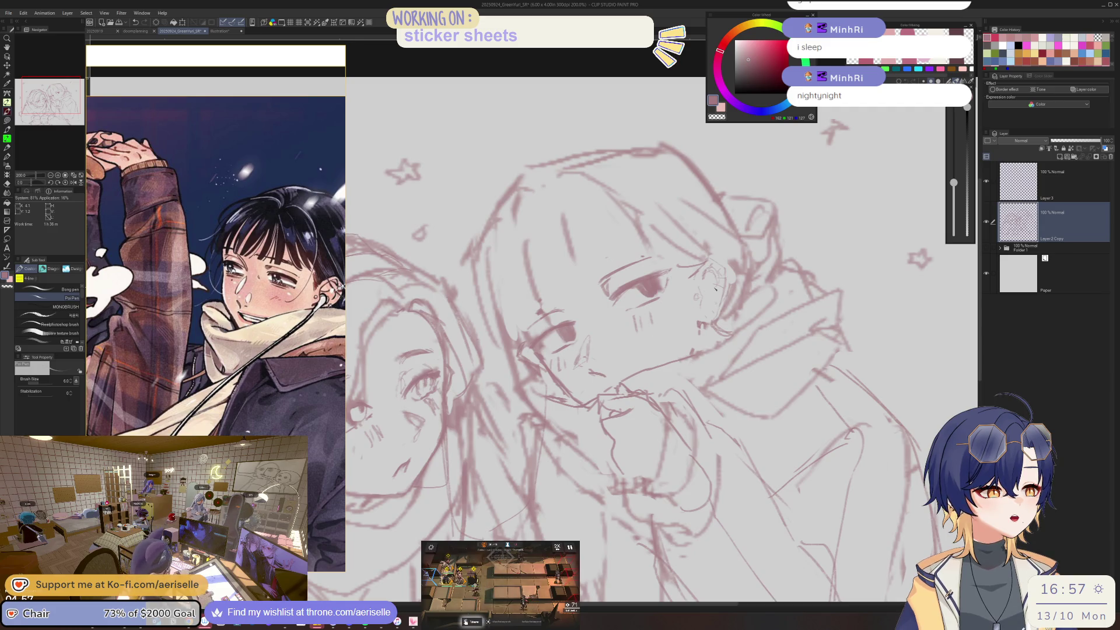
drag(542, 353, 556, 420)
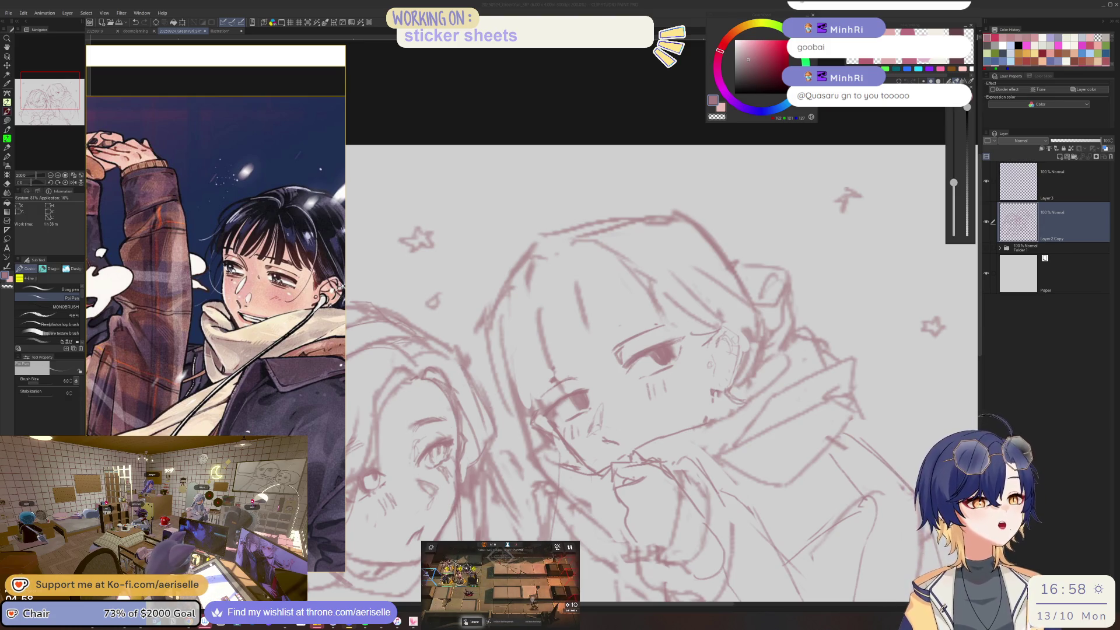
key(e)
drag(545, 331, 607, 349)
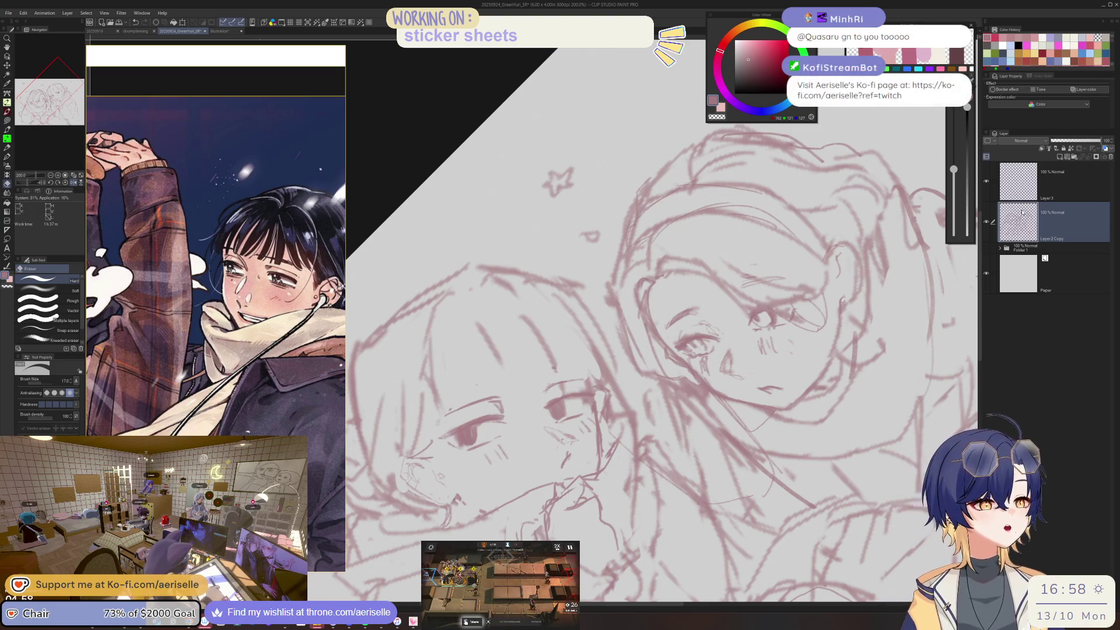
- Straighten and tilt the canvas, then erase and redraw the hooded character's eye strokes
key(h)
key(r)
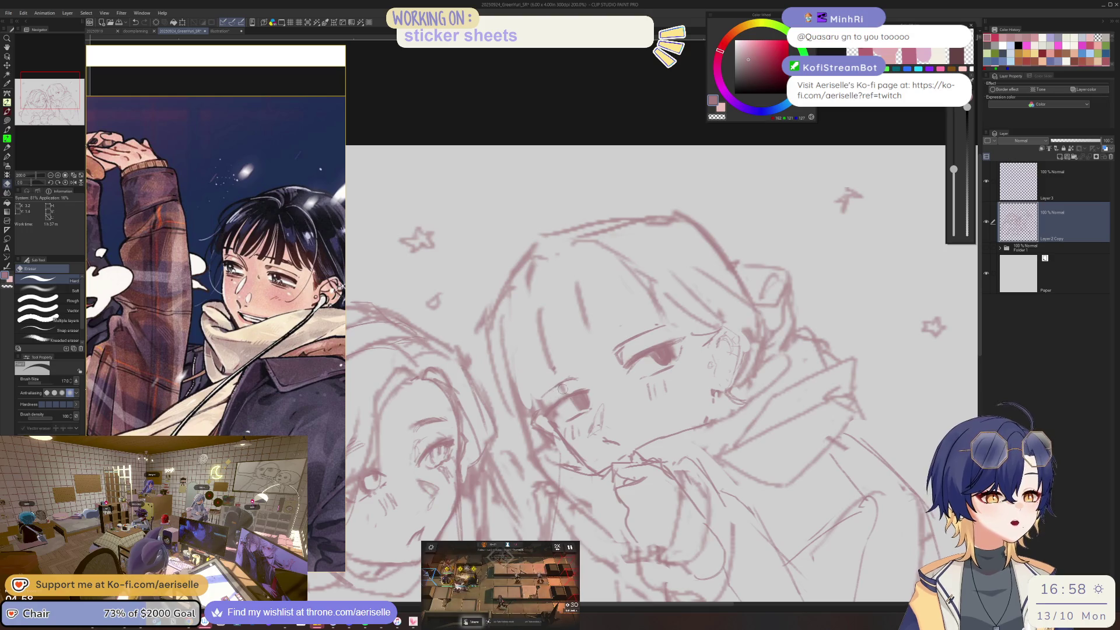
mouse_move(605, 363)
mouse_down()
mouse_move(592, 362)
mouse_move(584, 386)
mouse_up()
key(p)
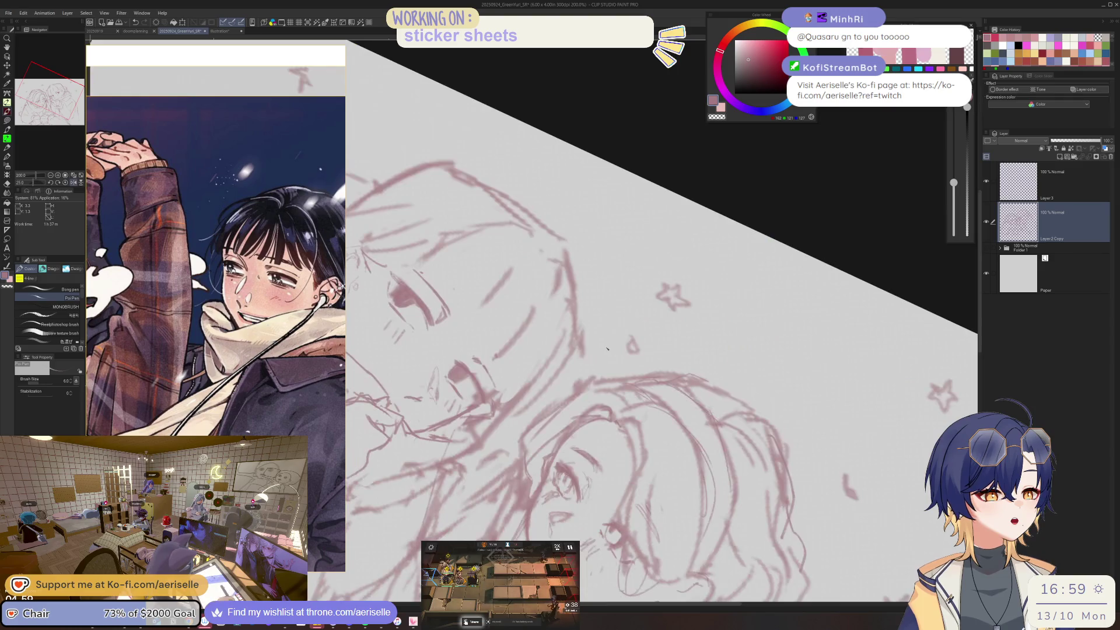
key(e)
key(p)
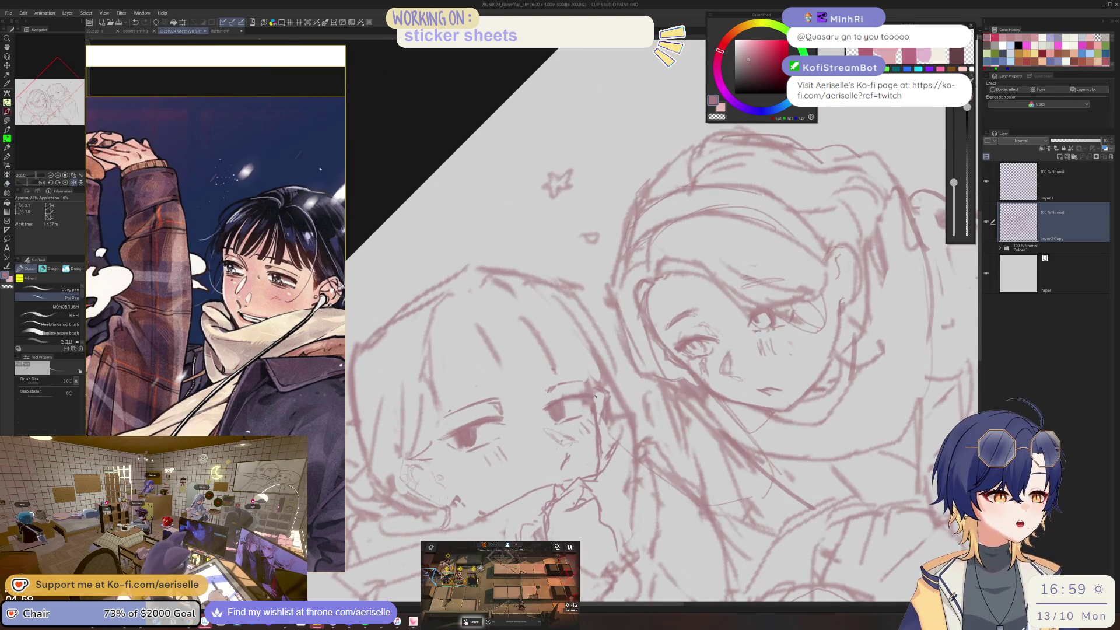
key(e)
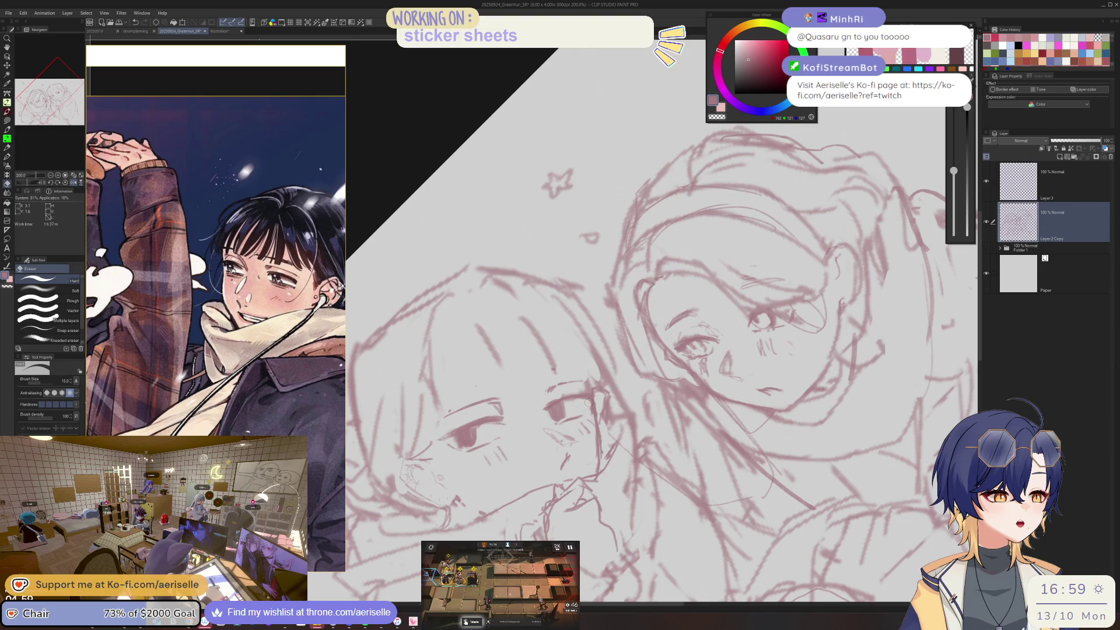
key(p)
drag(588, 401, 667, 290)
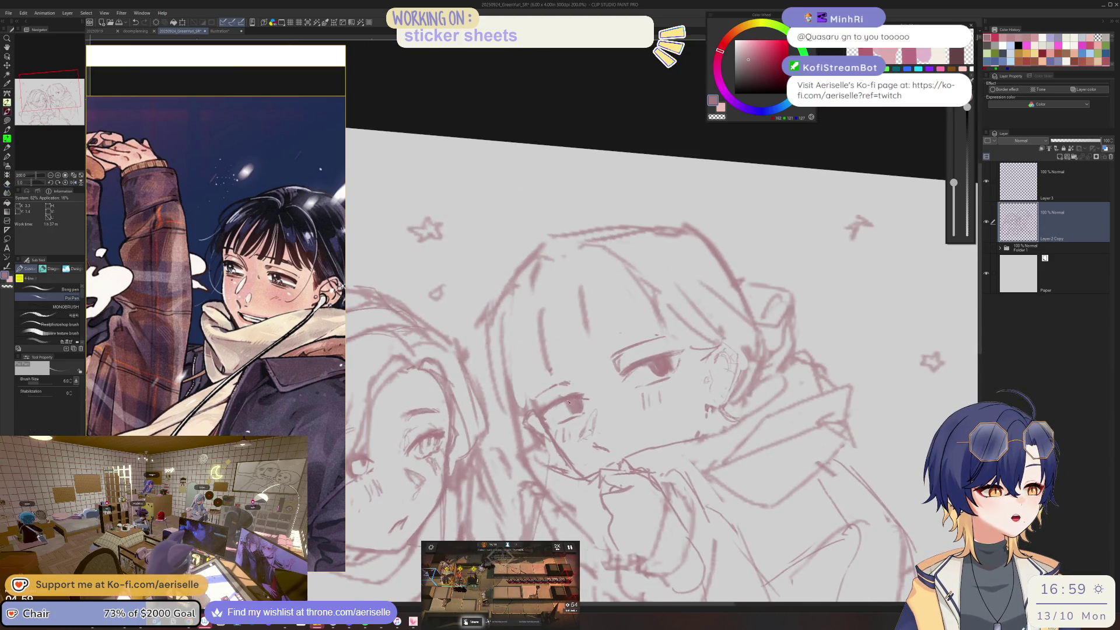
- Remove a small stray mark on the face with the hard eraser and redraw the line
key(e)
mouse_move(612, 335)
mouse_down()
mouse_move(614, 385)
mouse_move(684, 337)
mouse_up()
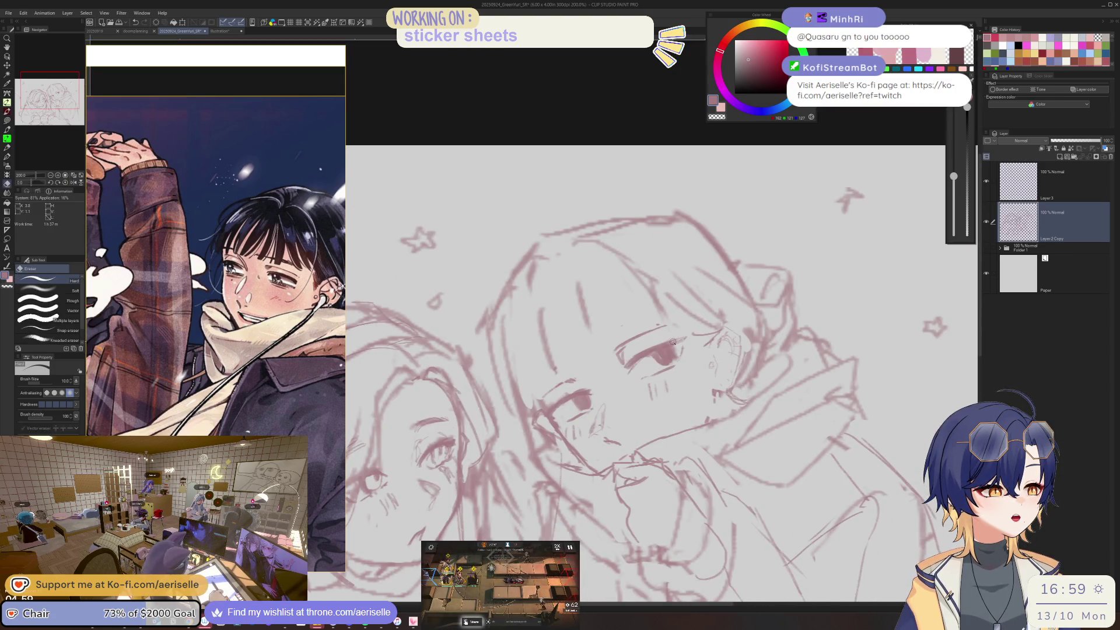
key(p)
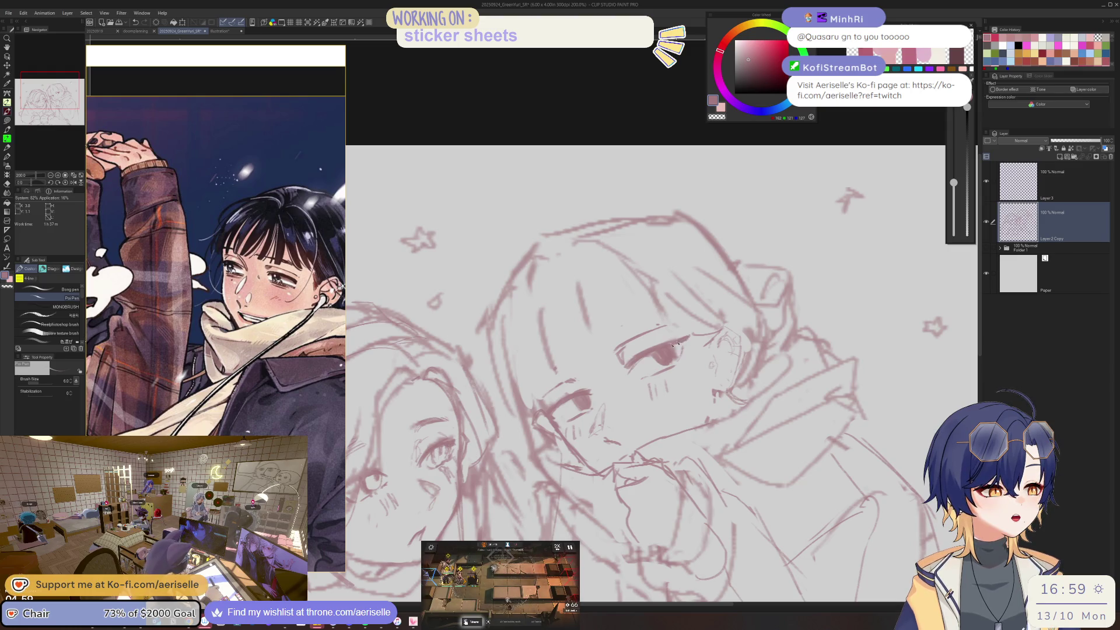
key(e)
key(p)
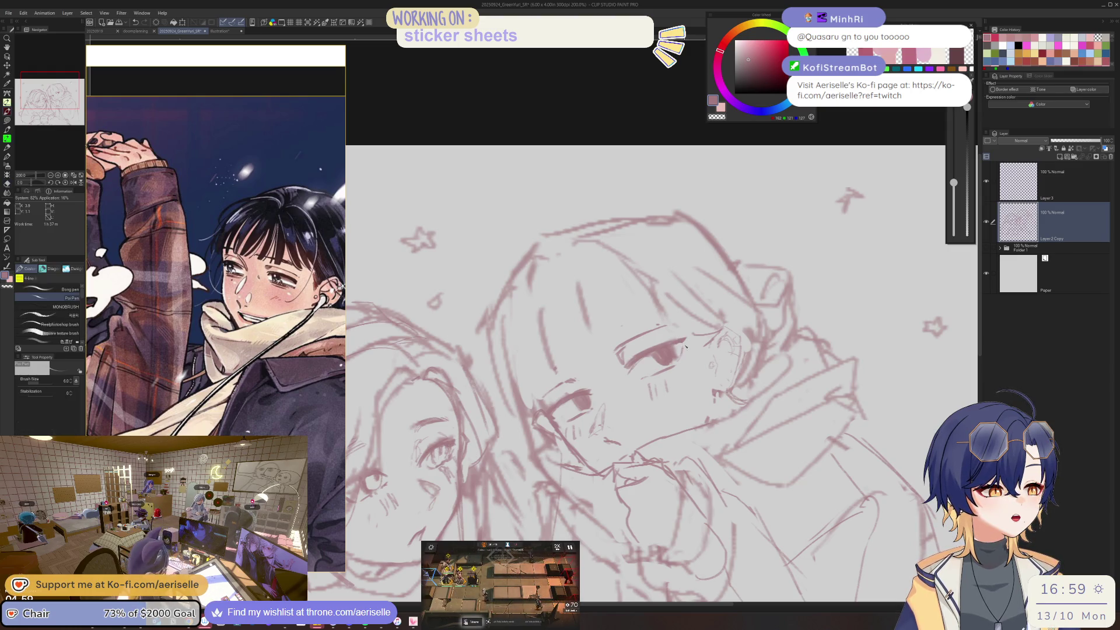
key(e)
key(p)
drag(674, 367, 659, 374)
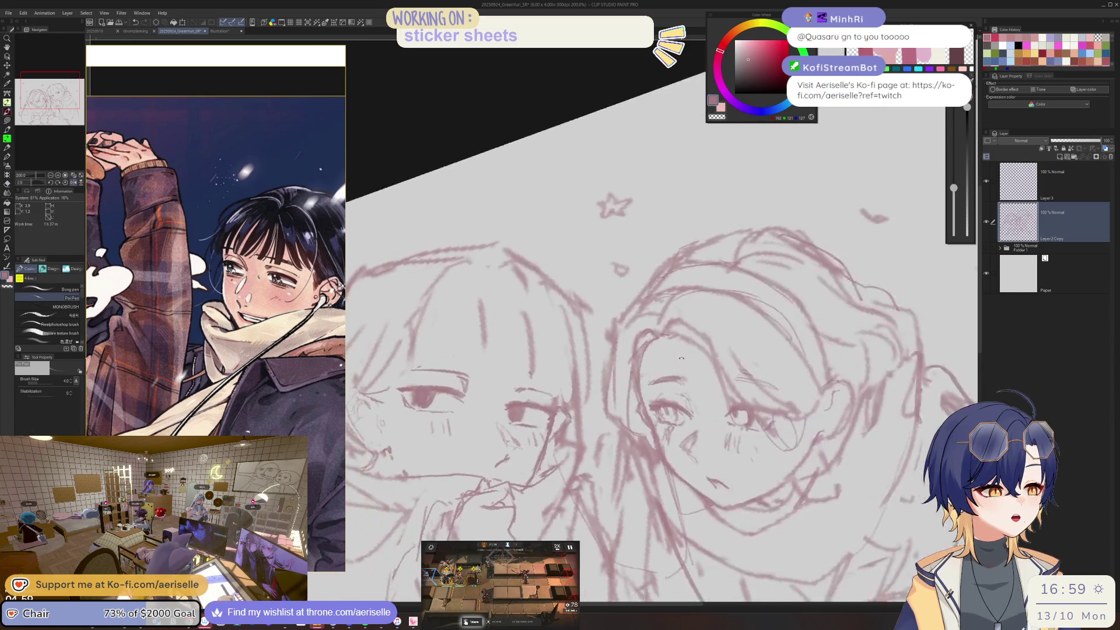
scroll(659, 374, up, 4)
- Trim and redraw the cheek line with the hard eraser and pen on a tilted canvas
key(e)
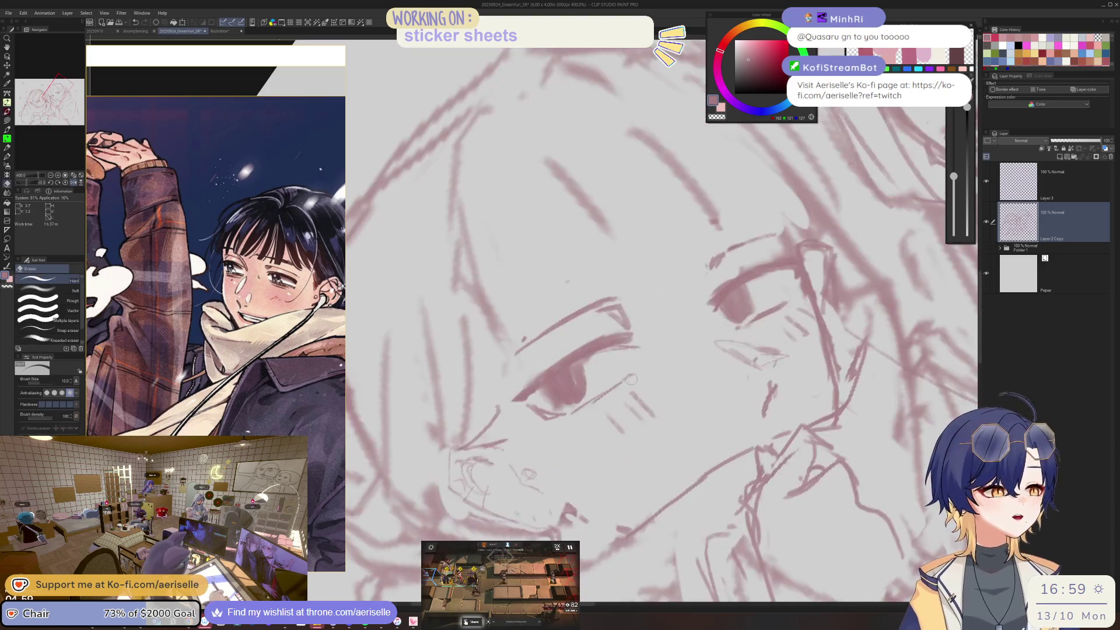
drag(811, 377, 664, 453)
key(p)
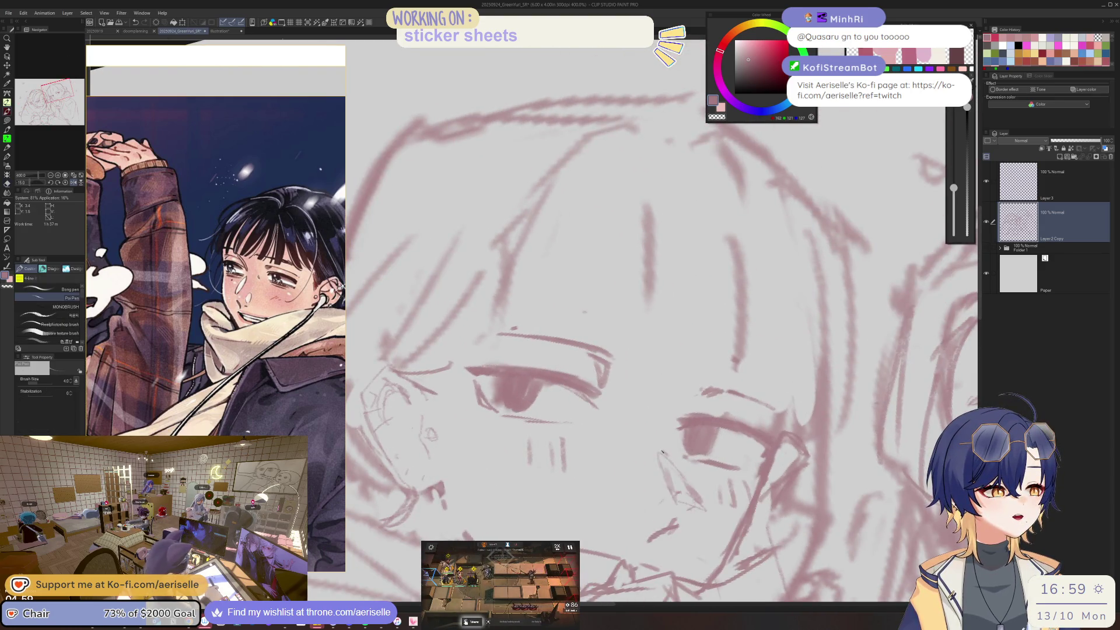
mouse_move(694, 502)
mouse_down()
mouse_move(791, 383)
mouse_move(785, 474)
mouse_up()
key(e)
key(p)
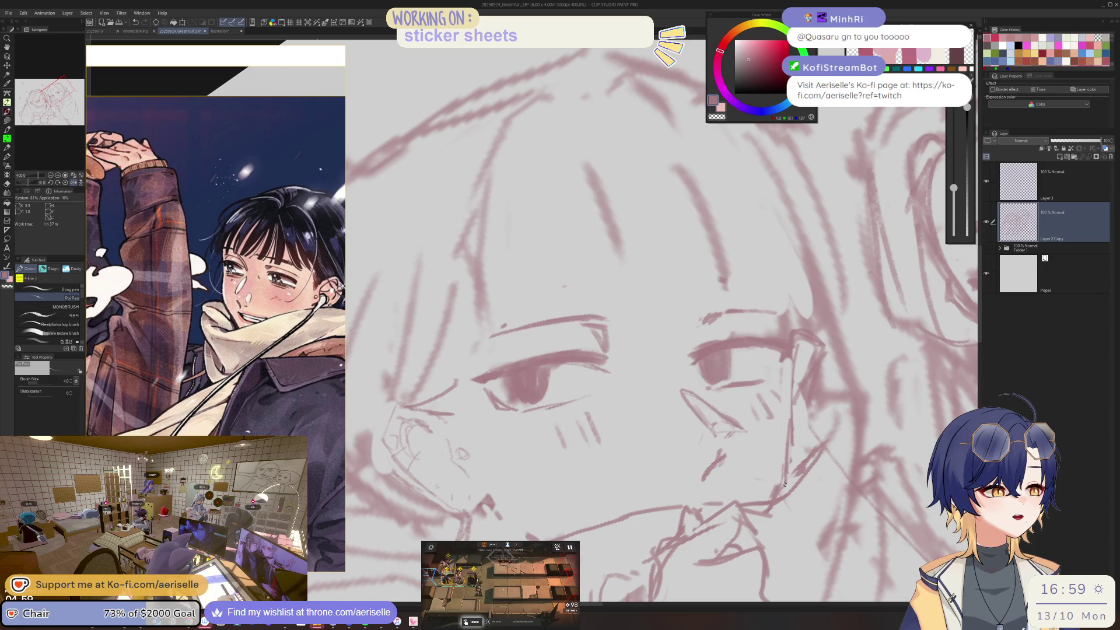
key(e)
key(p)
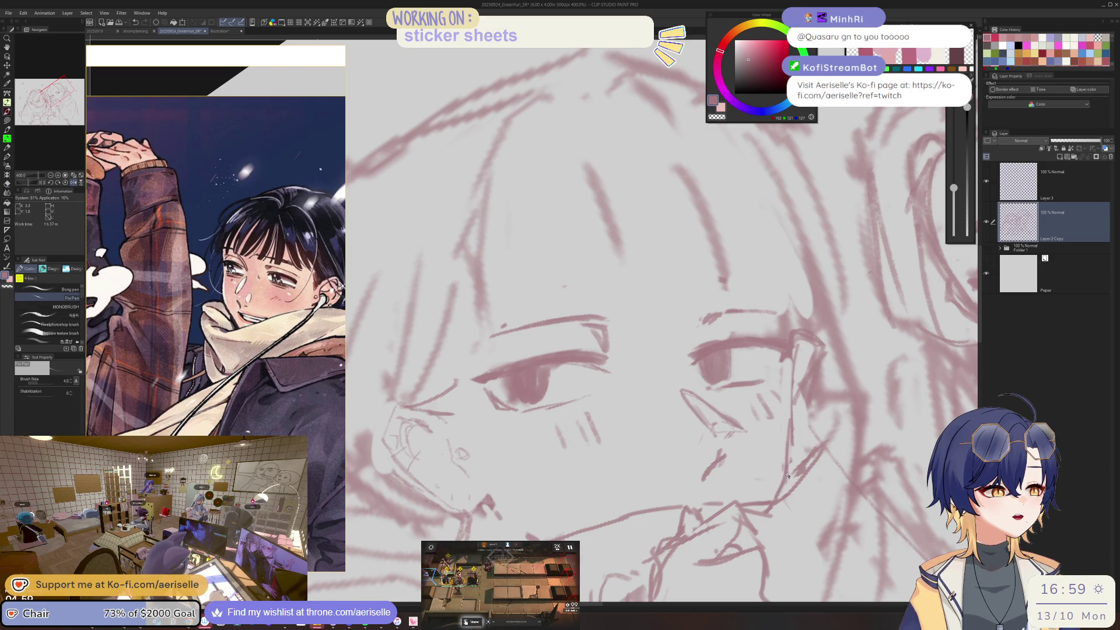
- Make final eraser and pen touch-ups to the cheek strokes
scroll(787, 480, down, 5)
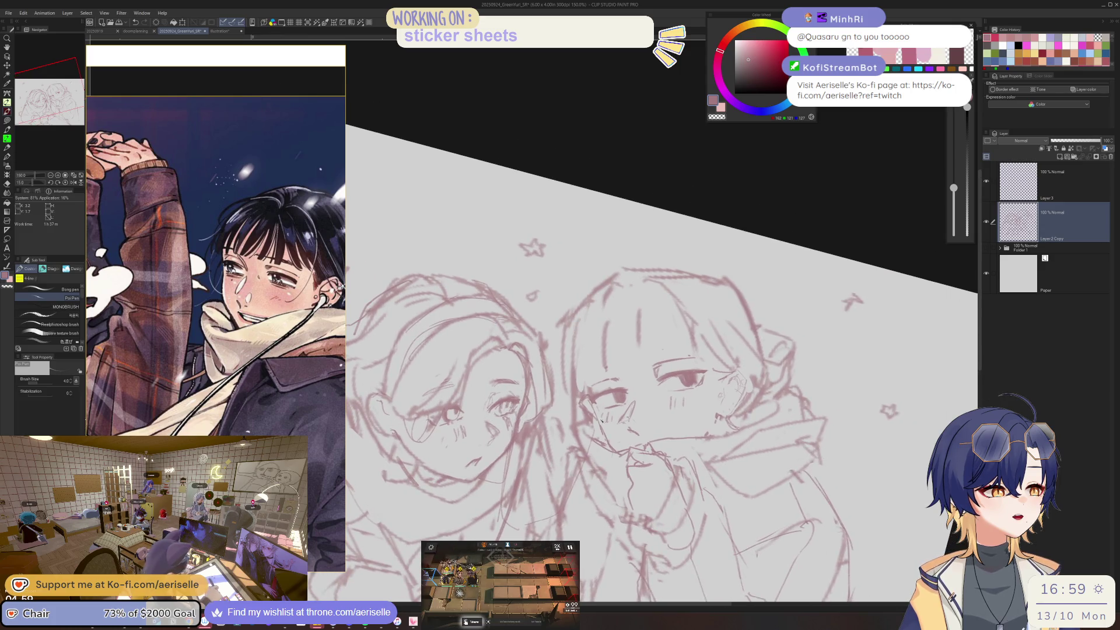
scroll(597, 423, up, 1)
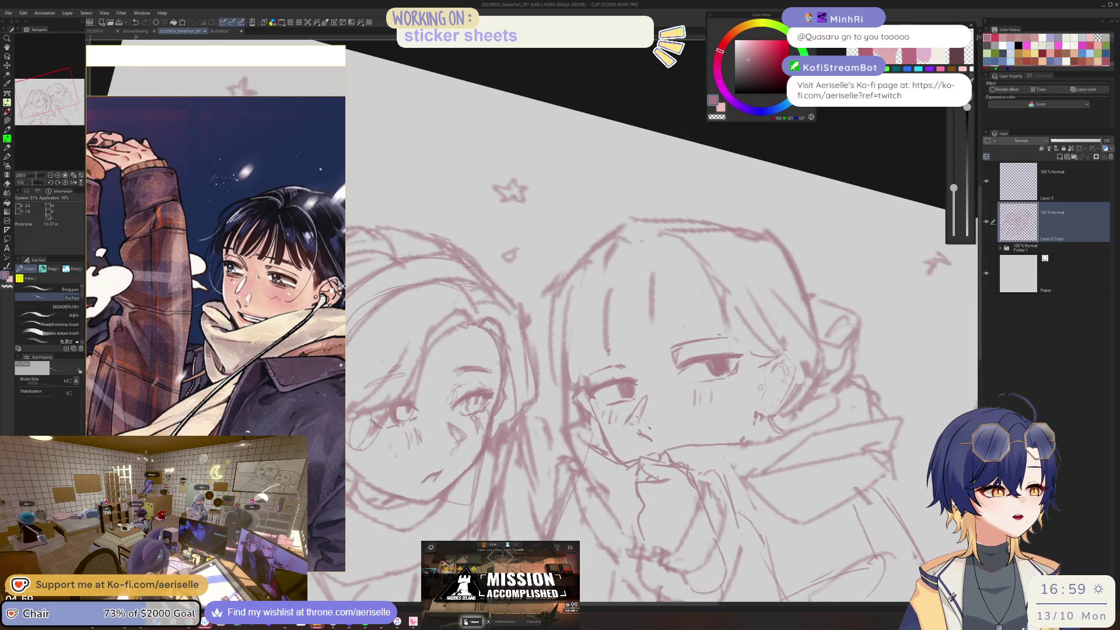
key(e)
key(p)
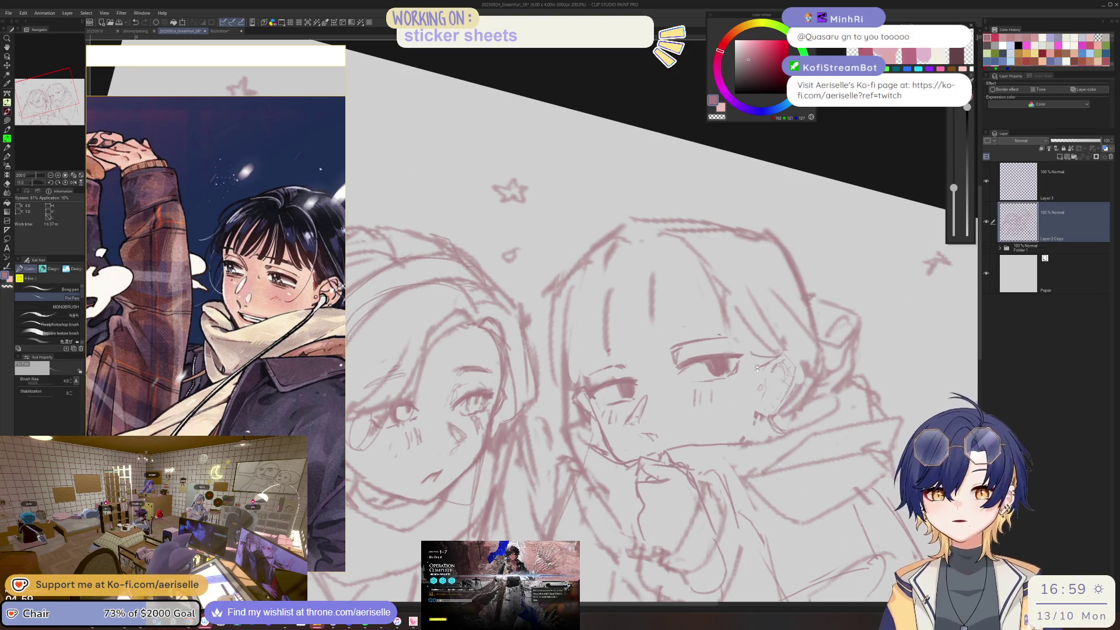
drag(738, 347, 749, 407)
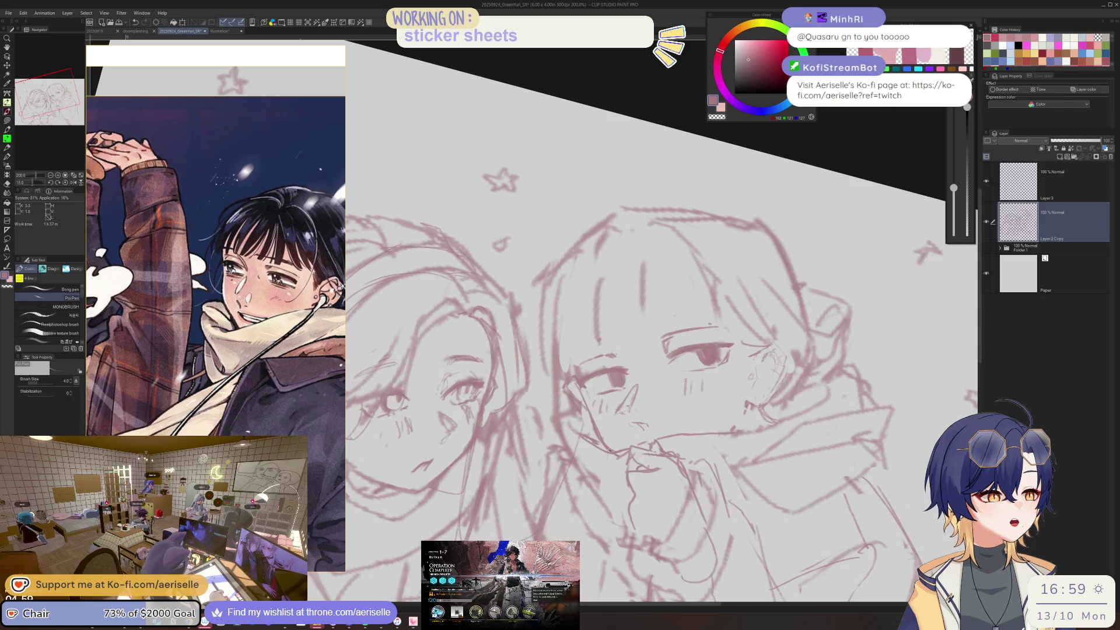
- Add a new layer and draw two short guide strokes near the mouth
click(1059, 157)
drag(589, 400, 582, 416)
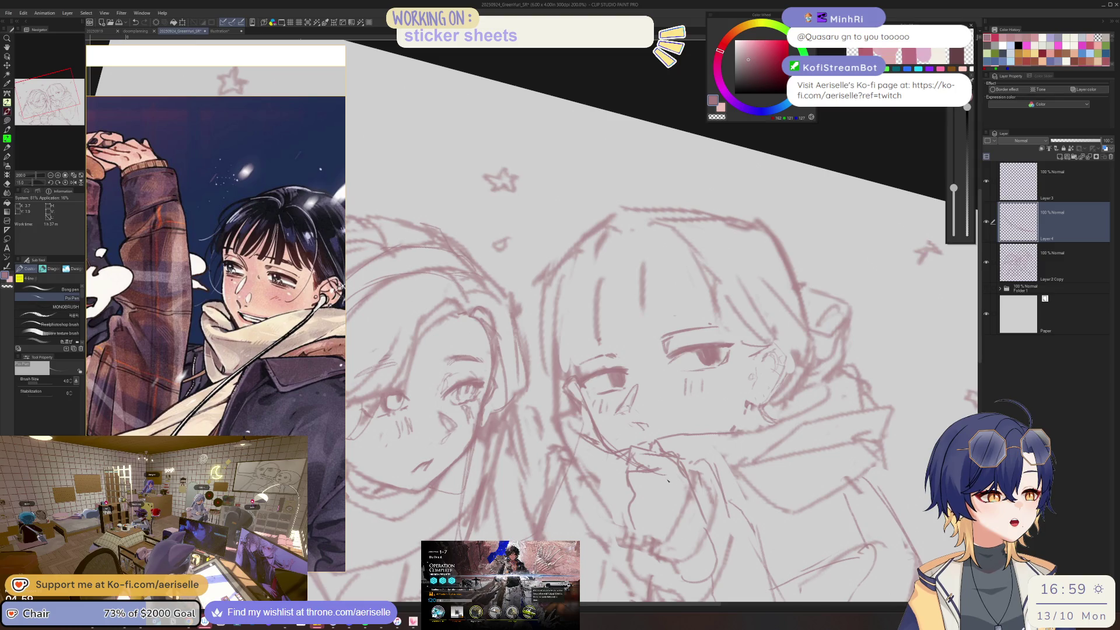
drag(691, 474, 717, 449)
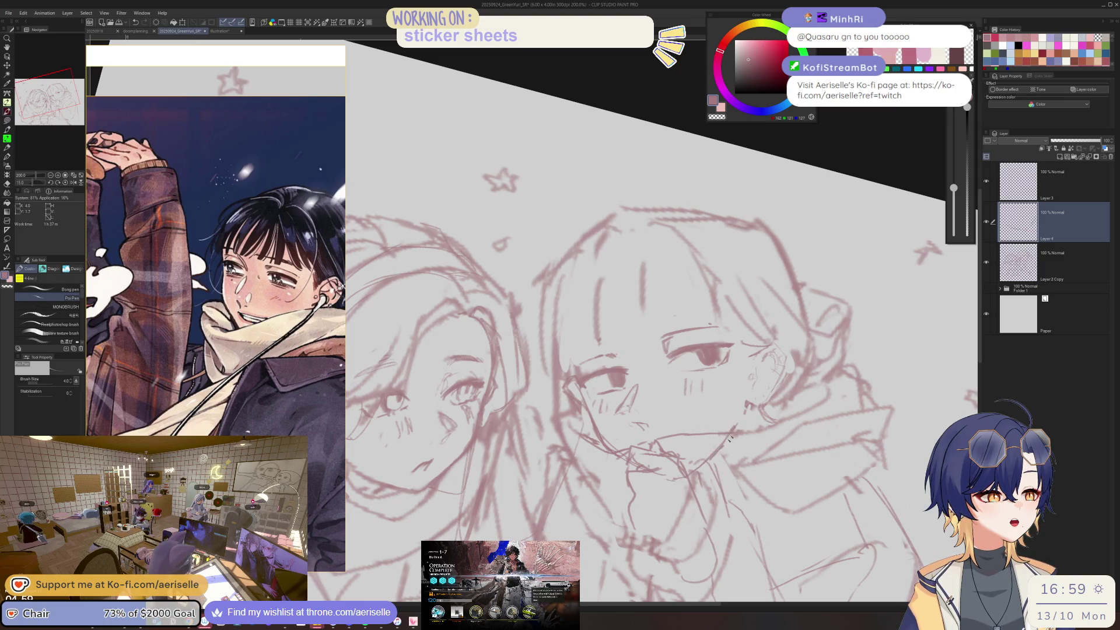
key(minus)
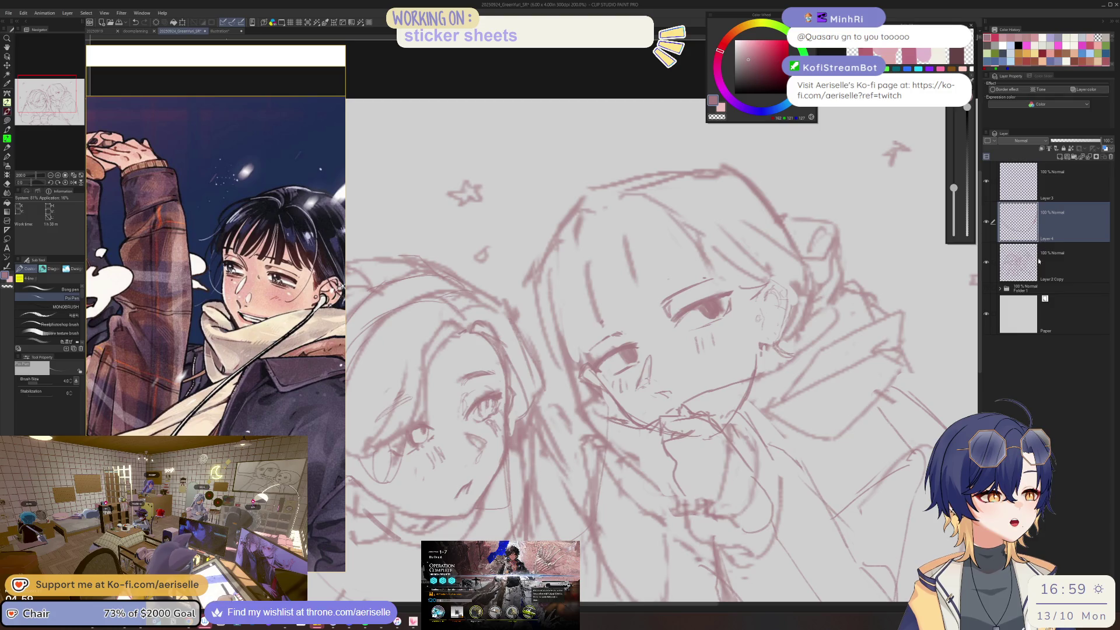
- Return to the Layer 2 Copy sketch layer and pan across the sketch
click(1038, 261)
key(e)
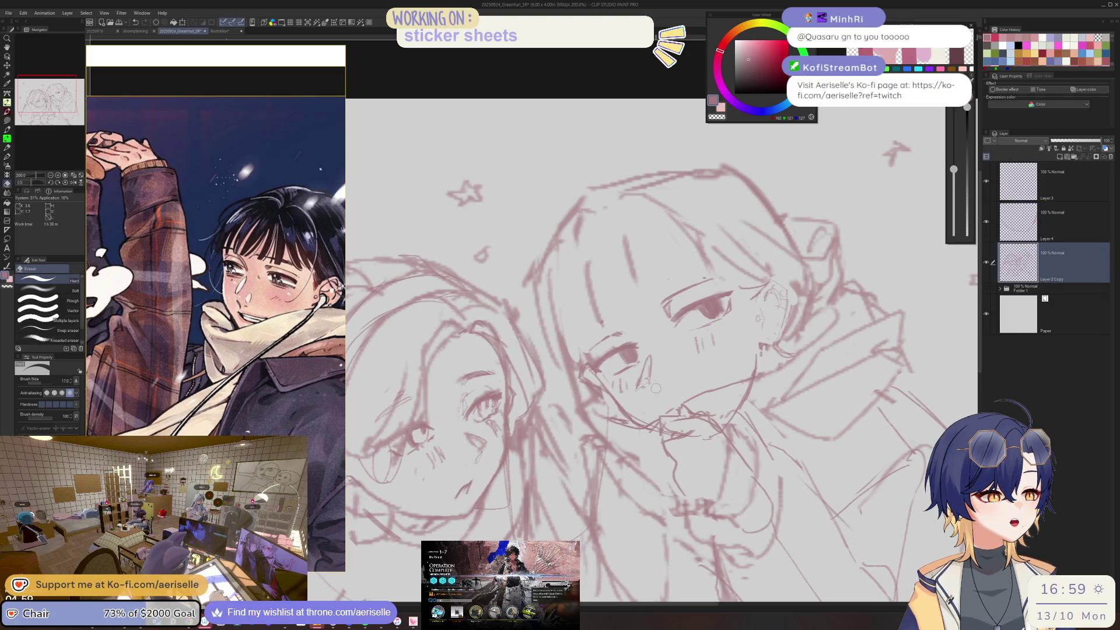
scroll(656, 388, up, 2)
key(p)
drag(665, 398, 502, 403)
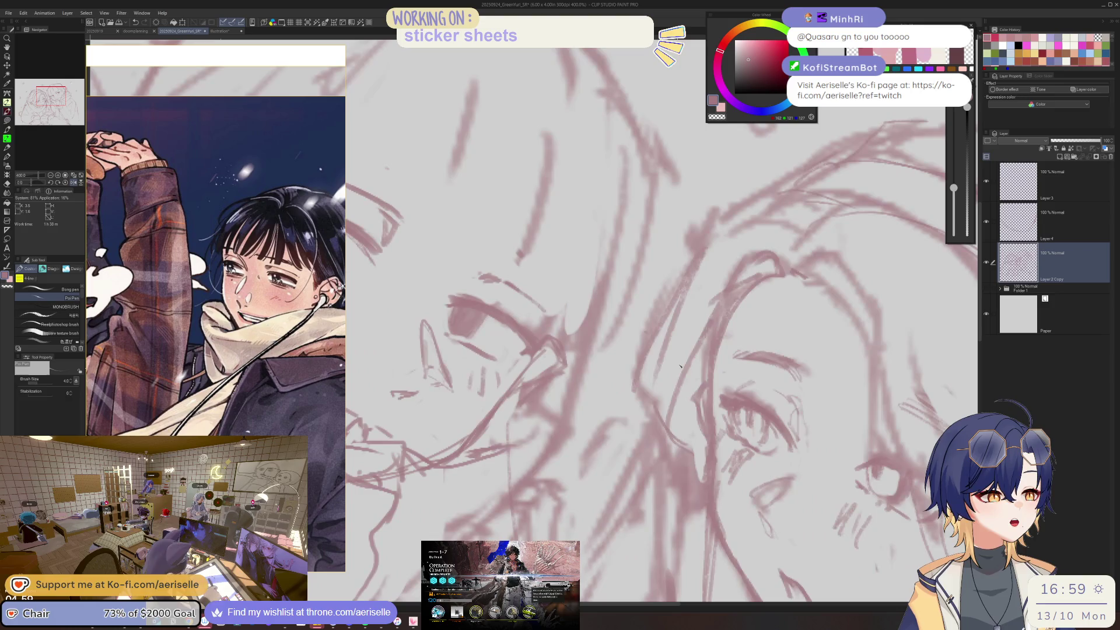
- Tint Layer 4's strokes blue, then go back to Layer 2 Copy
click(1078, 204)
click(1088, 91)
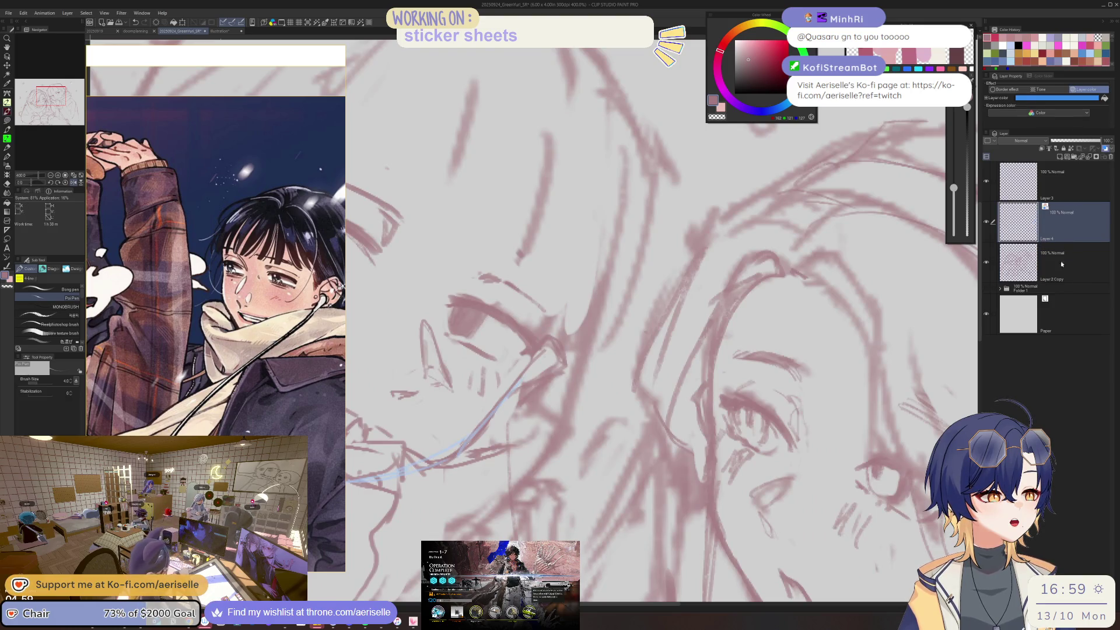
click(1062, 263)
scroll(659, 326, down, 2)
scroll(659, 327, up, 2)
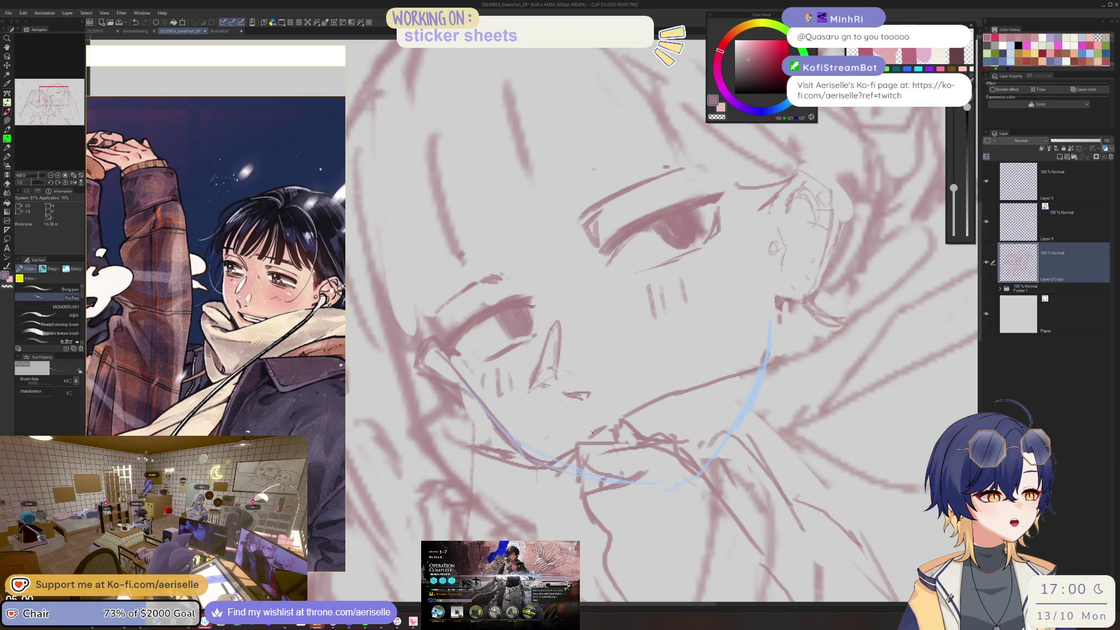
scroll(671, 408, down, 5)
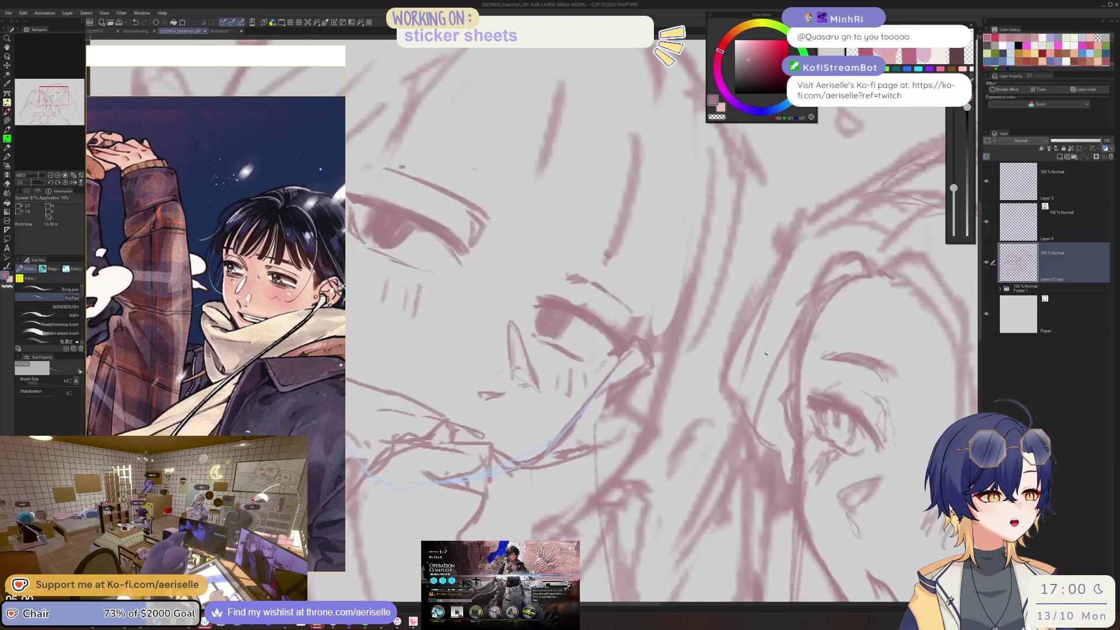
scroll(765, 375, up, 1)
scroll(746, 376, up, 1)
scroll(724, 378, up, 1)
scroll(700, 379, up, 1)
- Try the lasso and hard eraser, then return to the pen with the view straightened
key(m)
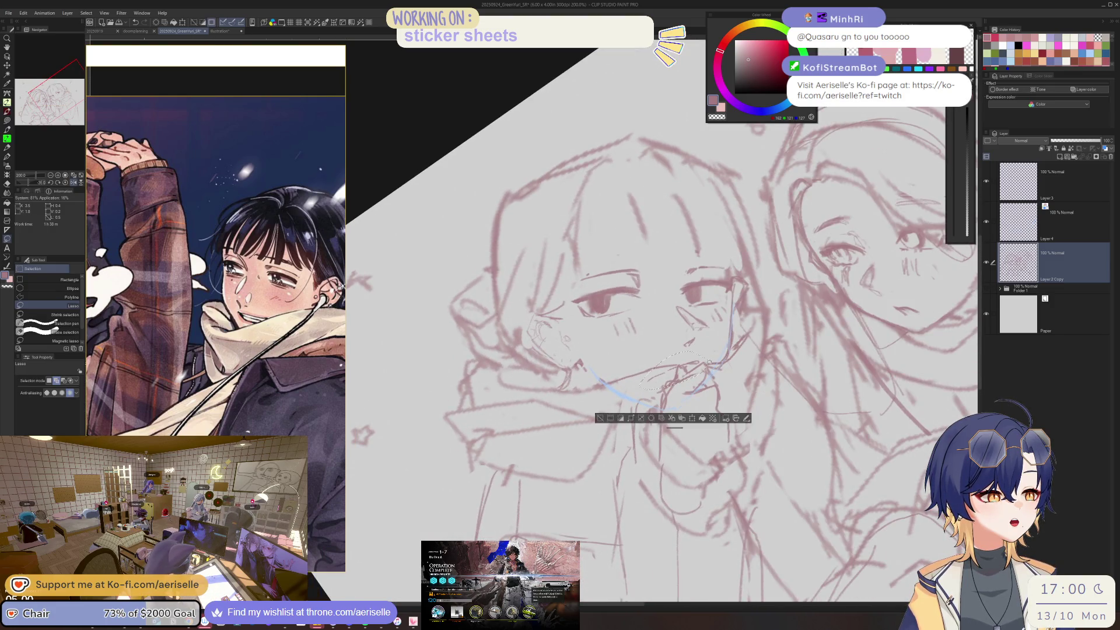
key(p)
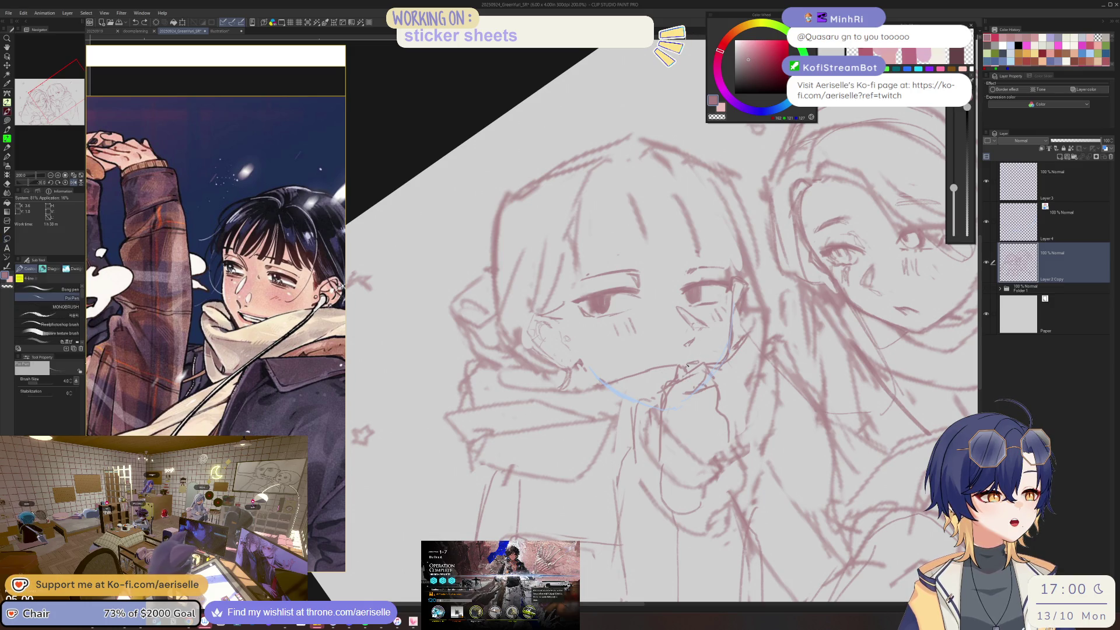
key(e)
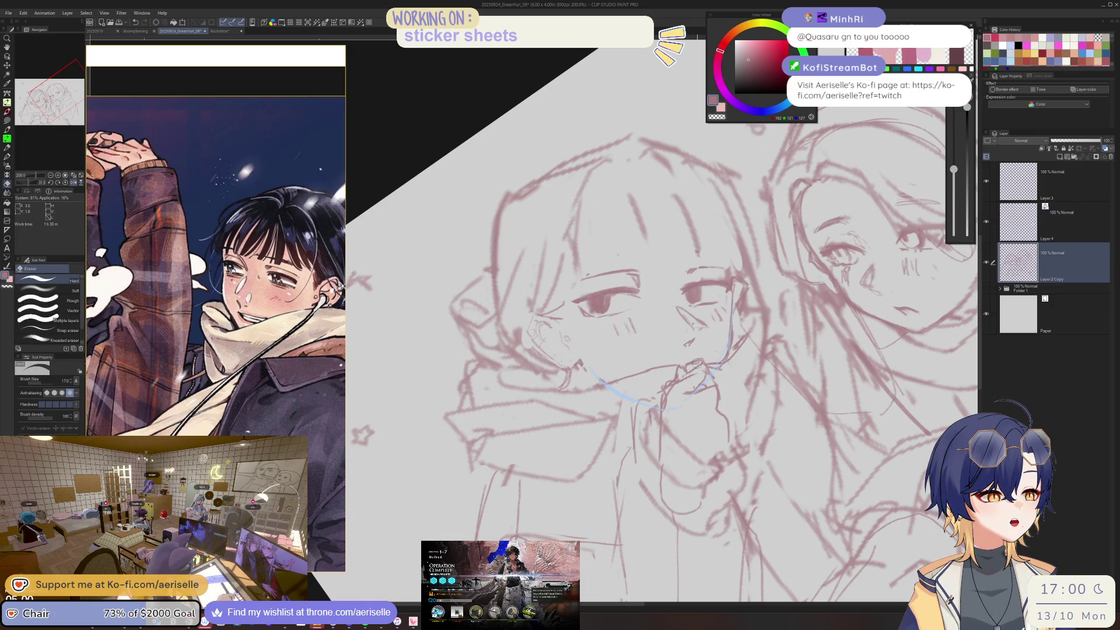
key(p)
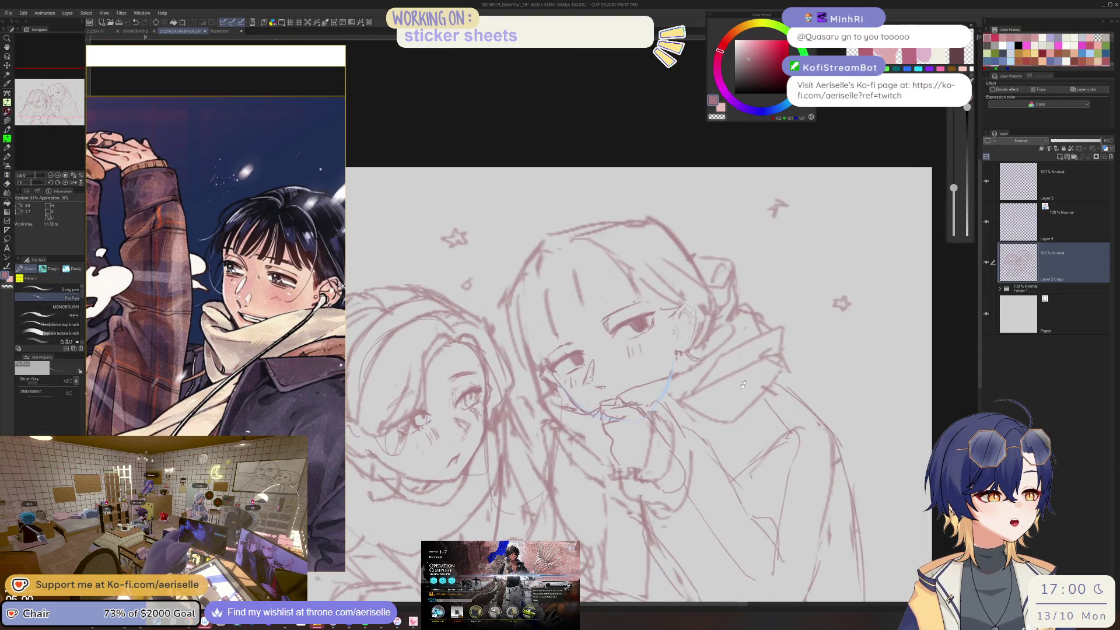
- Mirror the canvas to check proportions, leaving Layer 4 as the working layer
click(1056, 224)
scroll(618, 382, up, 3)
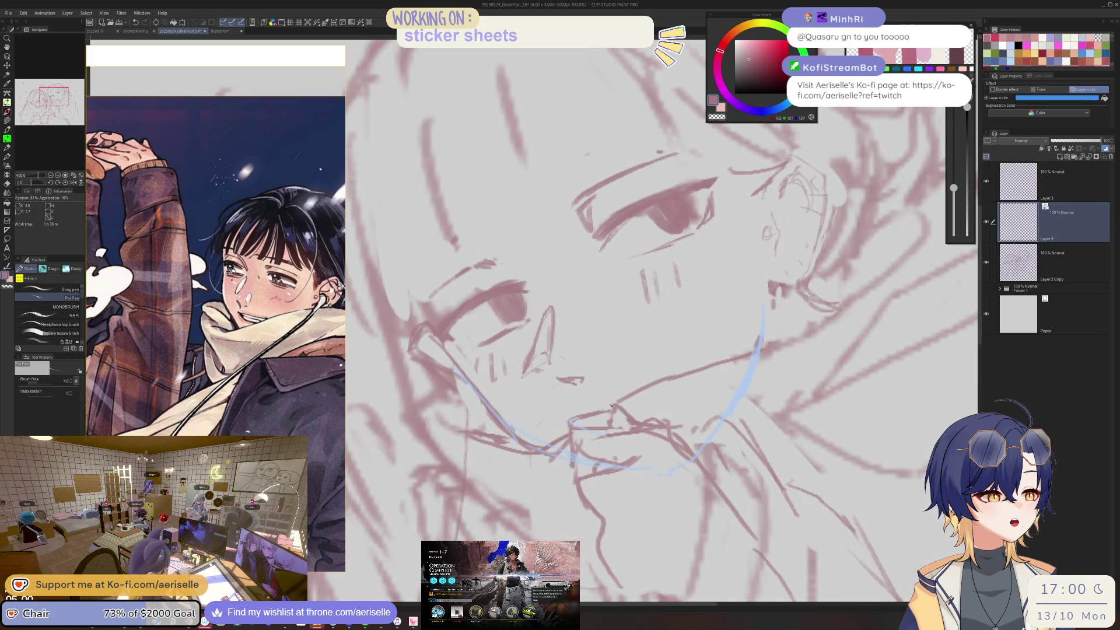
scroll(672, 396, down, 4)
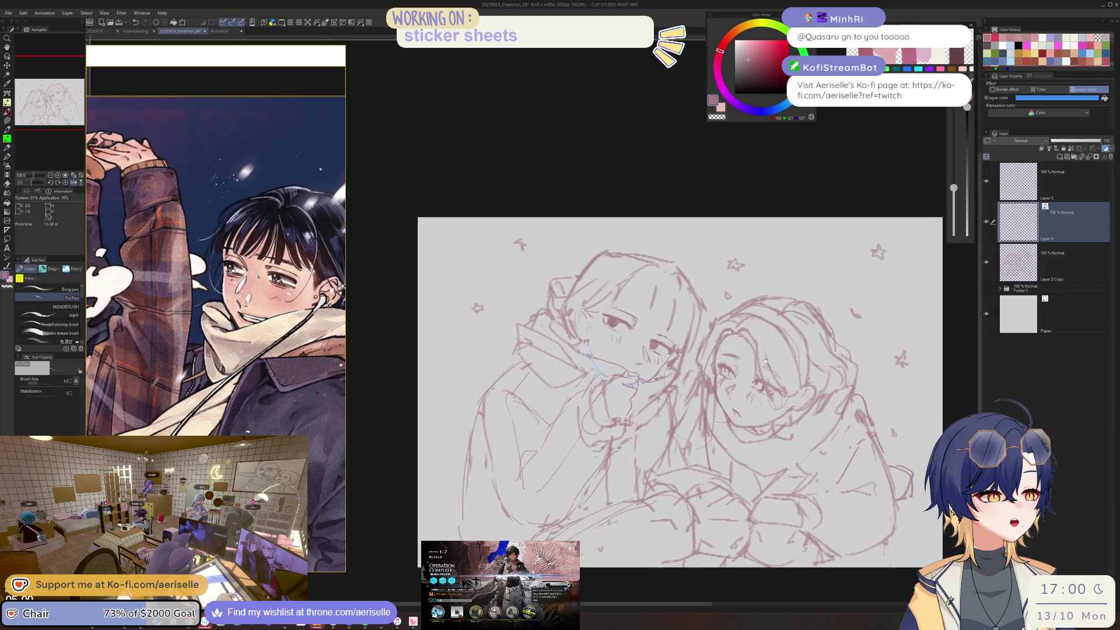
key(h)
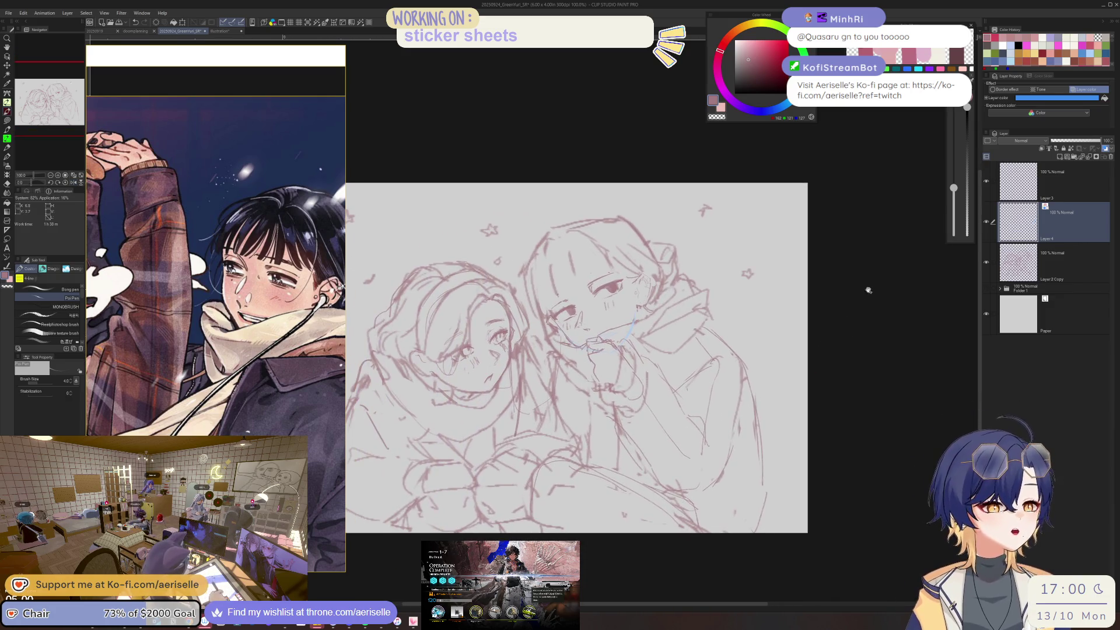
click(1013, 247)
scroll(642, 305, up, 2)
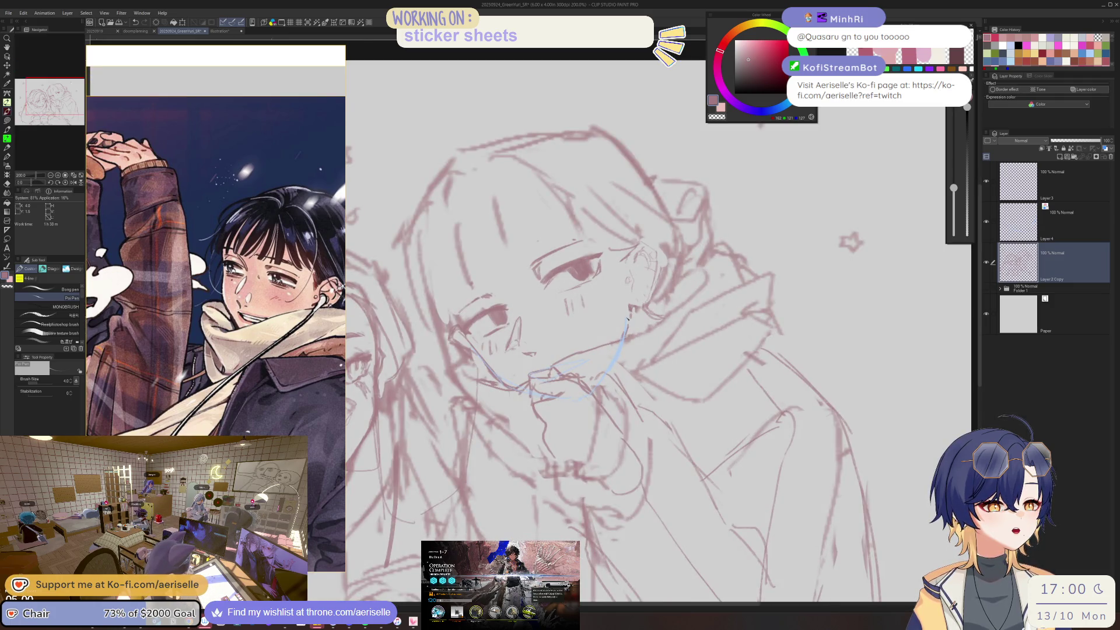
click(1073, 222)
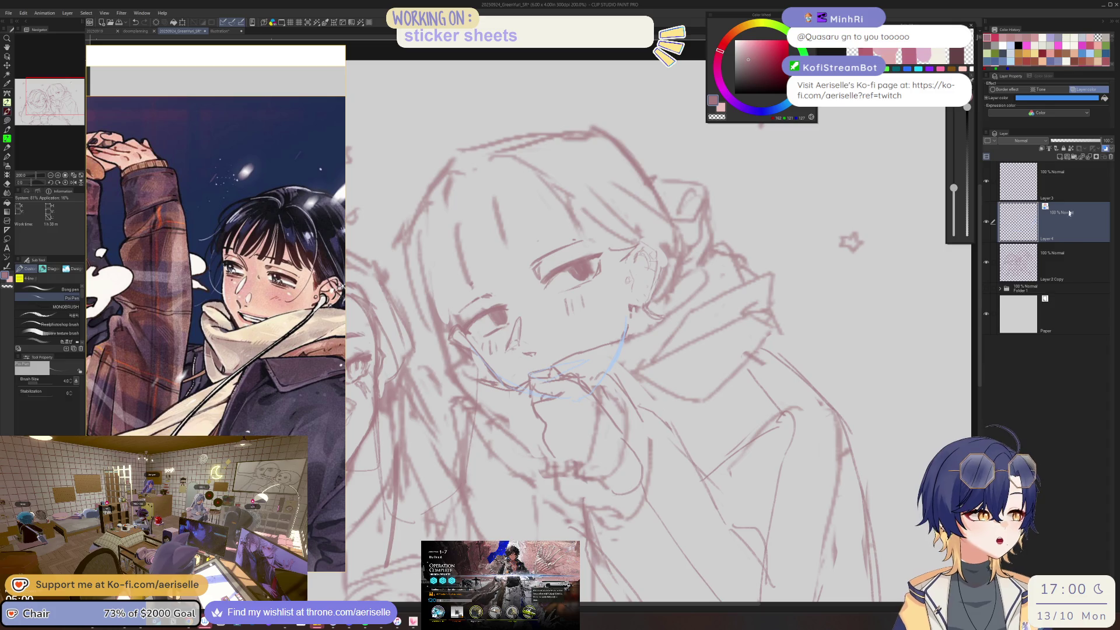
- Change Layer 4's layer colour from blue to magenta
click(1079, 99)
click(779, 329)
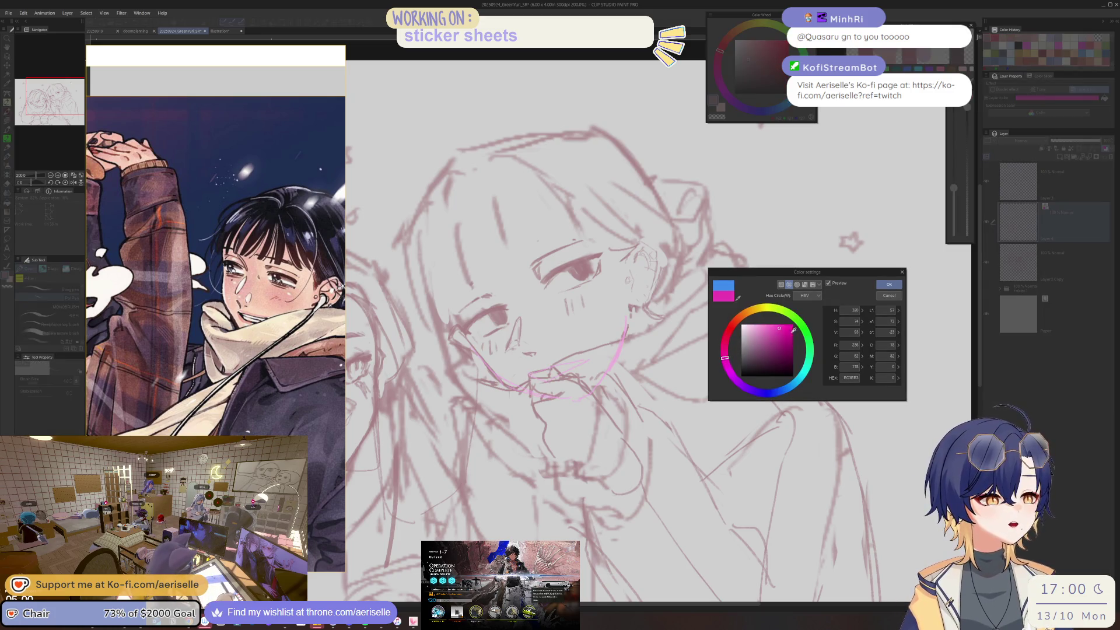
click(889, 284)
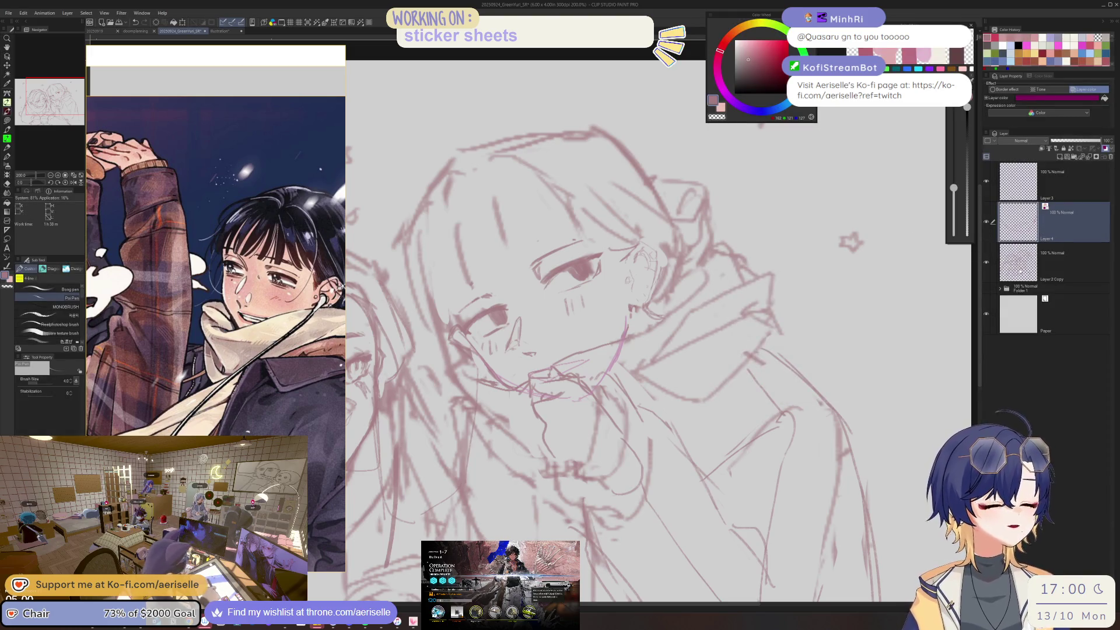
- Go back to Layer 2 Copy with the pen and save the sketch
key(alt+bracketleft)
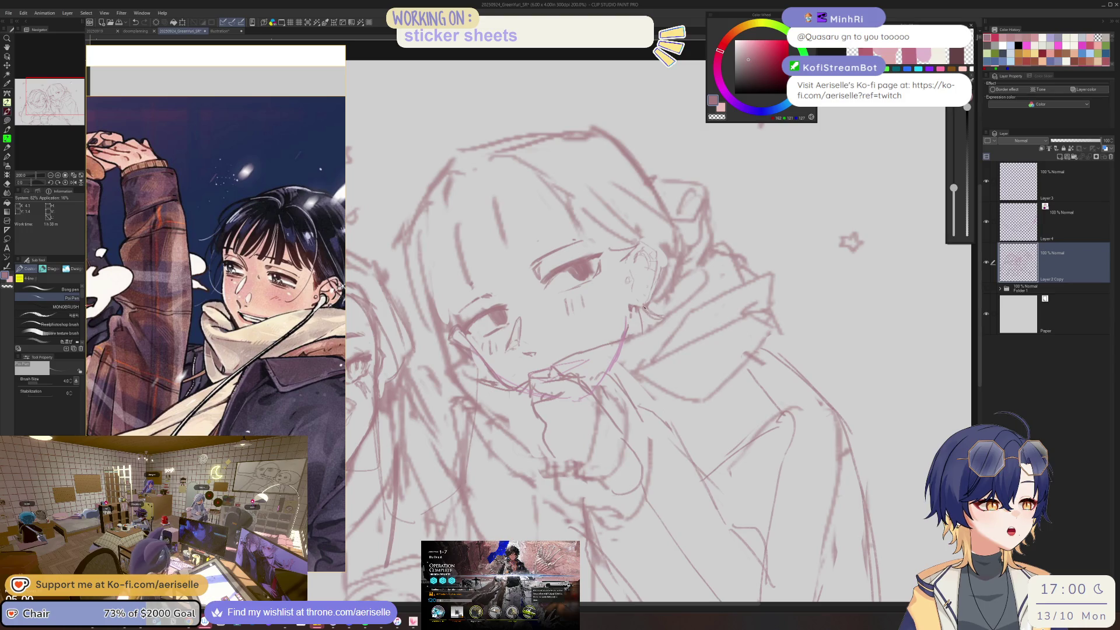
key(e)
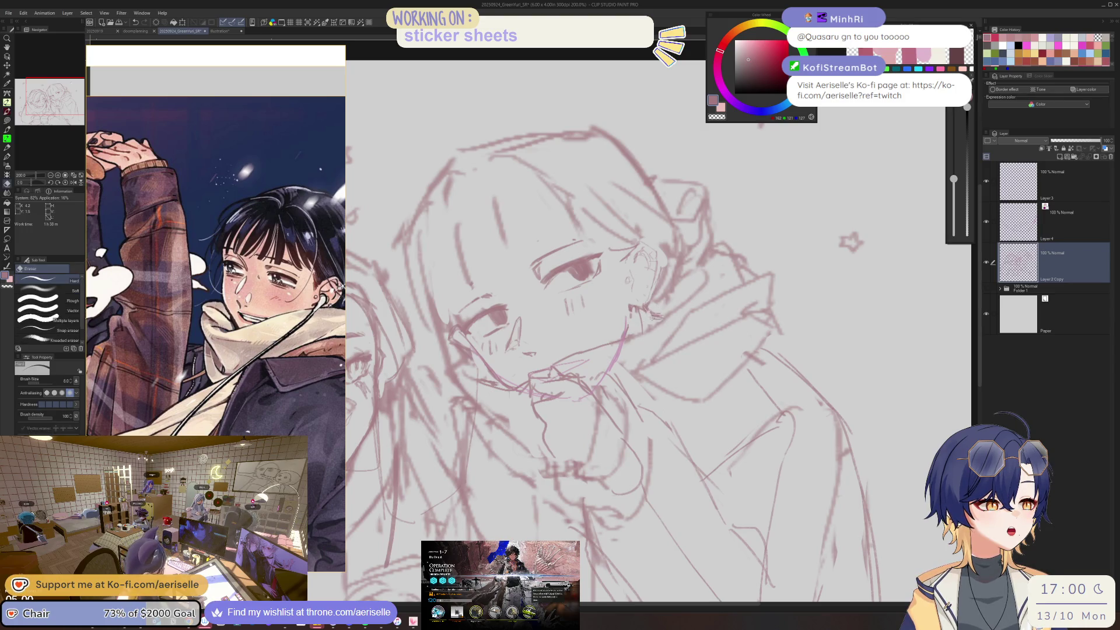
key(p)
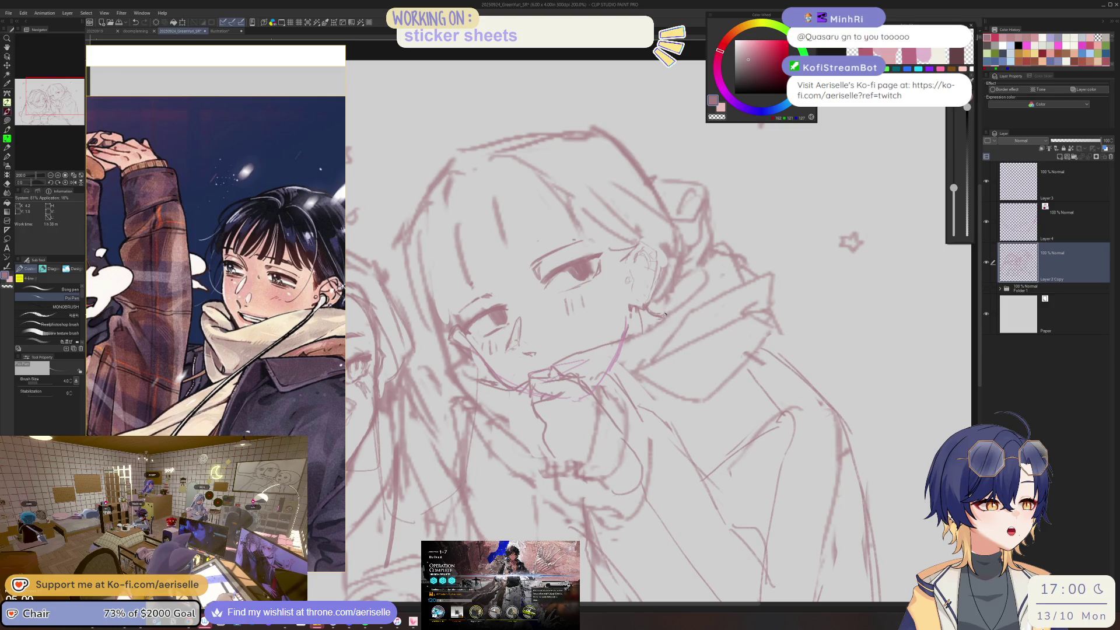
key(ctrl+s)
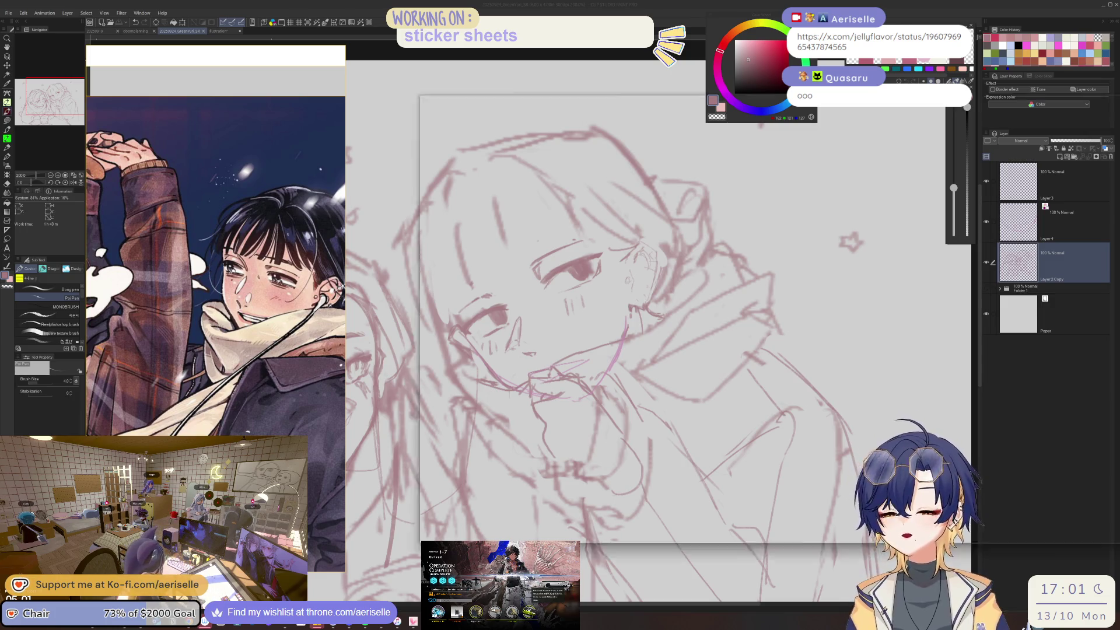
- Switch from Clip Studio Paint to the Eagle reference library with Alt+Tab
key(alt+Tab)
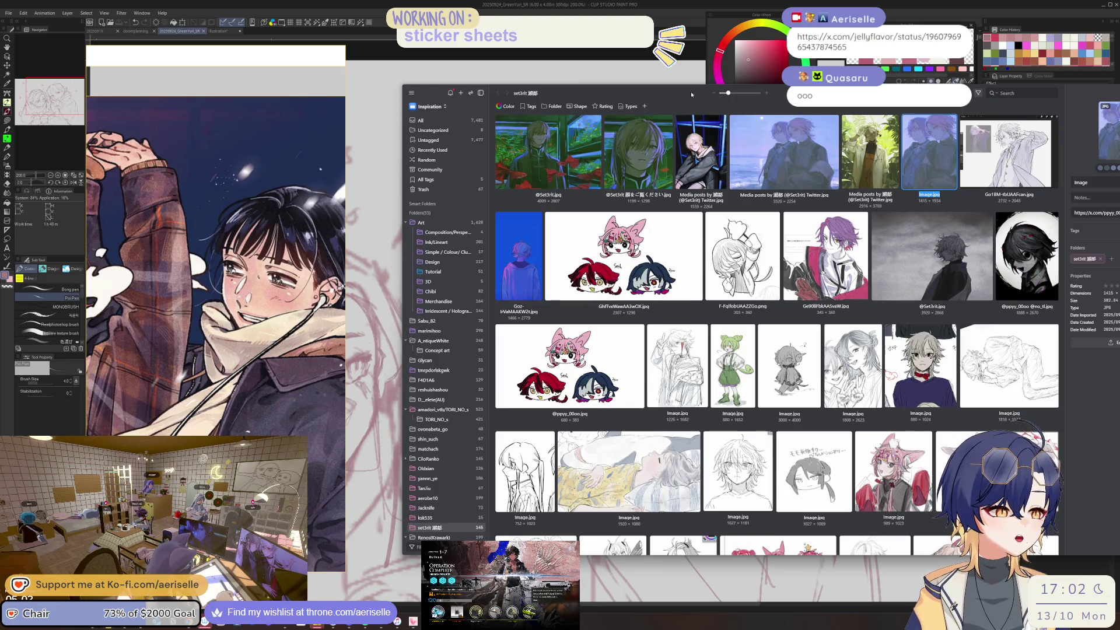
- Select the white-haired seated figure, the third thumbnail in Eagle's top row
click(699, 157)
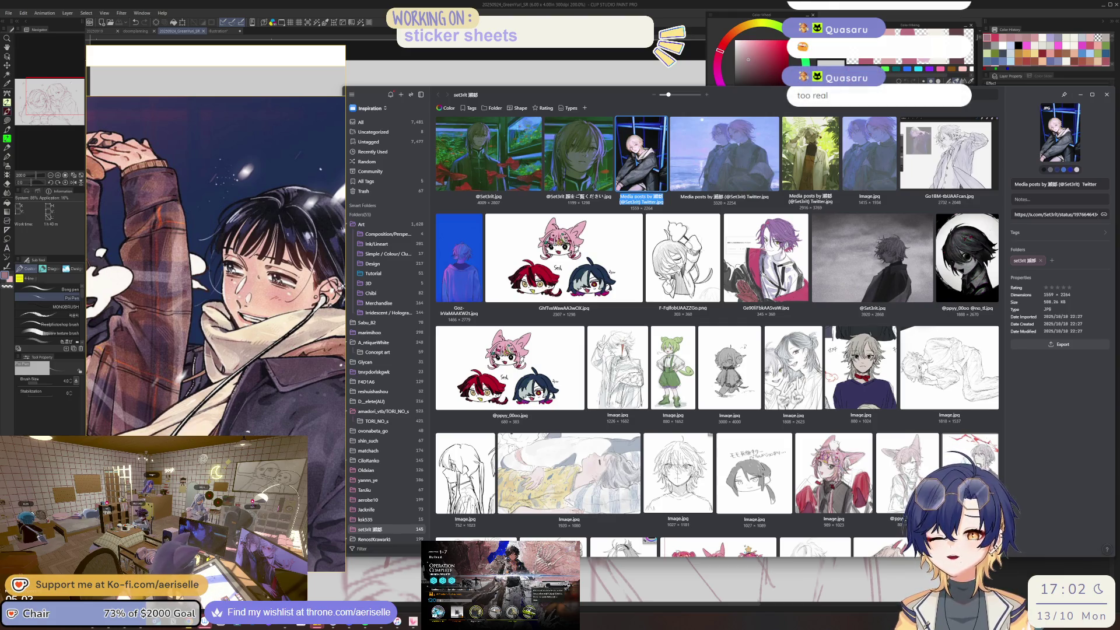
- Browse down and back up the Eagle grid, then select the chibi three-heads reference
scroll(779, 470, down, 3)
scroll(779, 469, down, 4)
scroll(779, 470, down, 3)
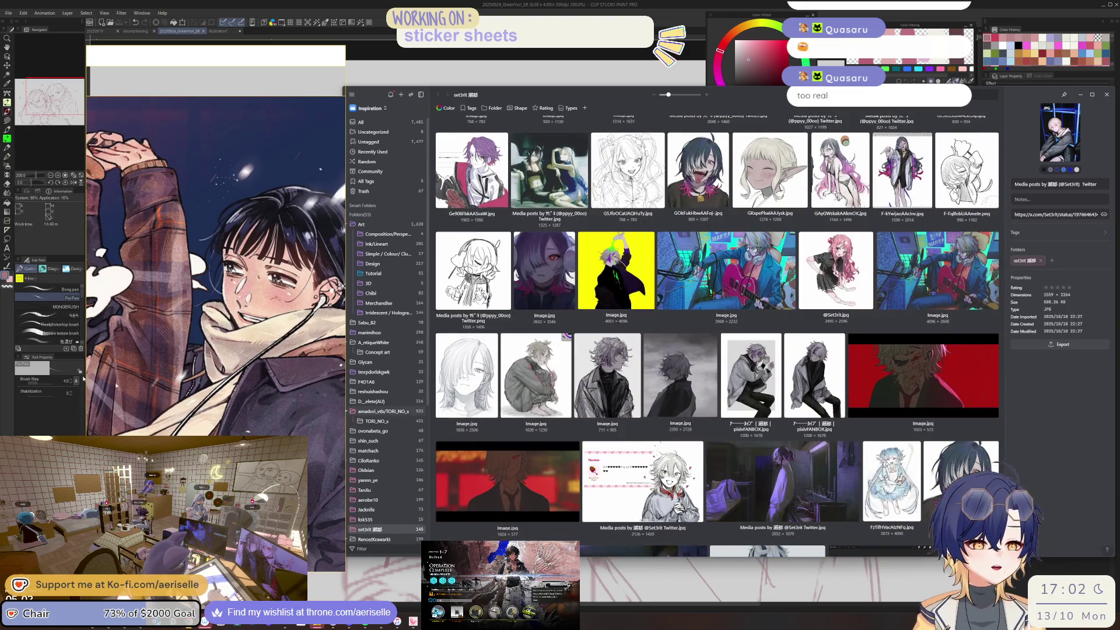
scroll(717, 326, up, 1)
scroll(718, 339, up, 5)
scroll(717, 339, up, 3)
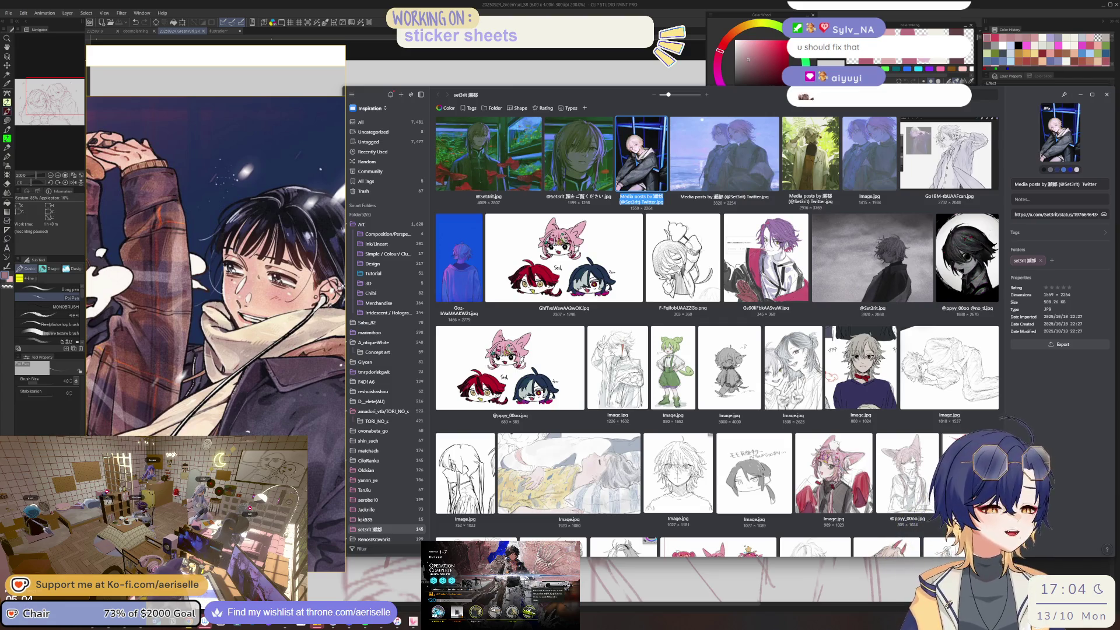
click(564, 258)
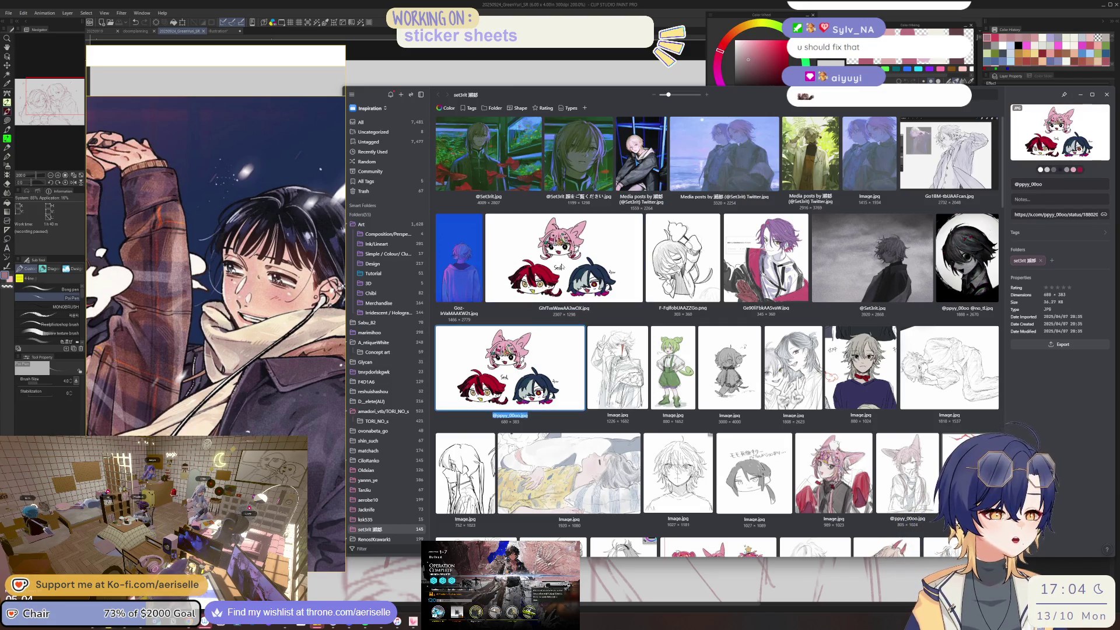
- View the chibi trio reference full size, close it, and return to Clip Studio Paint
double_click(562, 260)
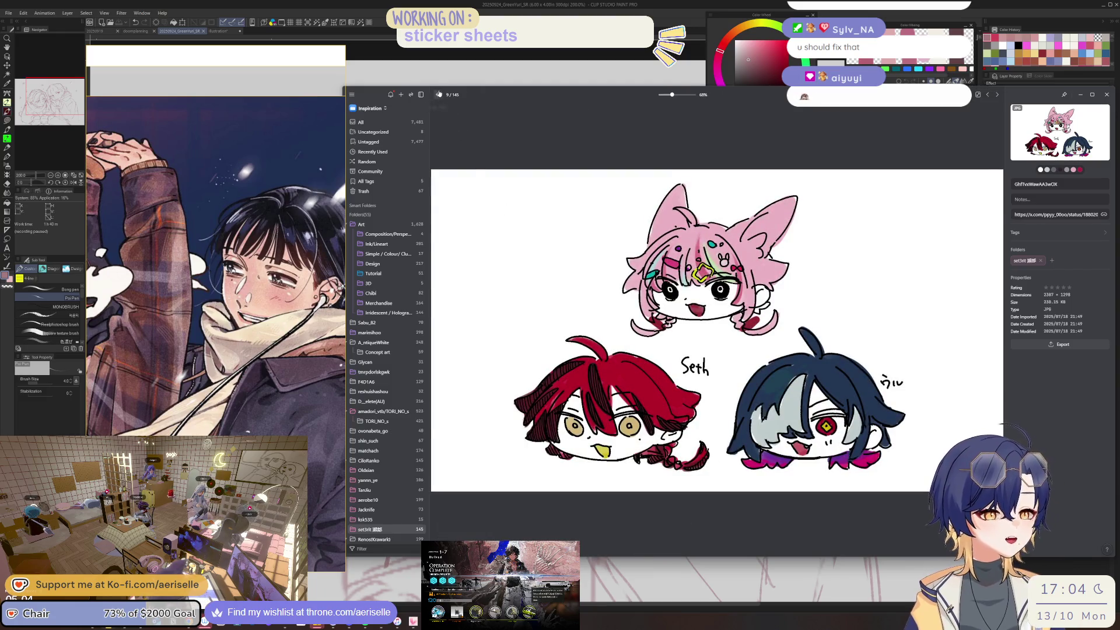
key(Escape)
key(alt+Tab)
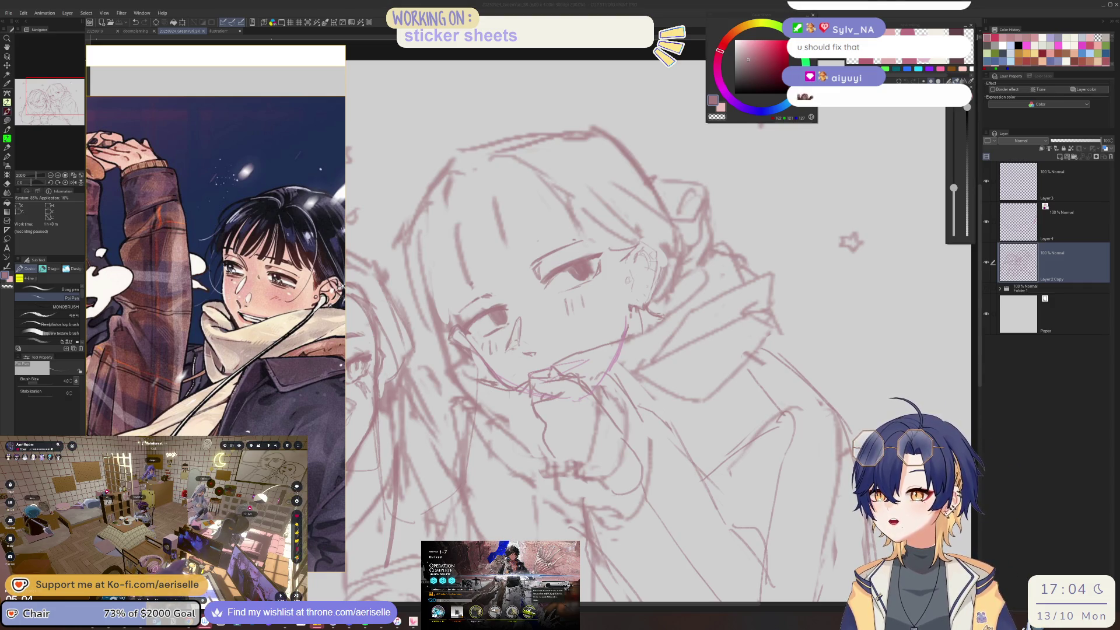
click(692, 231)
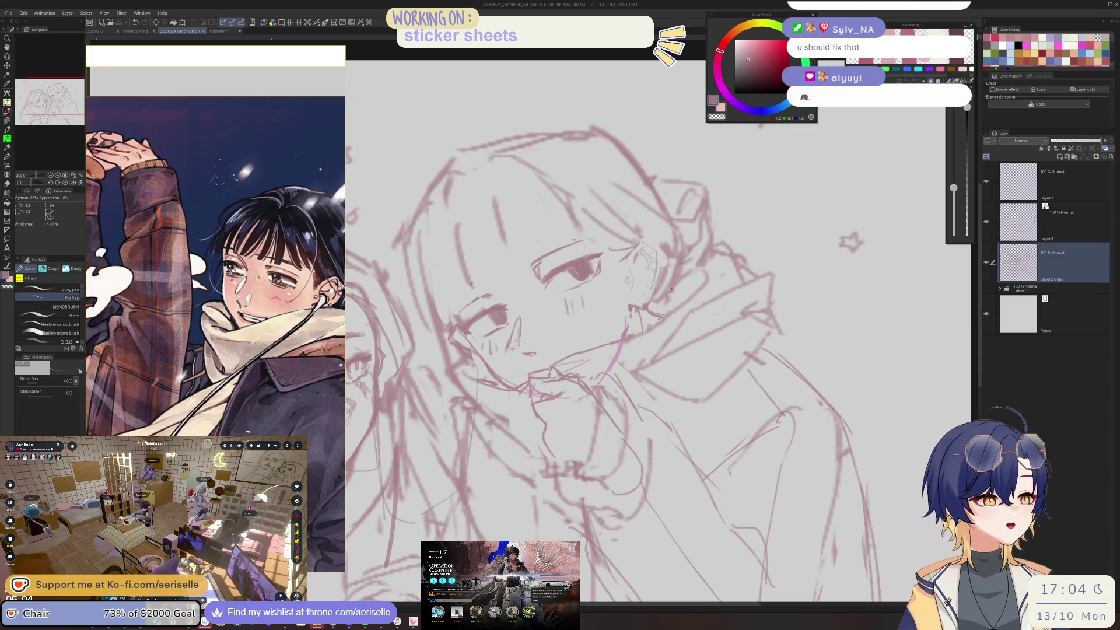
- Add a short stroke to the left character's face while zooming in to 400%
drag(665, 301, 686, 304)
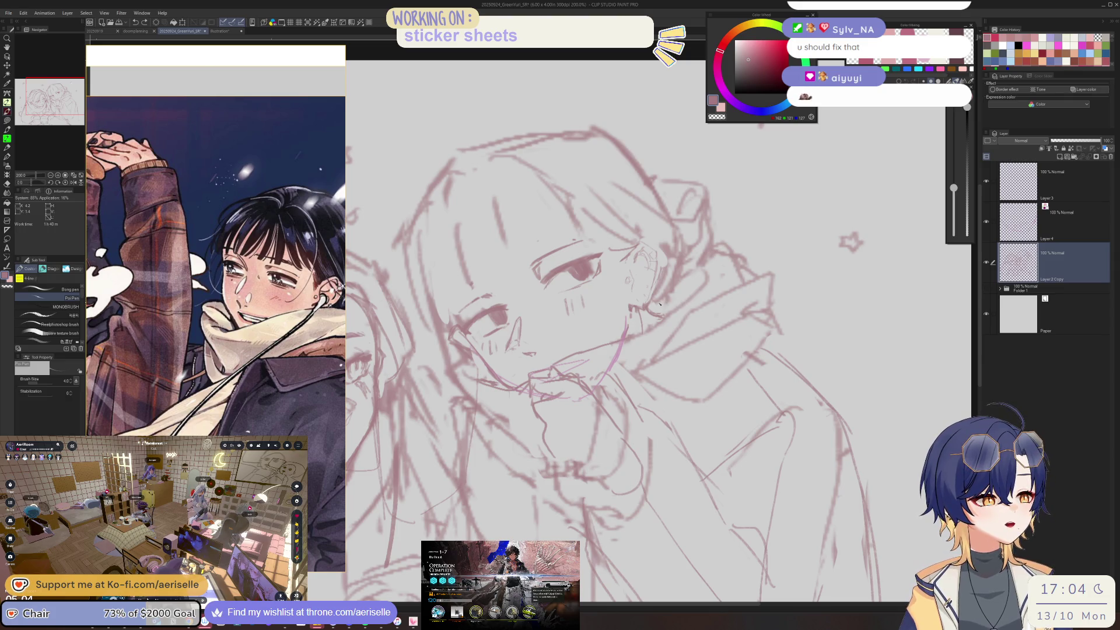
scroll(693, 292, down, 1)
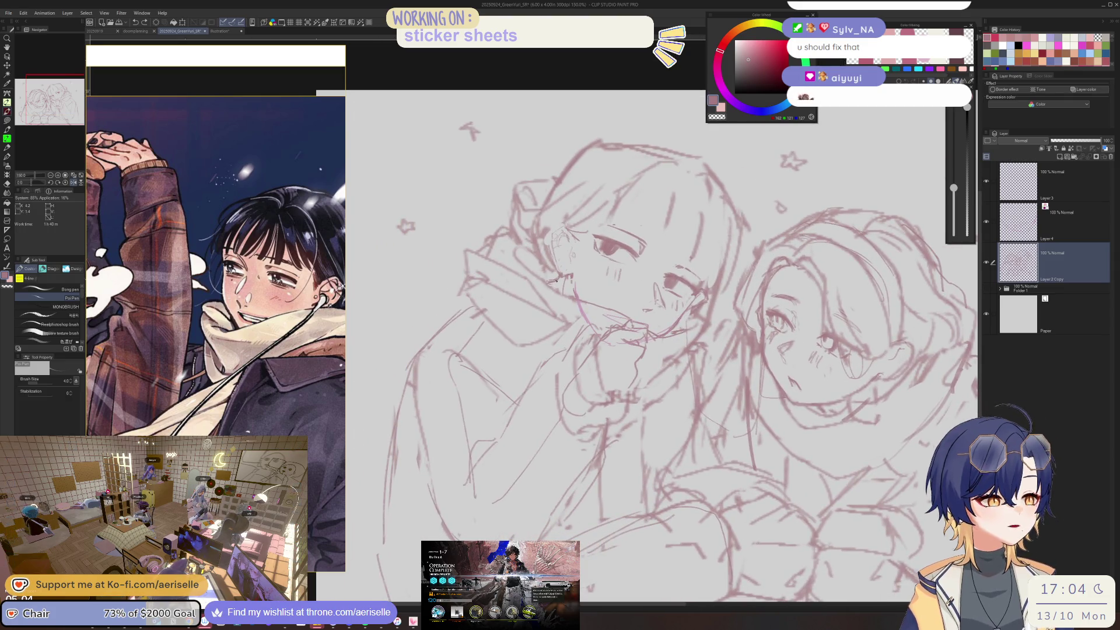
scroll(643, 318, down, 3)
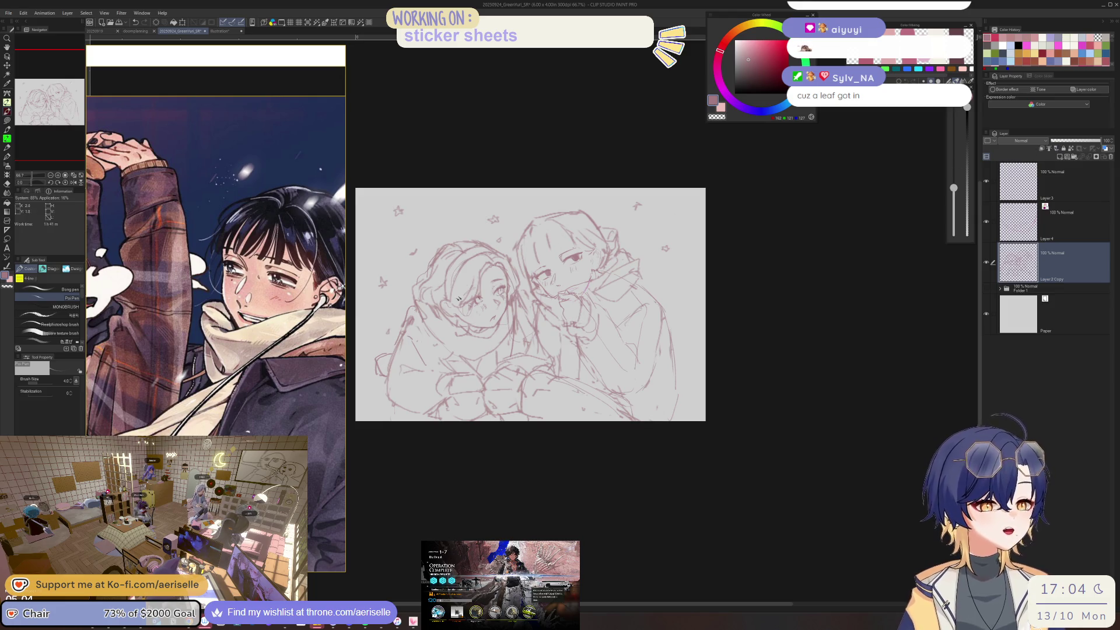
scroll(469, 298, up, 2)
scroll(467, 304, up, 2)
scroll(463, 315, up, 1)
scroll(462, 325, up, 1)
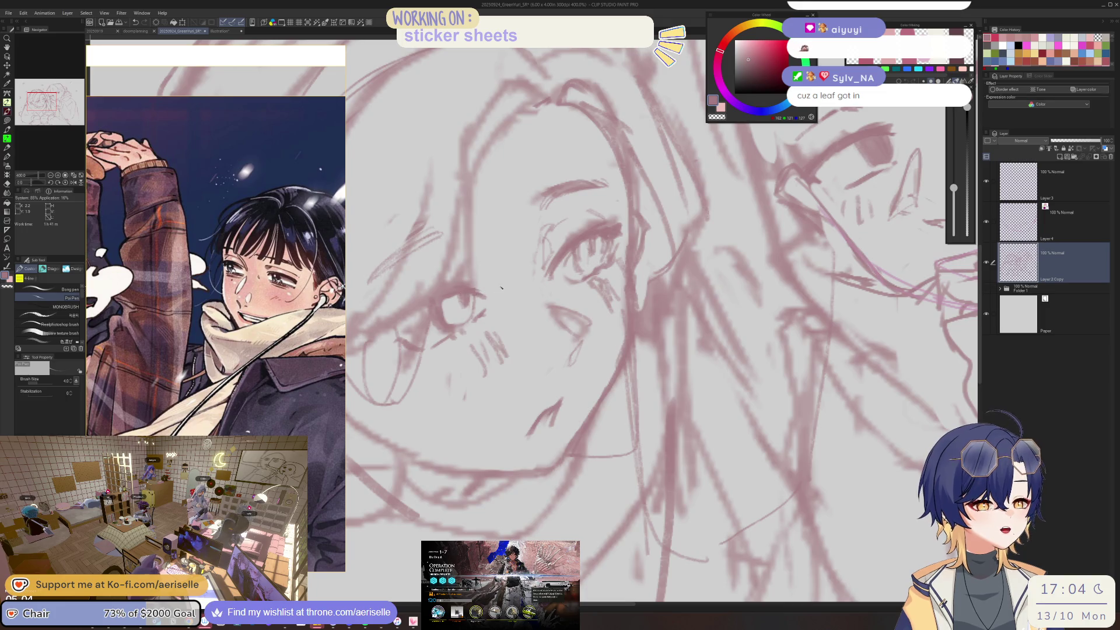
scroll(500, 288, up, 1)
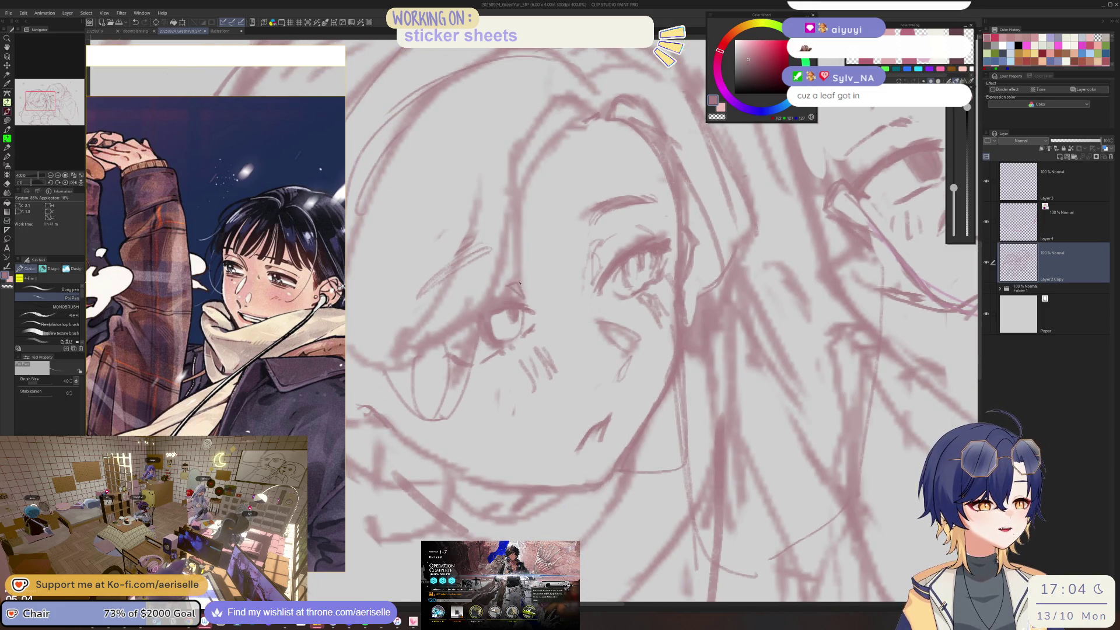
scroll(517, 283, down, 5)
scroll(525, 292, up, 1)
scroll(545, 308, up, 4)
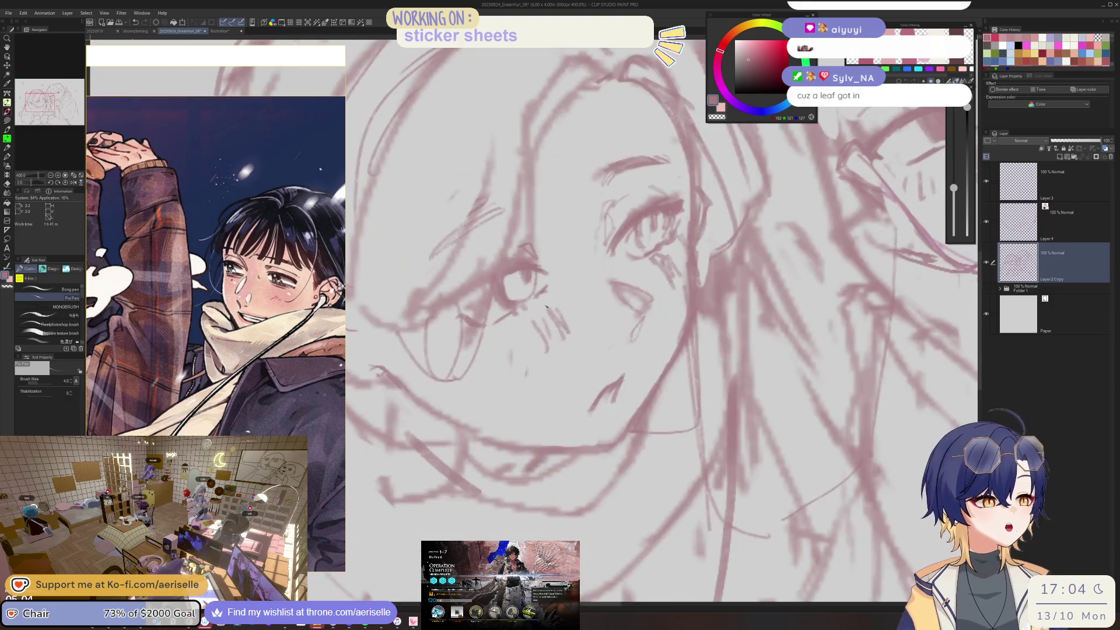
- Lasso the marks below the left character's eye and reposition them
key(m)
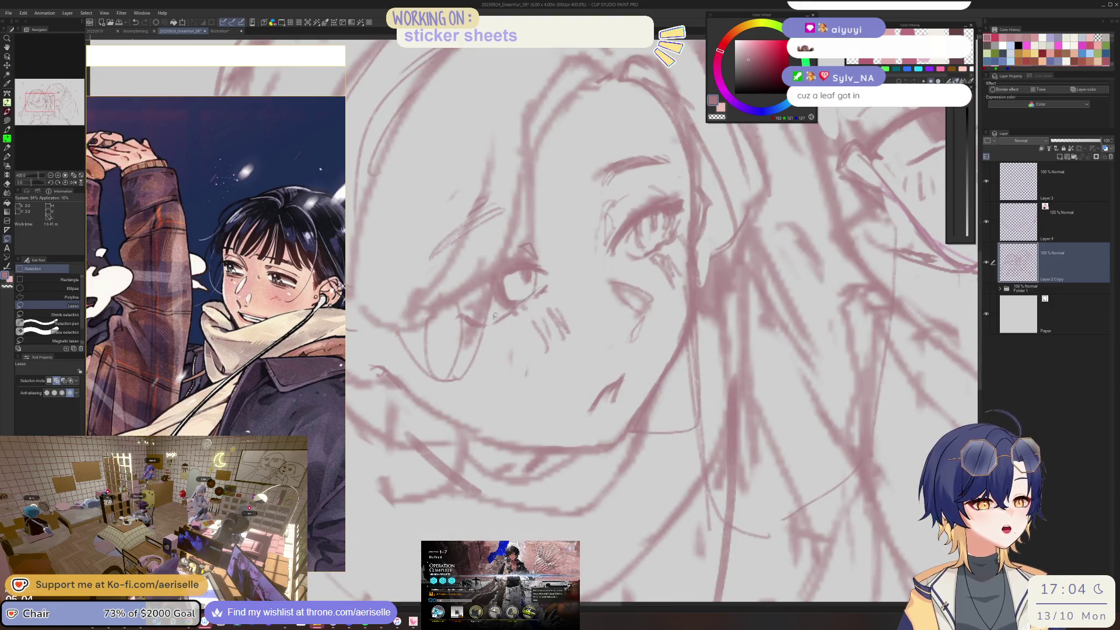
drag(566, 282, 564, 284)
key(k)
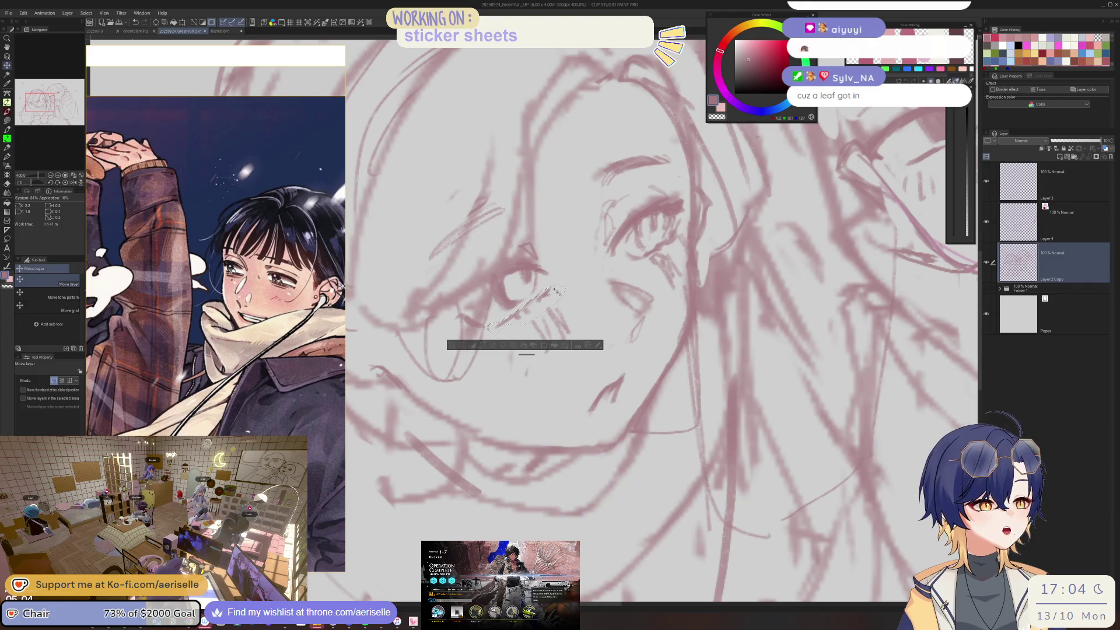
click(545, 344)
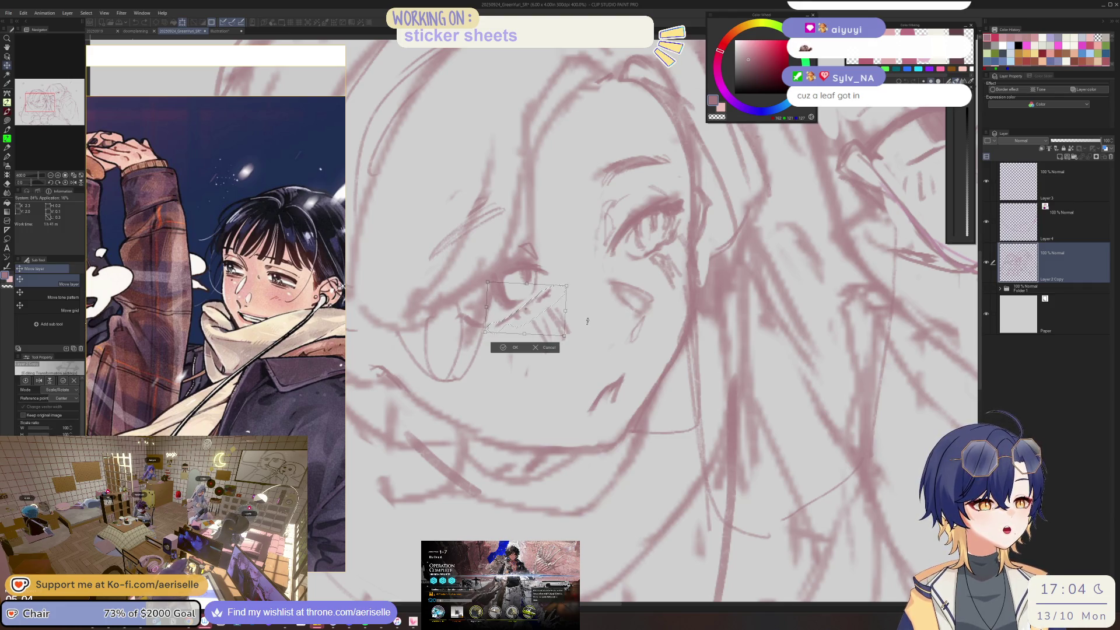
click(502, 348)
key(p)
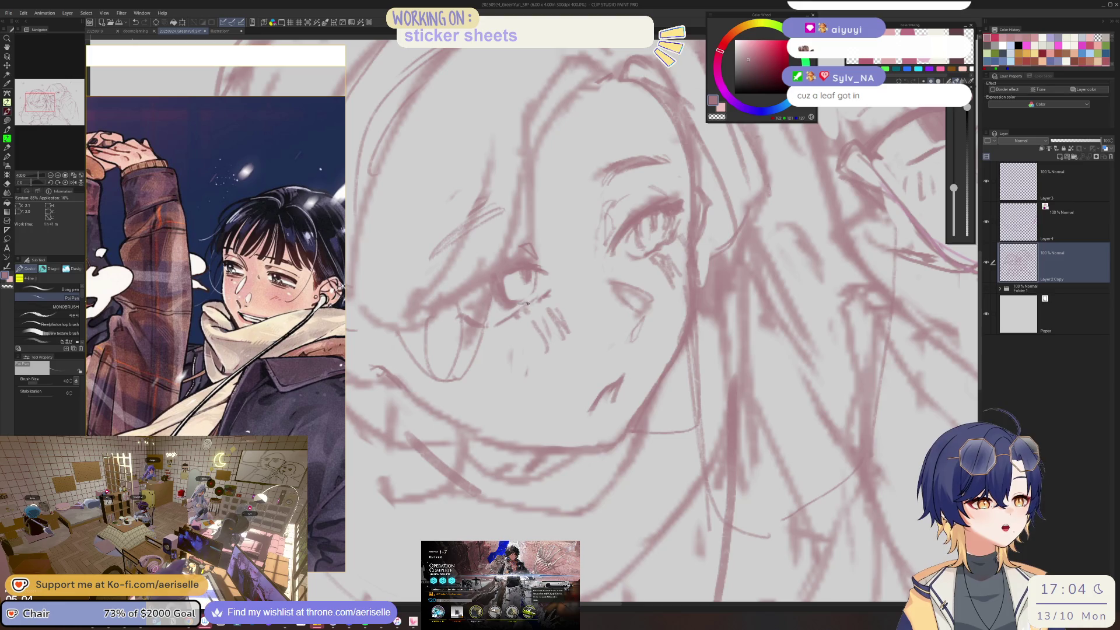
- Touch up the left face's eye and cheek lines with eraser and pen, then zoom out
key(e)
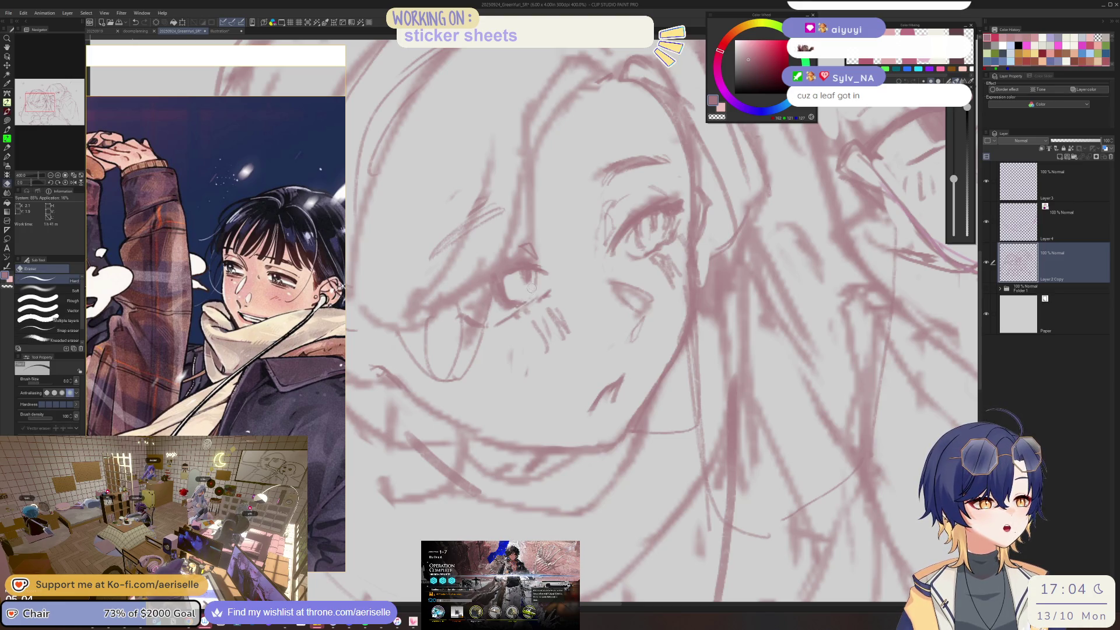
key(p)
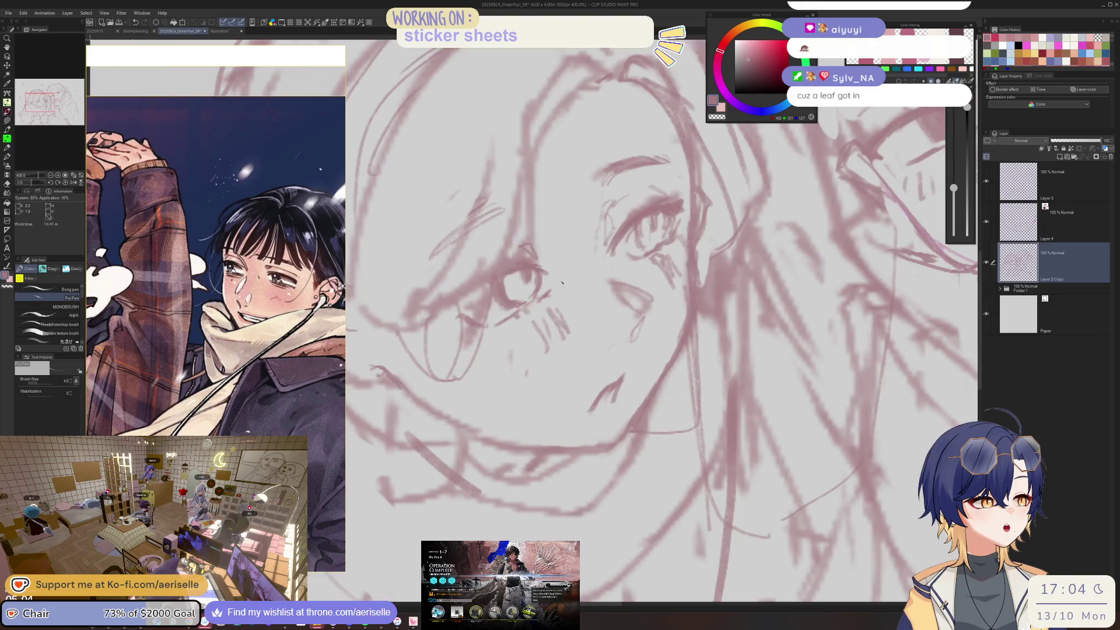
scroll(553, 285, down, 7)
key(e)
scroll(541, 327, up, 7)
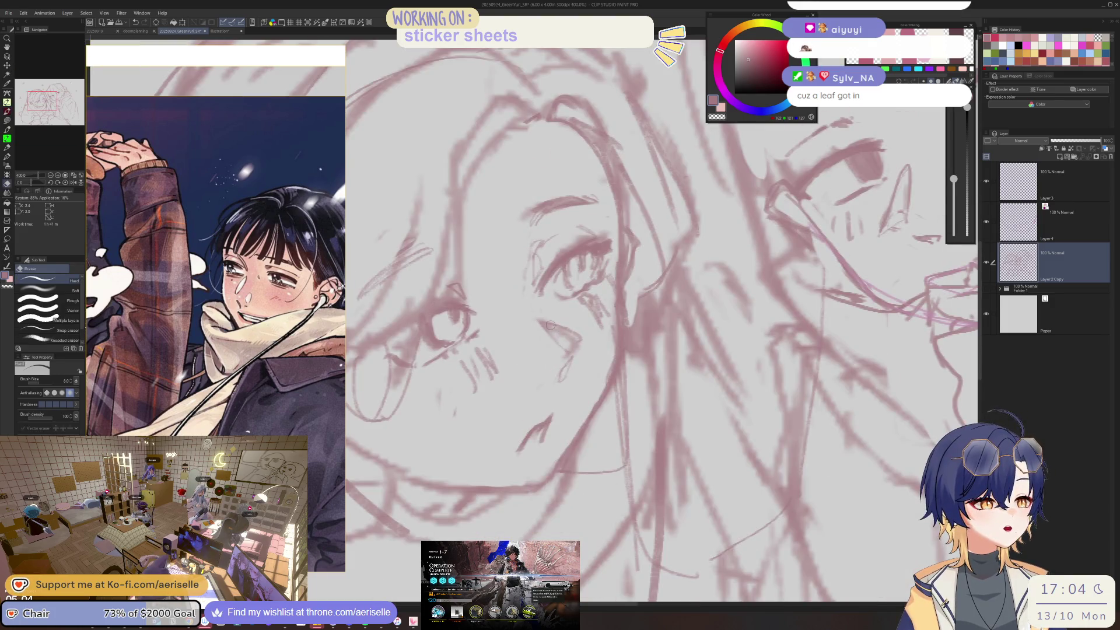
key(p)
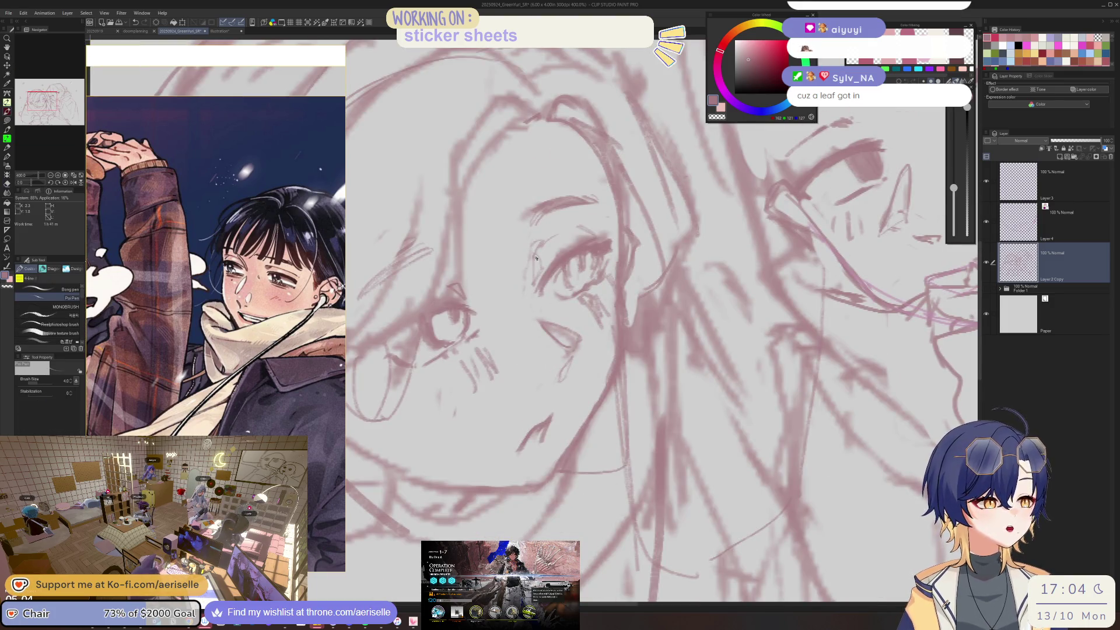
key(e)
key(p)
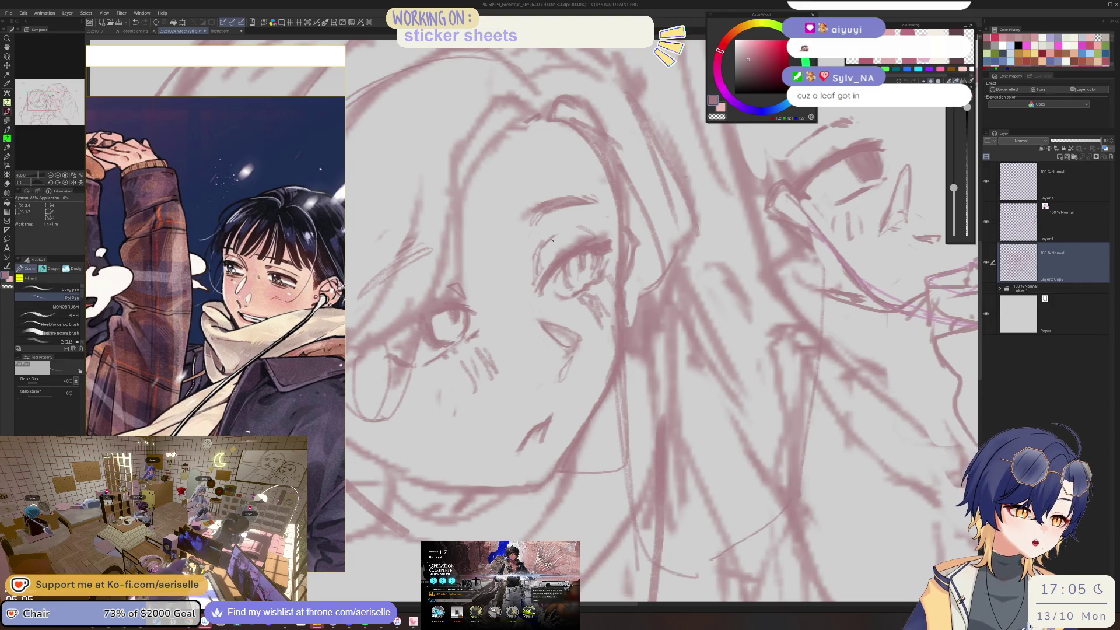
scroll(544, 244, down, 5)
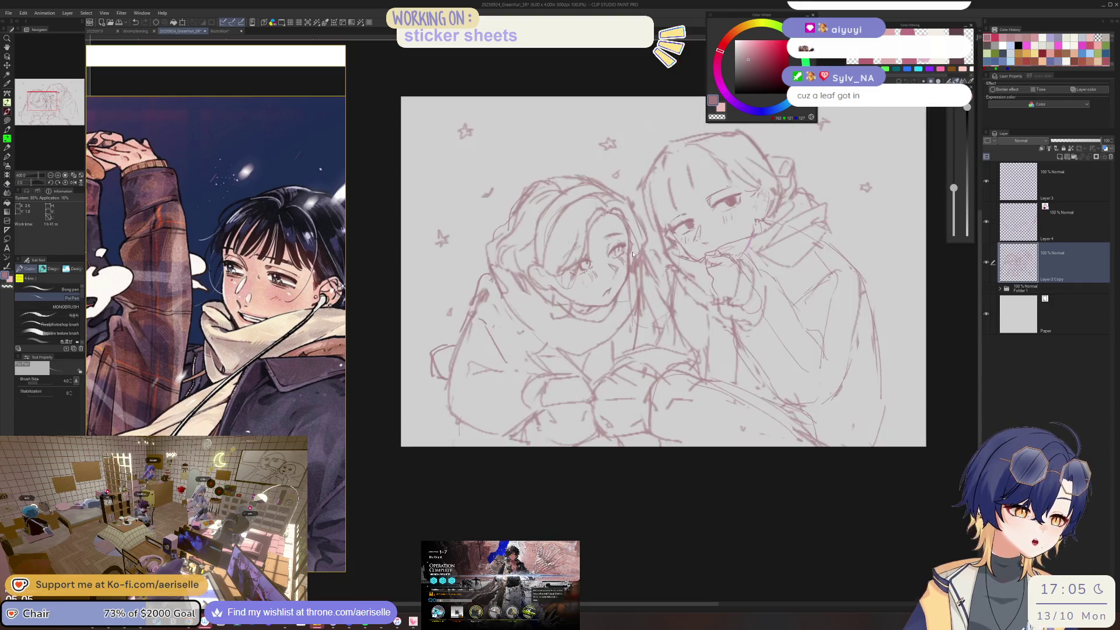
- Zoom in on the left character's face and lower the pen size to 3
scroll(599, 282, up, 1)
scroll(595, 277, up, 2)
scroll(551, 263, up, 2)
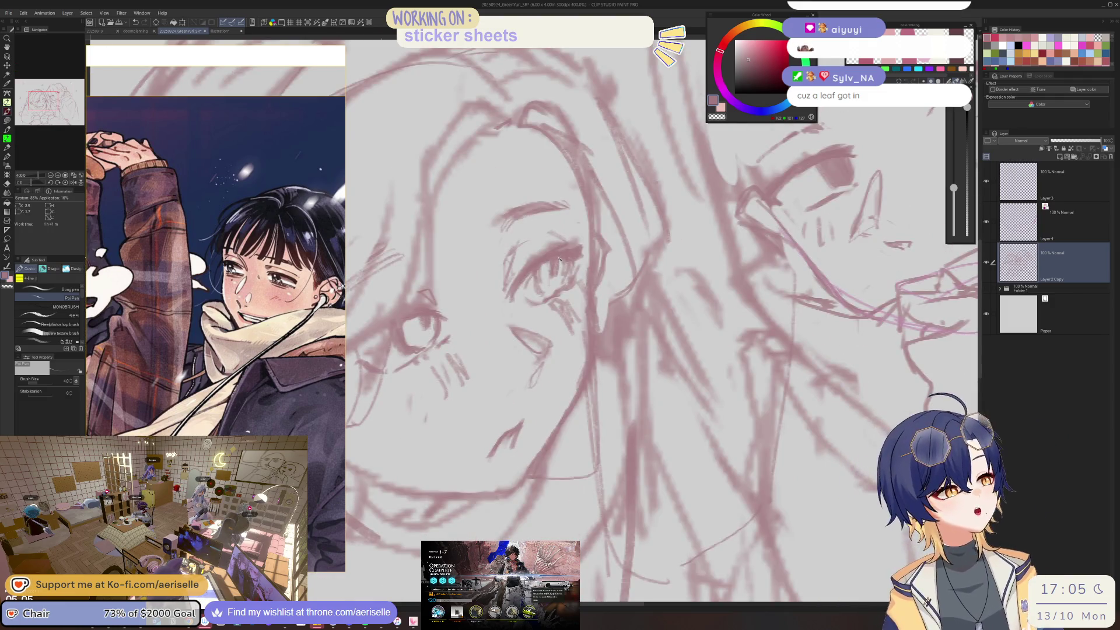
drag(553, 277, 622, 266)
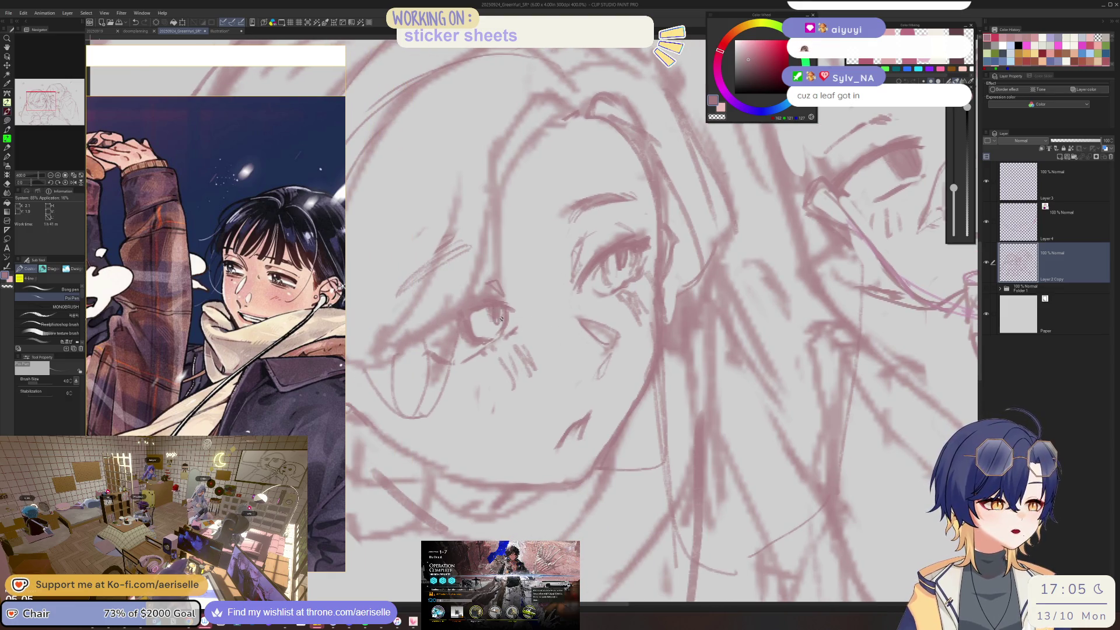
key(bracketleft)
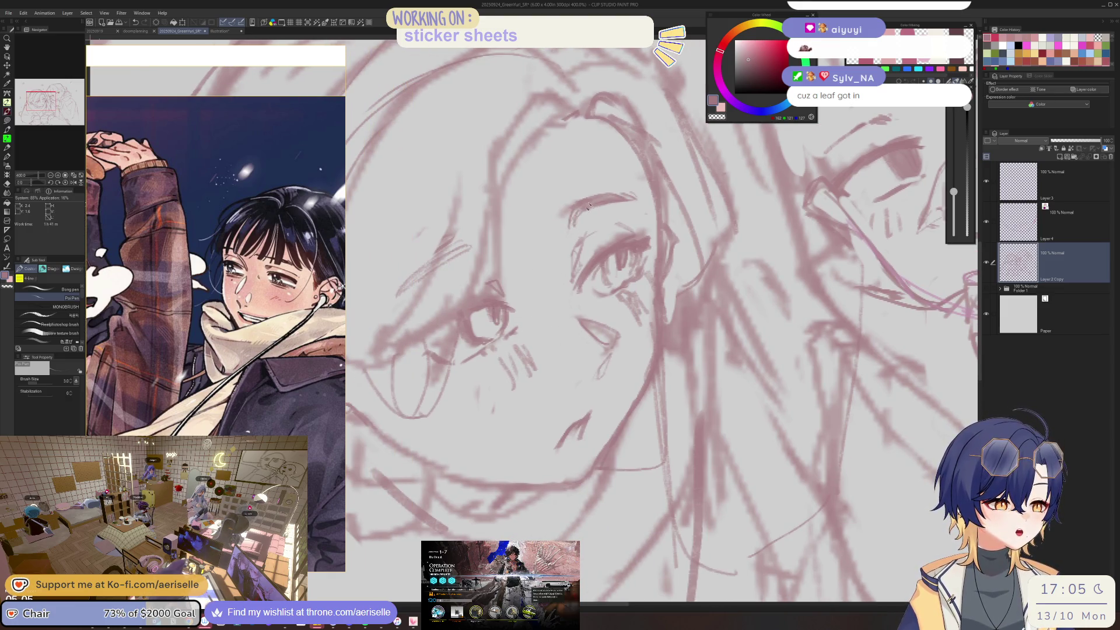
drag(427, 275, 486, 268)
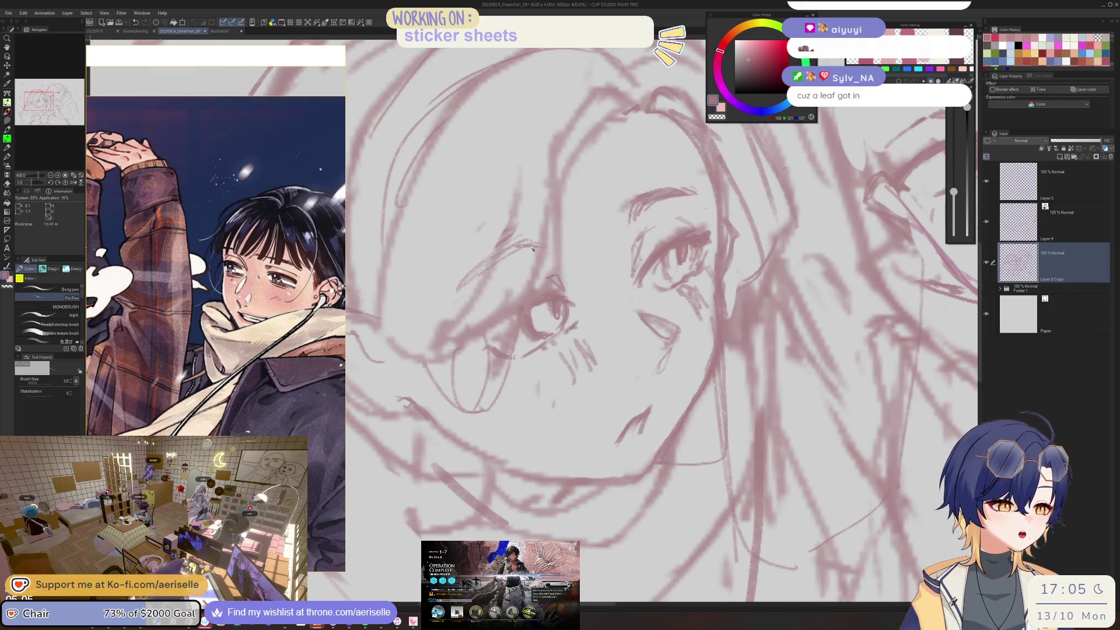
scroll(486, 268, down, 2)
scroll(525, 266, down, 2)
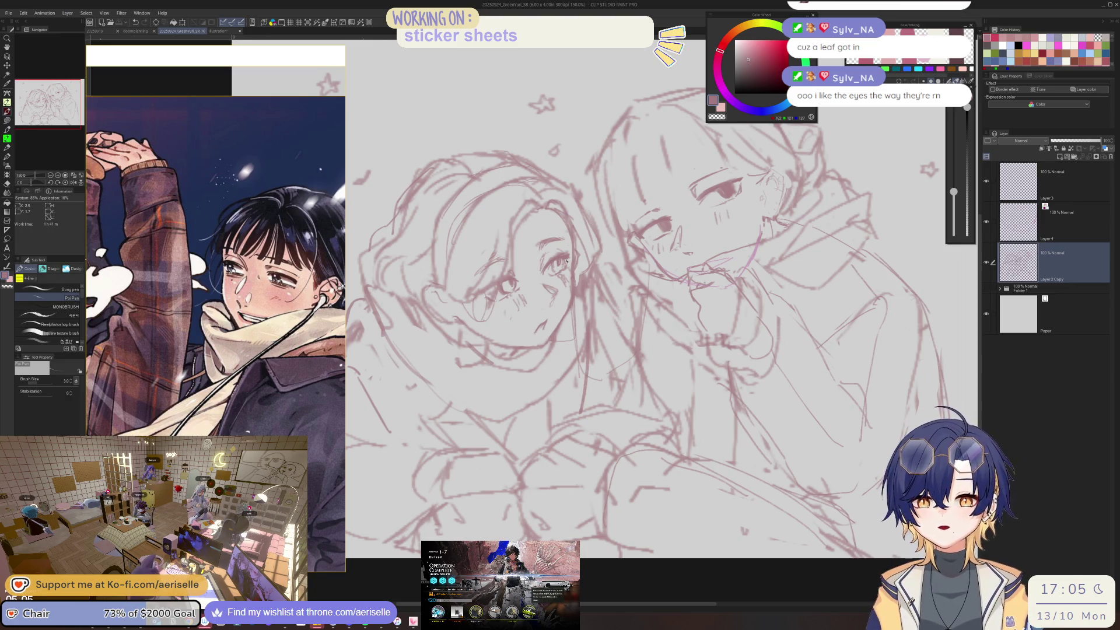
- Redraw the left face's eyes, then switch to the Eraser at size 7
scroll(519, 195, up, 1)
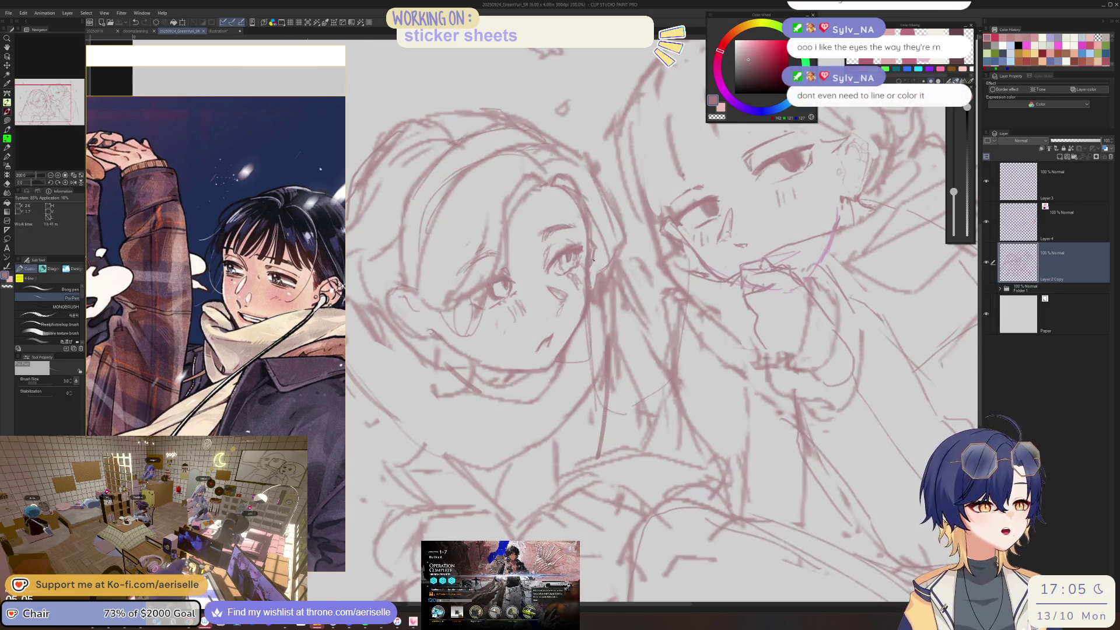
scroll(589, 255, up, 1)
scroll(592, 257, up, 1)
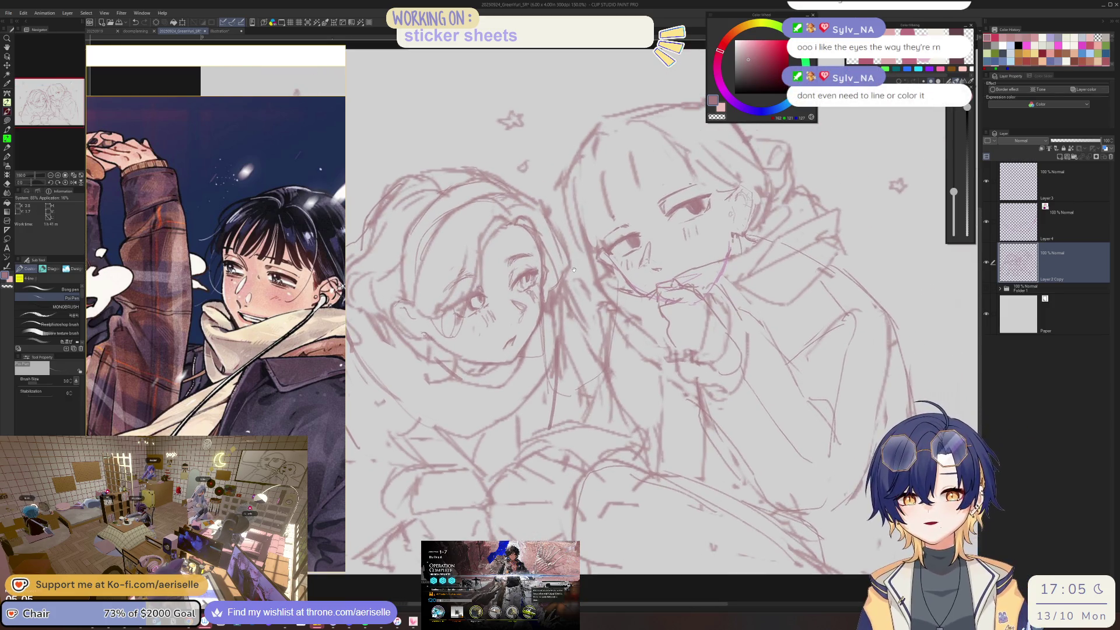
scroll(598, 261, down, 2)
scroll(583, 263, up, 1)
scroll(543, 266, down, 1)
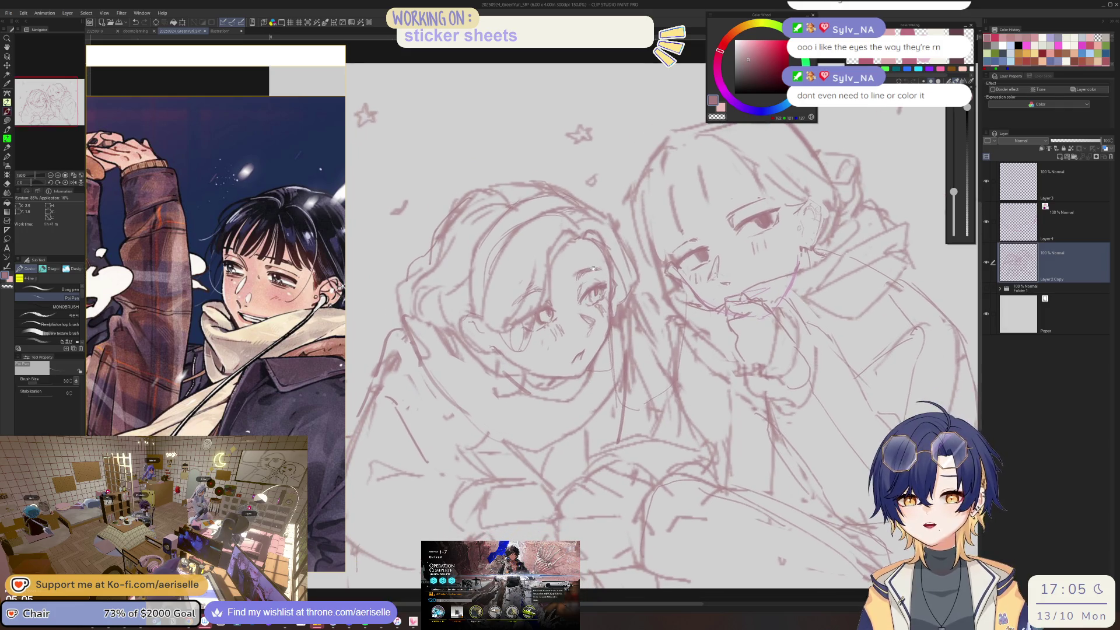
scroll(524, 266, up, 1)
key(e)
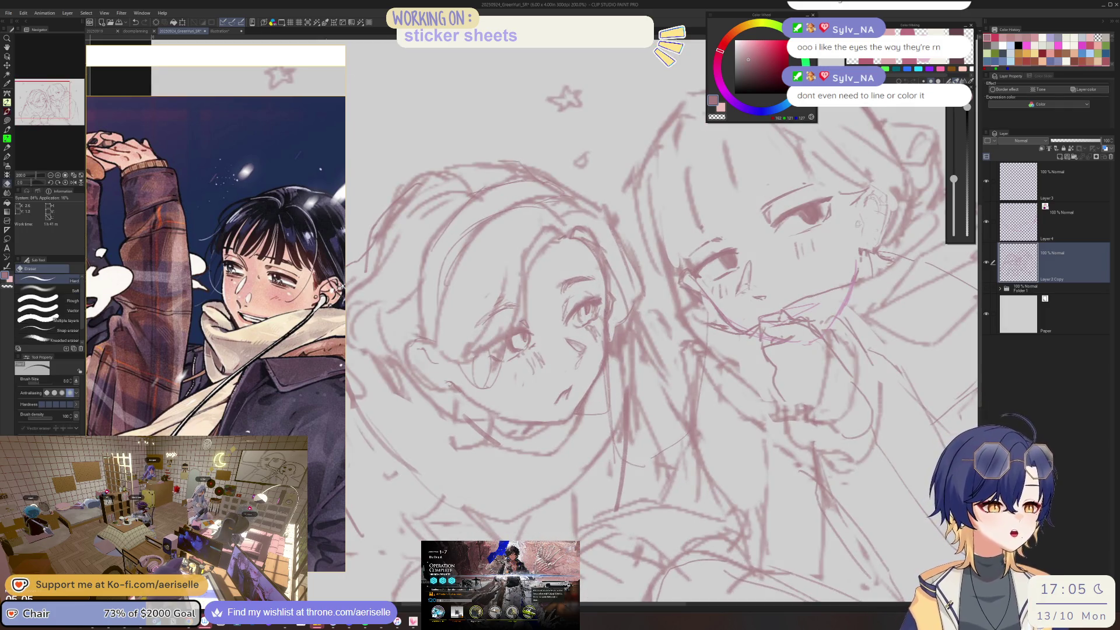
scroll(583, 292, down, 4)
scroll(583, 292, up, 4)
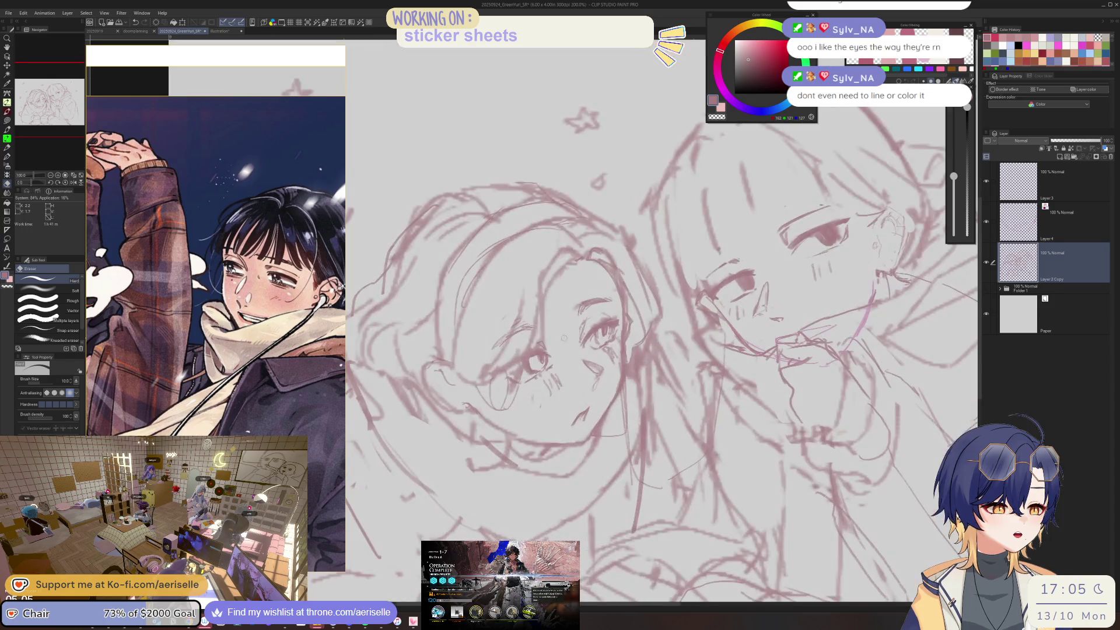
key(bracketleft)
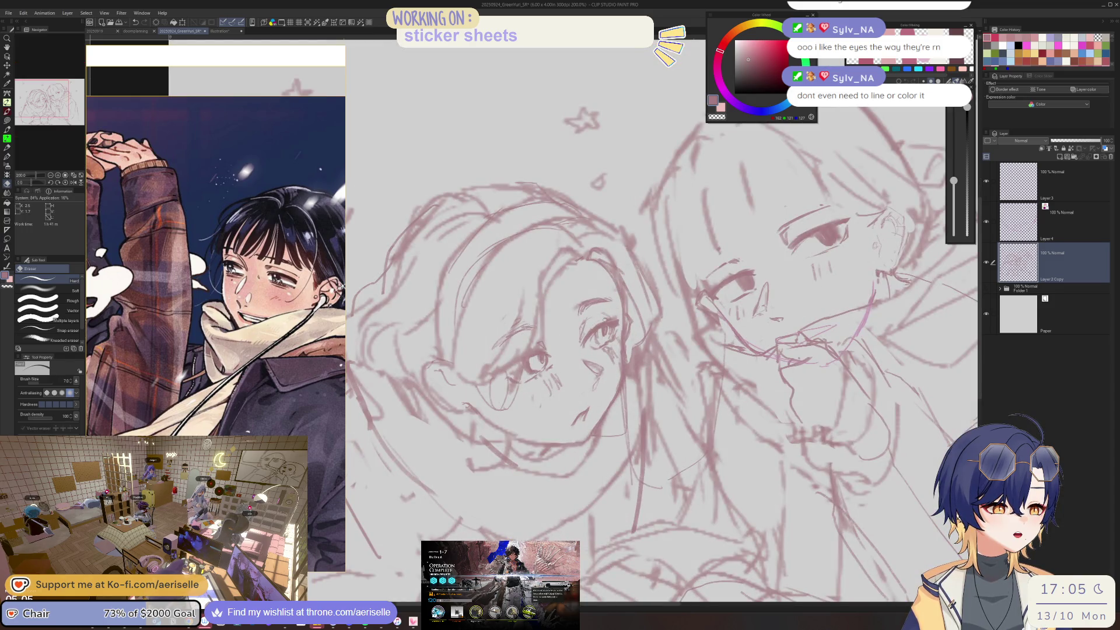
scroll(656, 284, down, 2)
key(ctrl+u)
drag(818, 241, 675, 247)
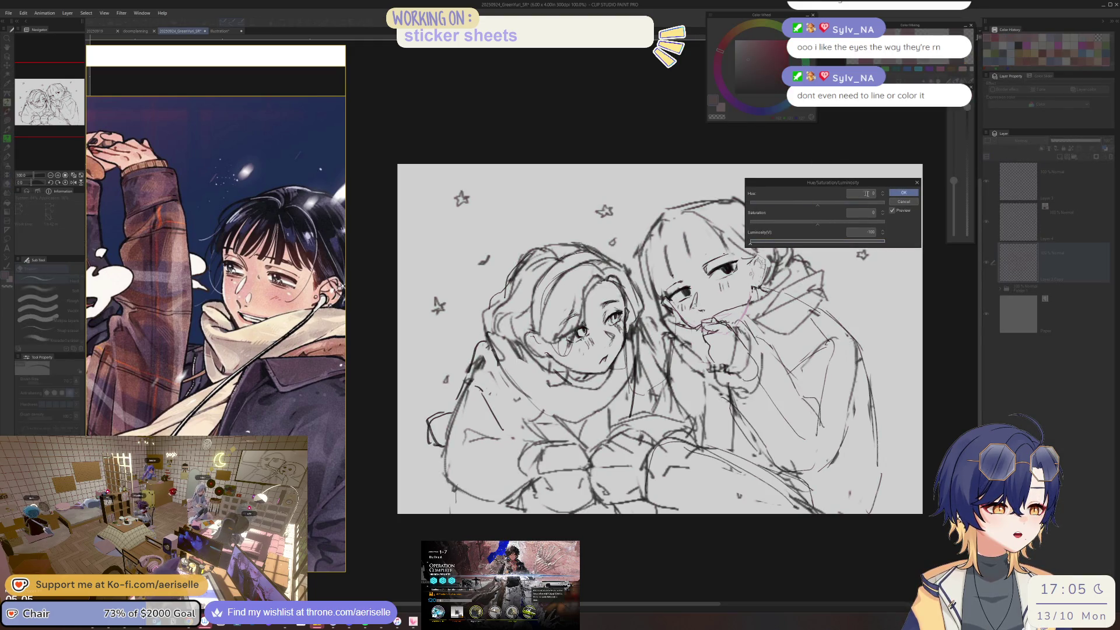
click(903, 202)
scroll(690, 281, up, 4)
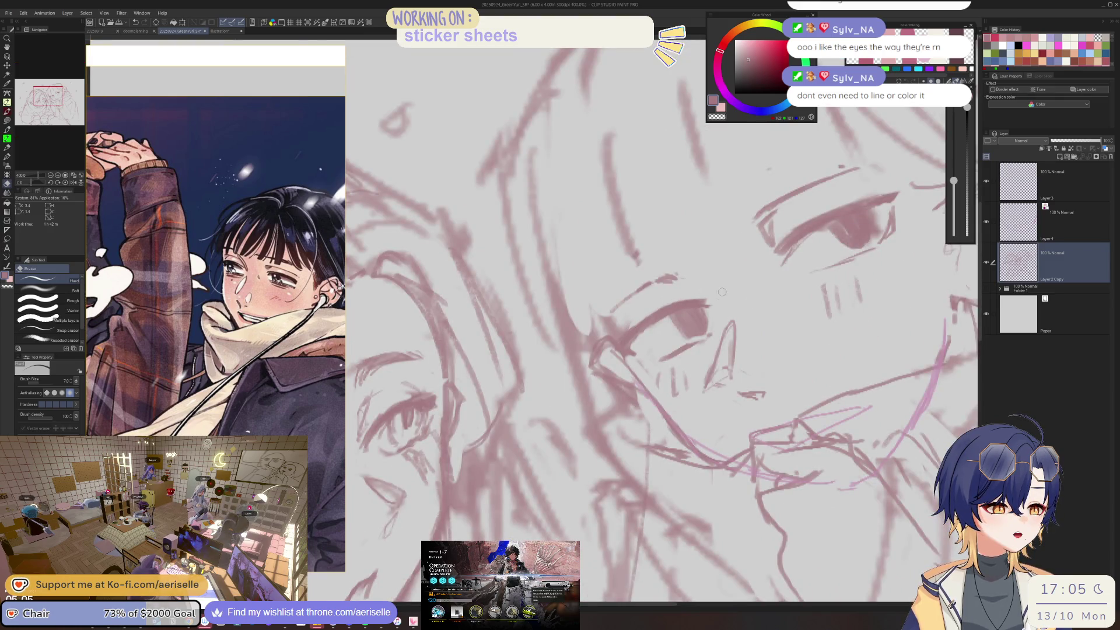
scroll(719, 295, down, 4)
scroll(632, 315, up, 2)
scroll(632, 315, up, 2)
key(p)
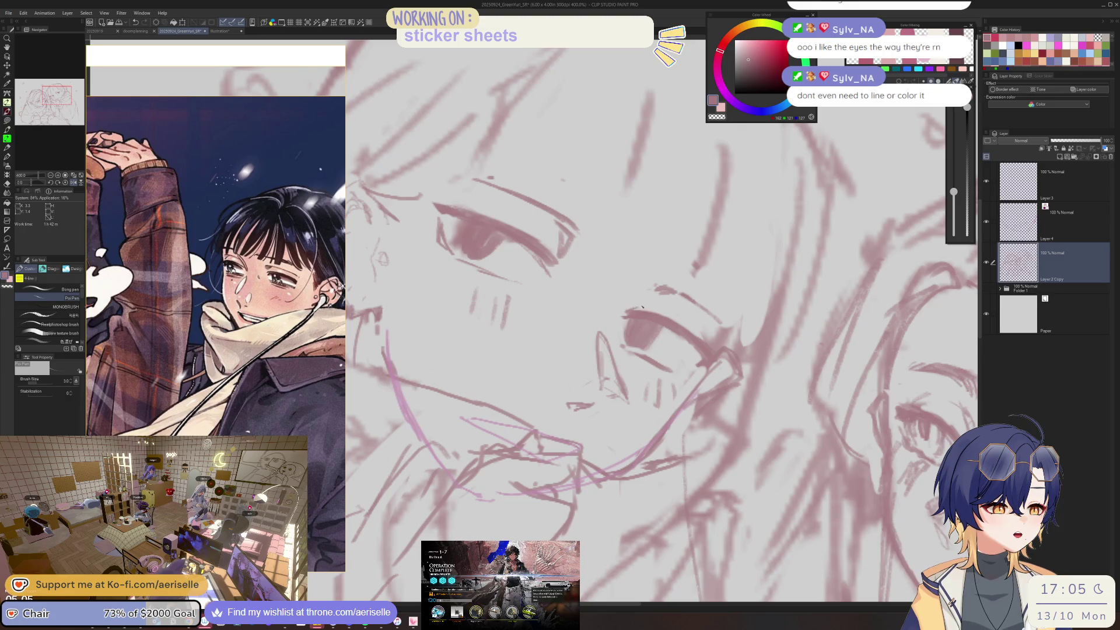
- Centre both characters, flip the canvas view horizontally and zoom to 800% on the eye
scroll(664, 307, down, 2)
scroll(677, 295, down, 1)
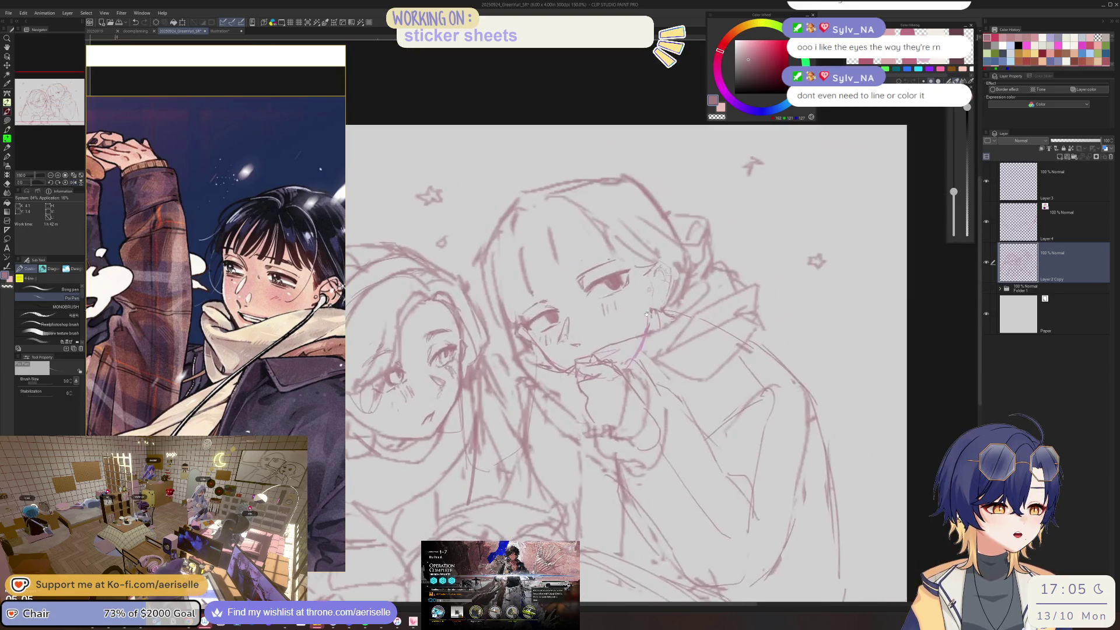
drag(554, 301, 652, 276)
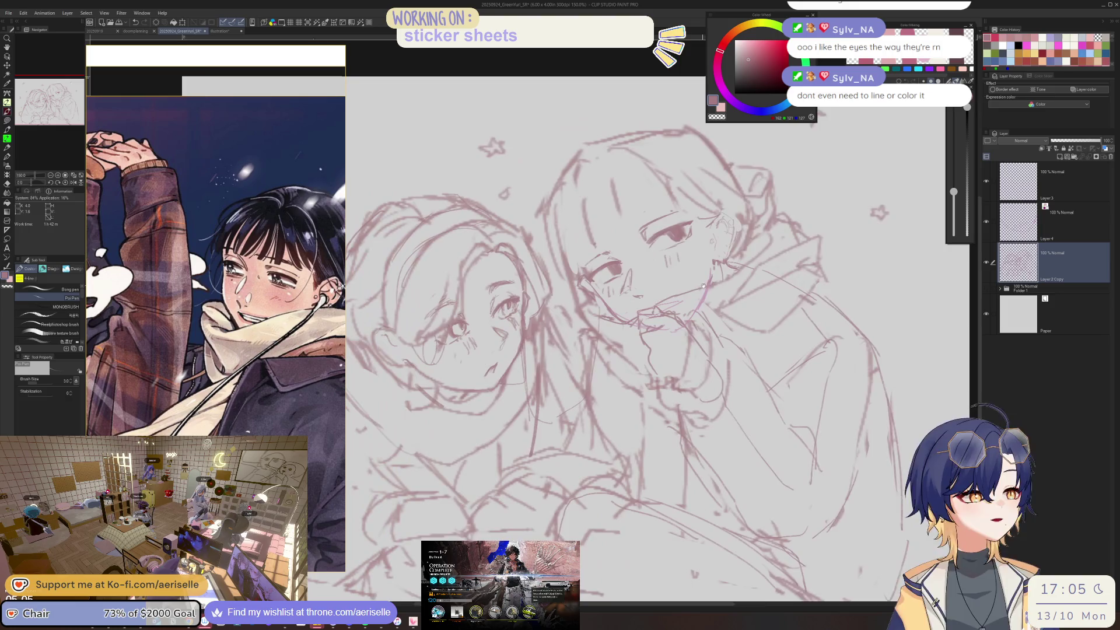
scroll(652, 276, down, 4)
key(h)
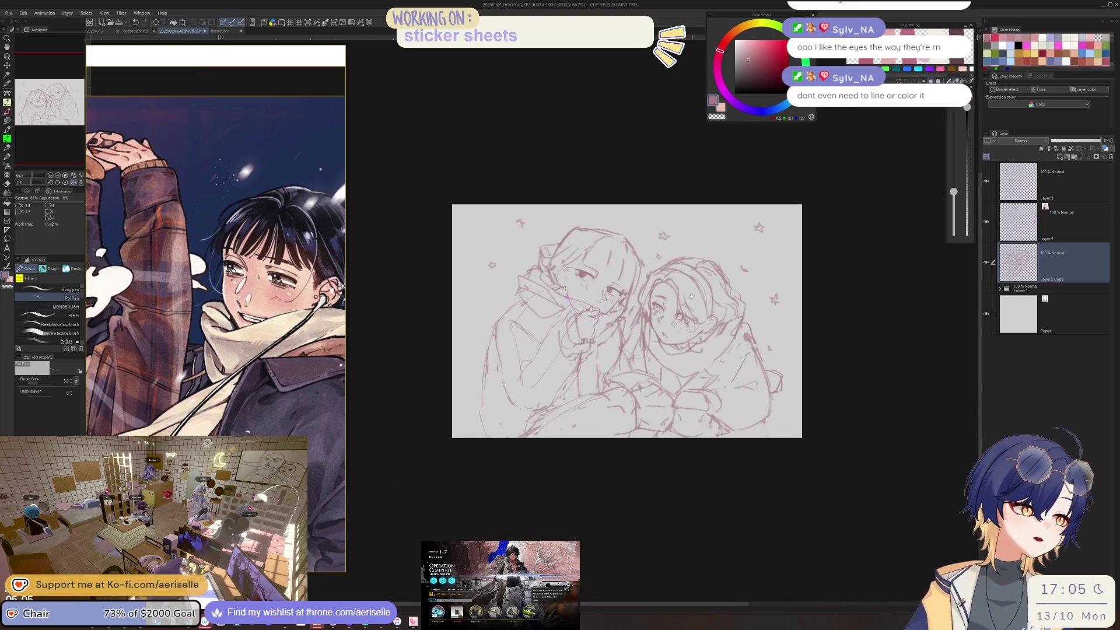
scroll(654, 281, up, 4)
scroll(653, 282, up, 2)
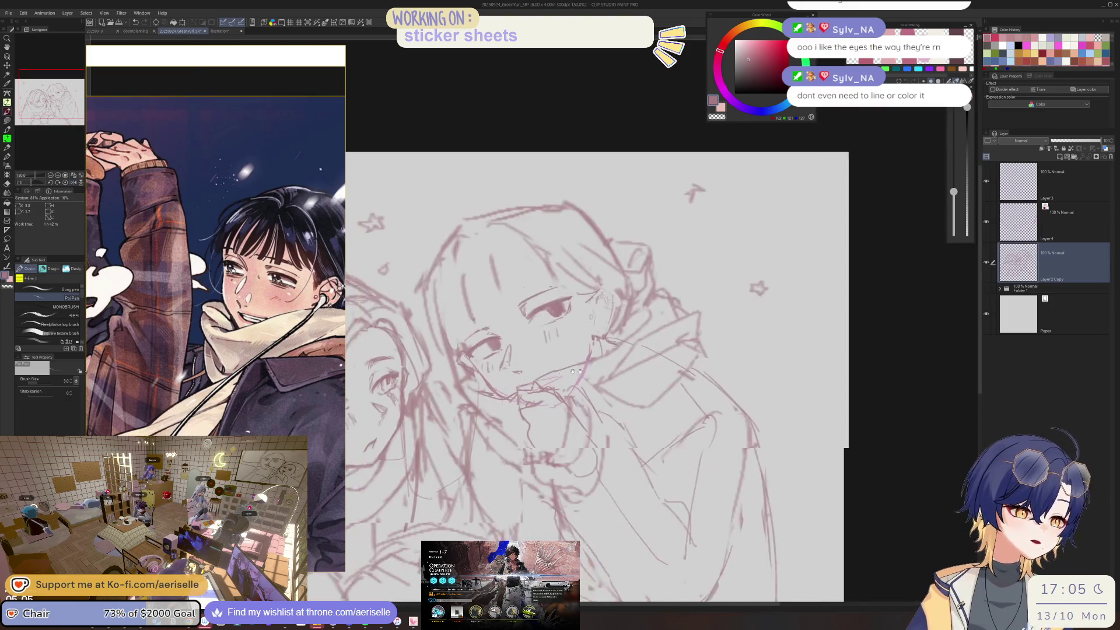
scroll(641, 292, up, 1)
scroll(557, 368, up, 4)
- Darken the hooded girl's iris, then erase parts of it
mouse_move(557, 369)
mouse_down()
mouse_move(561, 384)
mouse_move(577, 379)
mouse_move(606, 402)
mouse_move(676, 299)
mouse_up()
key(e)
scroll(645, 357, down, 2)
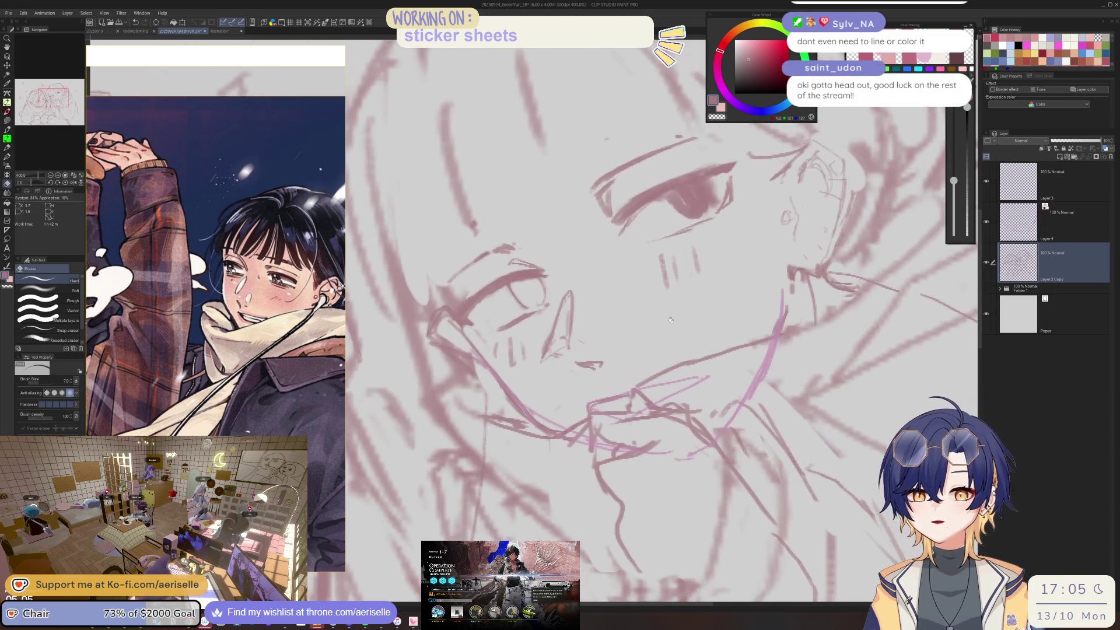
key(p)
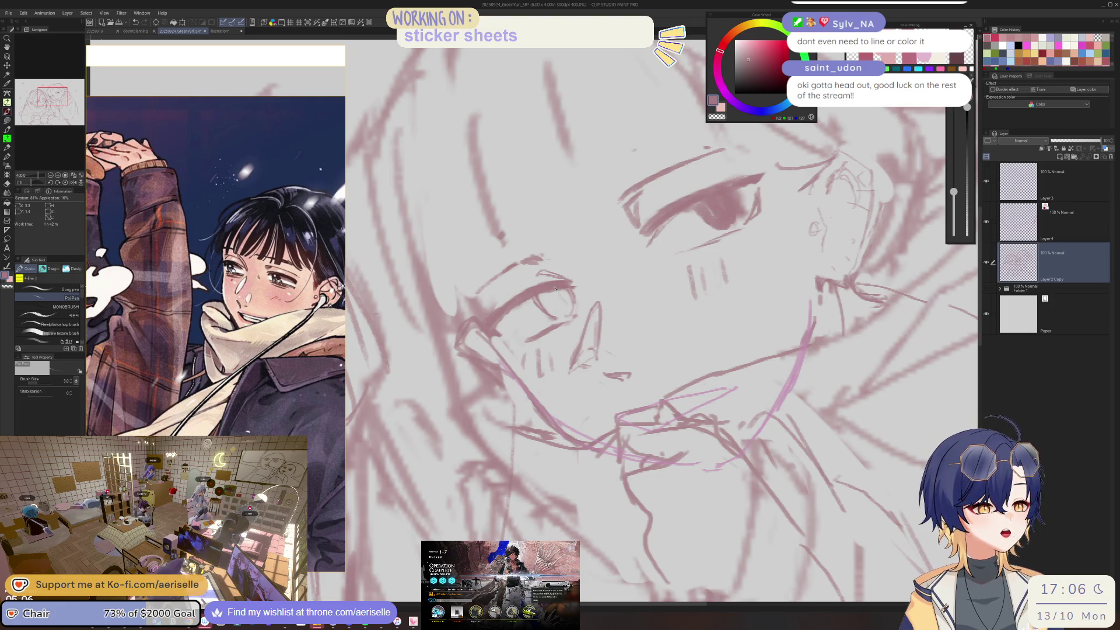
- Erase and redraw the nose with a thin line, then lasso the old mouth strokes
mouse_move(572, 305)
mouse_down()
mouse_move(512, 354)
mouse_move(516, 403)
mouse_up()
key(e)
key(p)
mouse_move(525, 353)
mouse_down()
mouse_move(516, 387)
mouse_move(612, 289)
mouse_up()
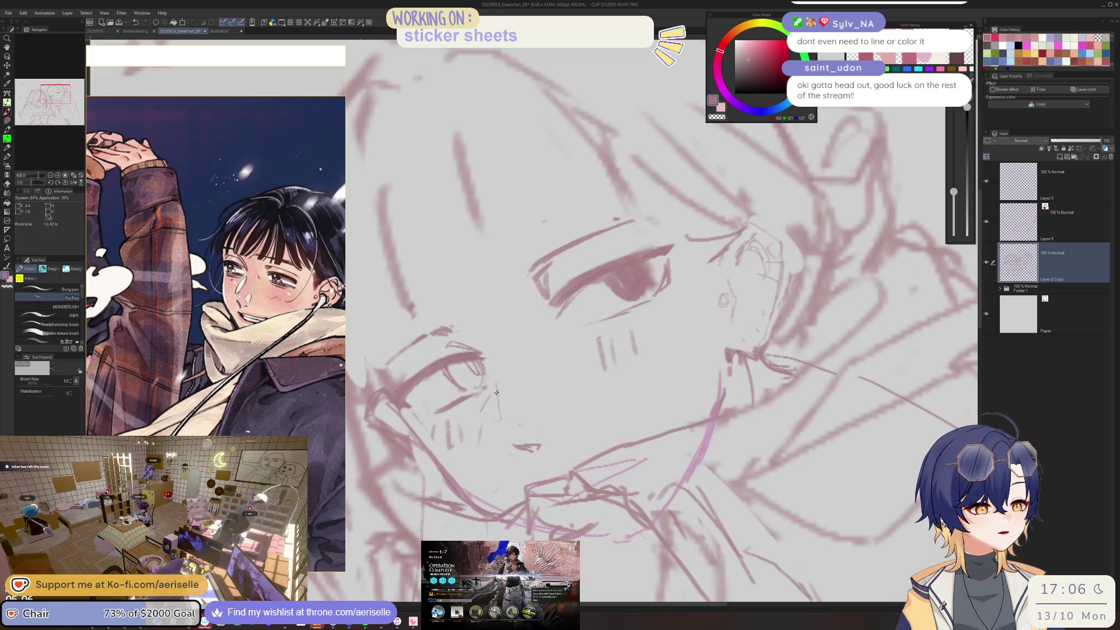
drag(489, 397, 509, 429)
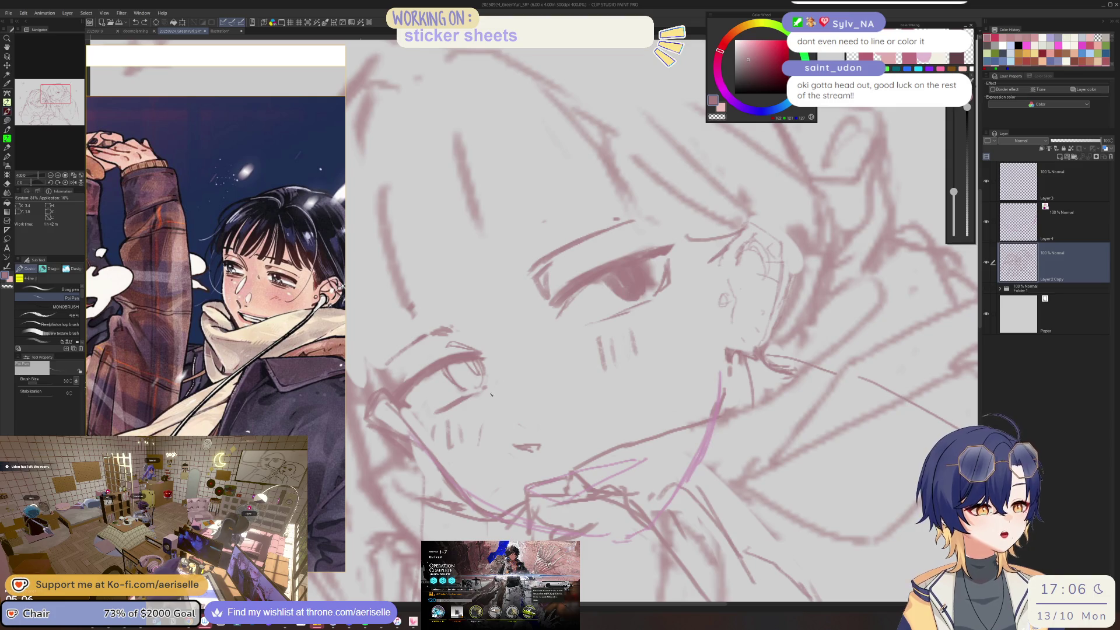
scroll(505, 409, down, 5)
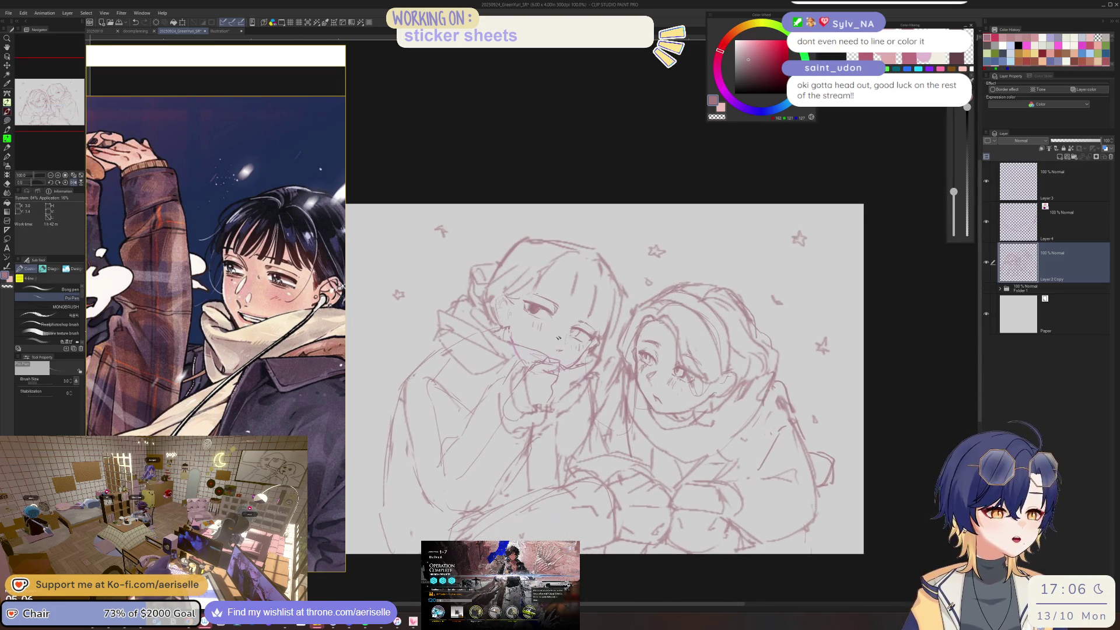
scroll(567, 334, up, 5)
key(m)
drag(583, 376, 575, 379)
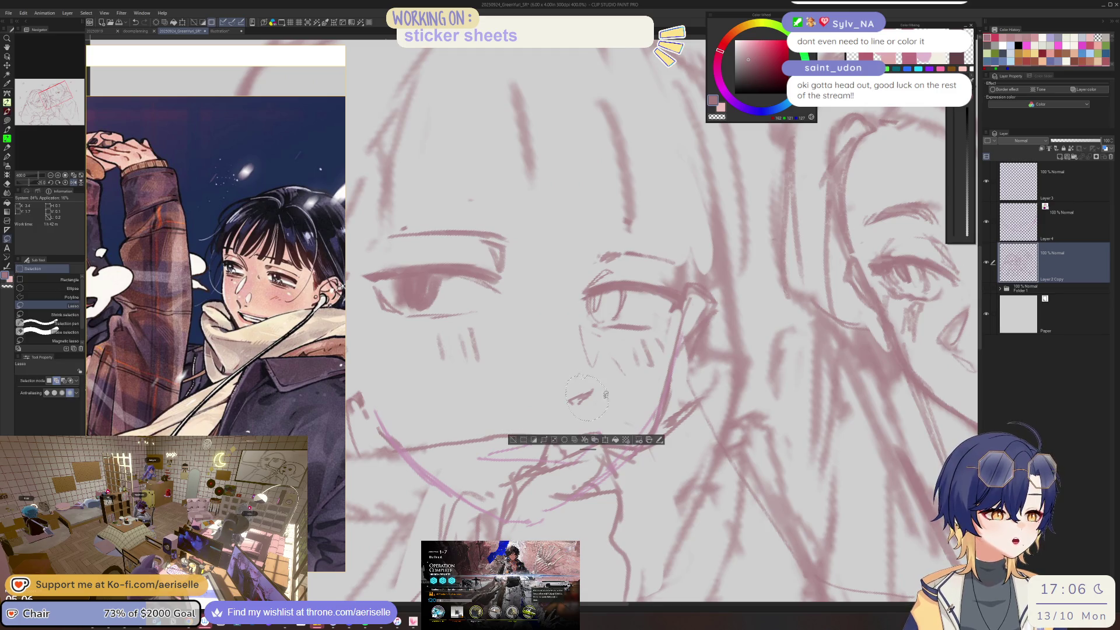
- Delete the lassoed mouth strokes, deselect, and return to the pen with the view upright
key(Delete)
key(ctrl+d)
key(p)
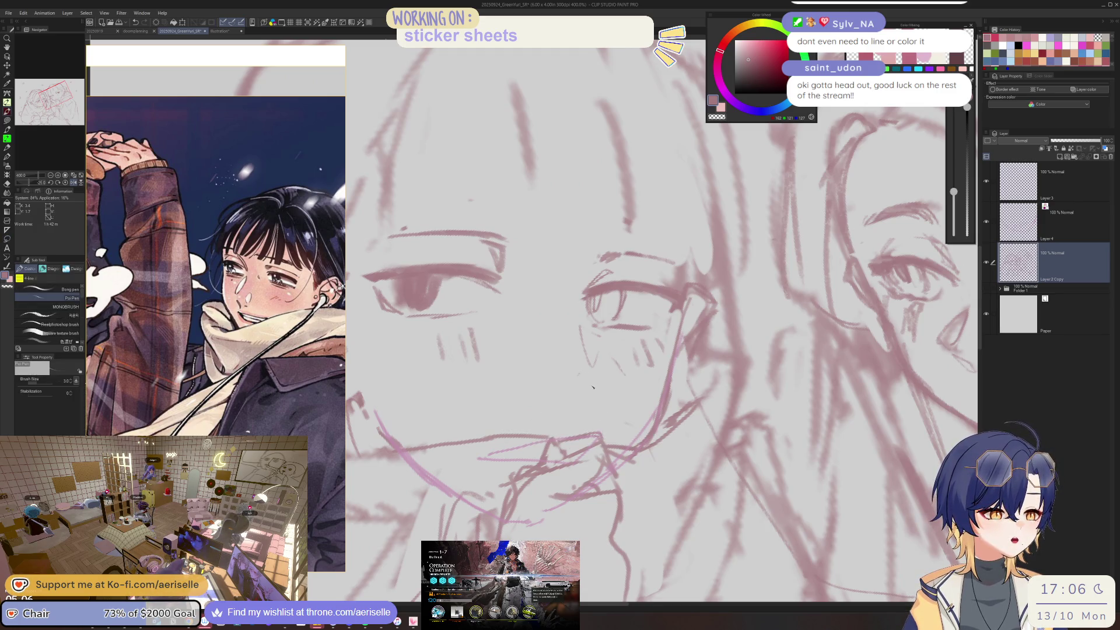
key(ctrl+0)
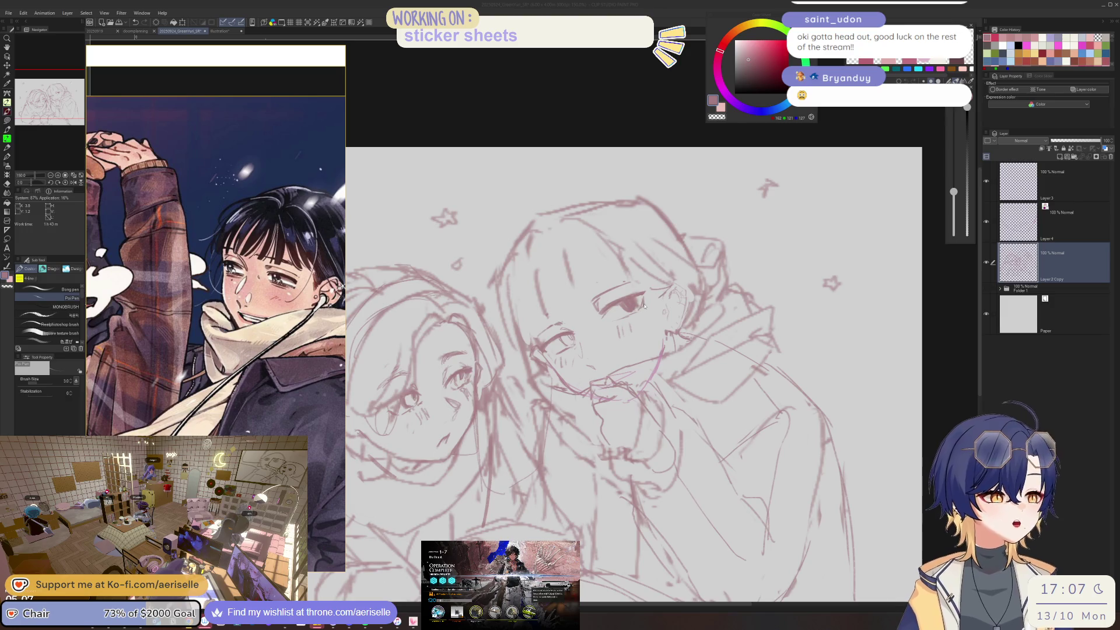
scroll(644, 306, up, 3)
- Erase the dark iris fill and refine the eyelid line at the eye's left edge
key(e)
drag(630, 305, 660, 320)
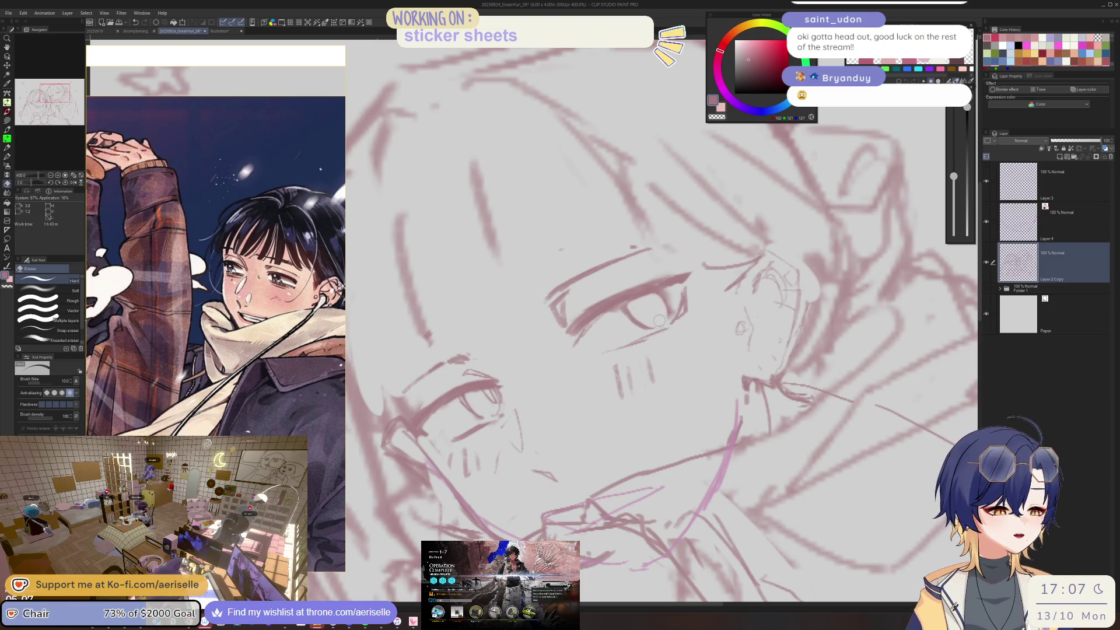
key(p)
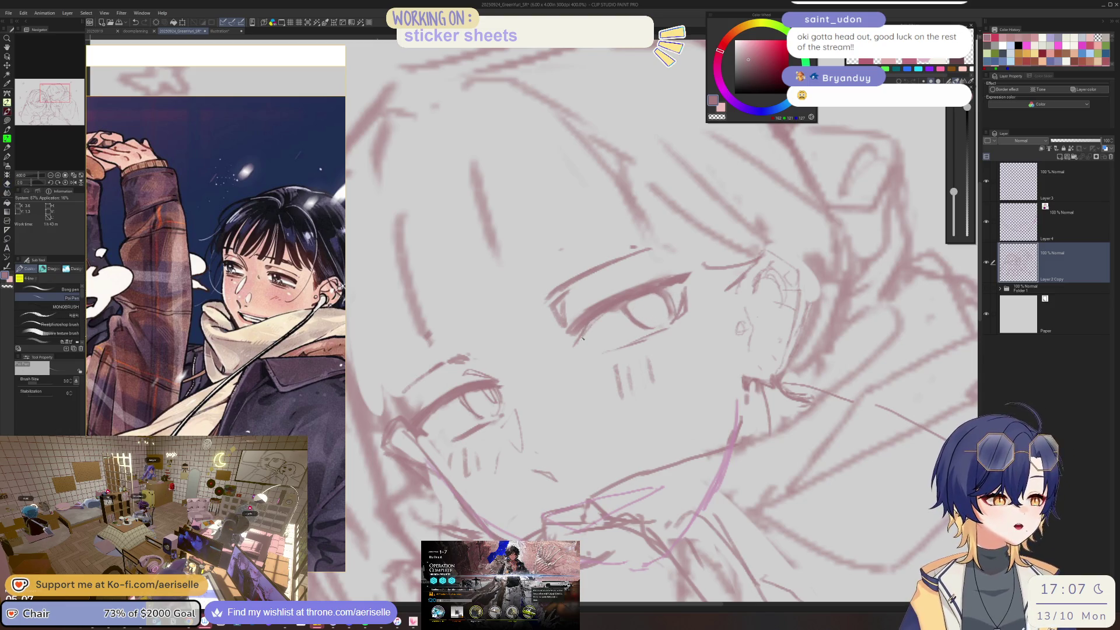
key(e)
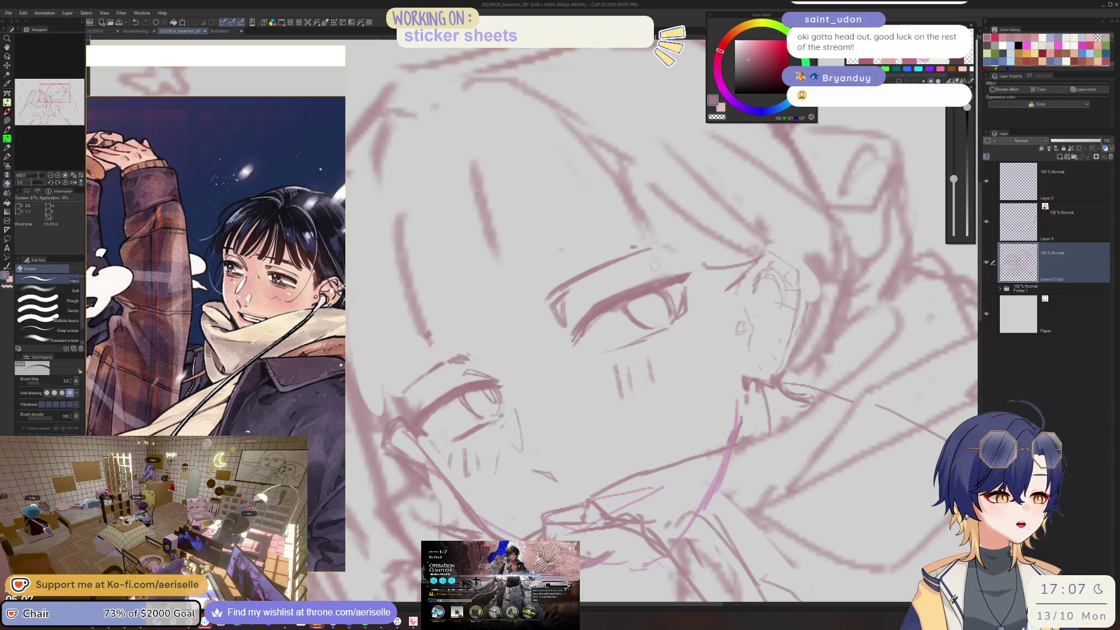
key(p)
drag(571, 290, 559, 309)
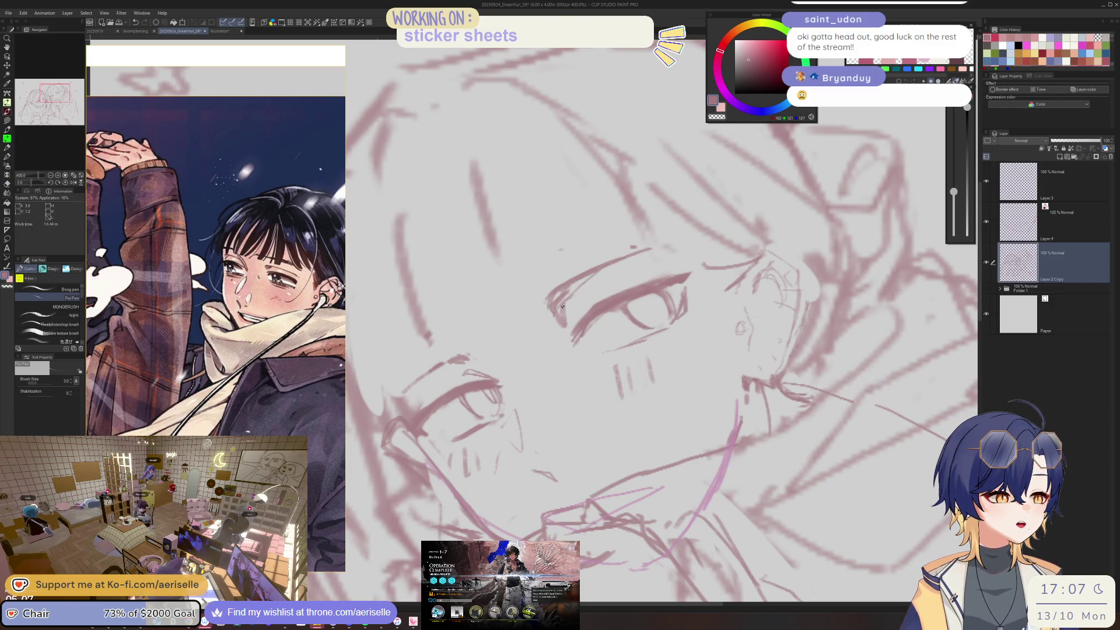
- Lasso-select the area around the eye, then drop the selection
mouse_move(618, 268)
mouse_down()
mouse_move(499, 366)
mouse_move(518, 379)
mouse_up()
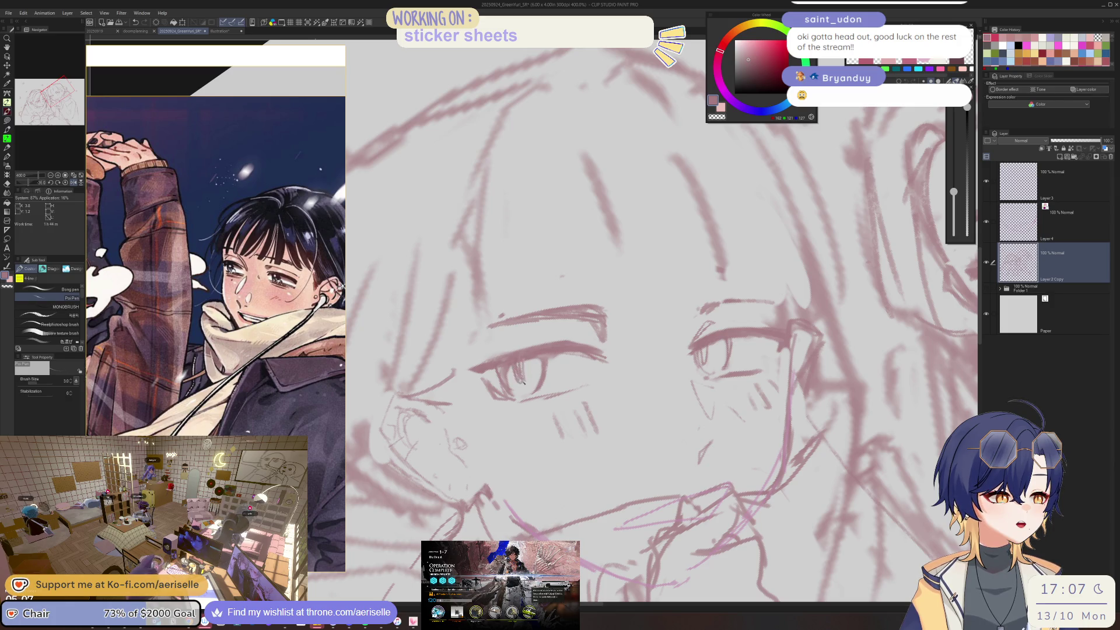
key(ctrl+0)
scroll(539, 344, up, 1)
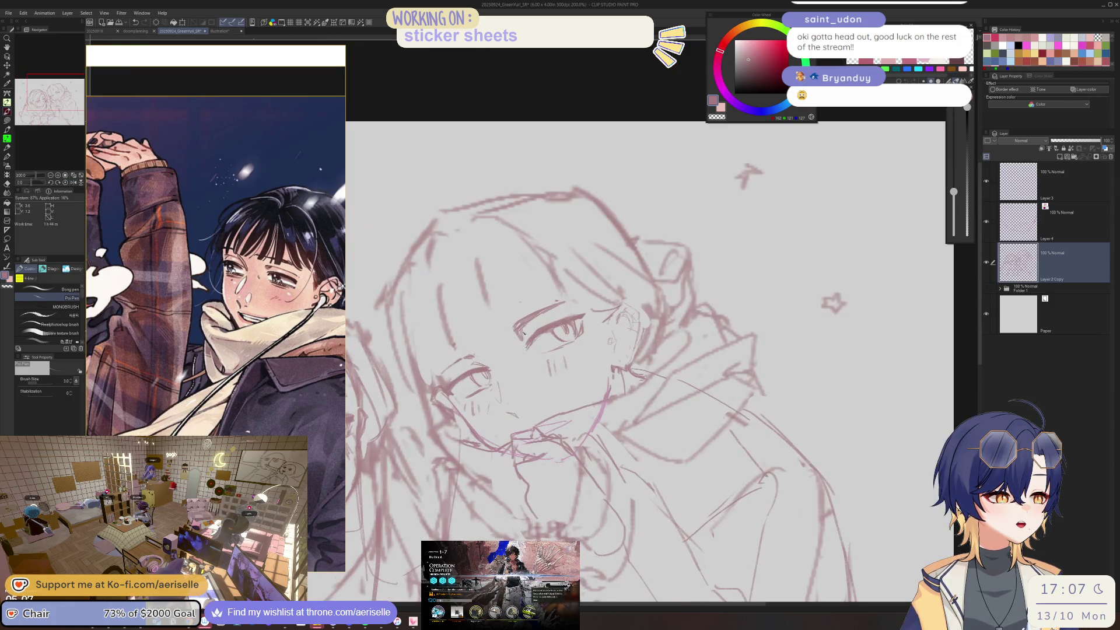
key(m)
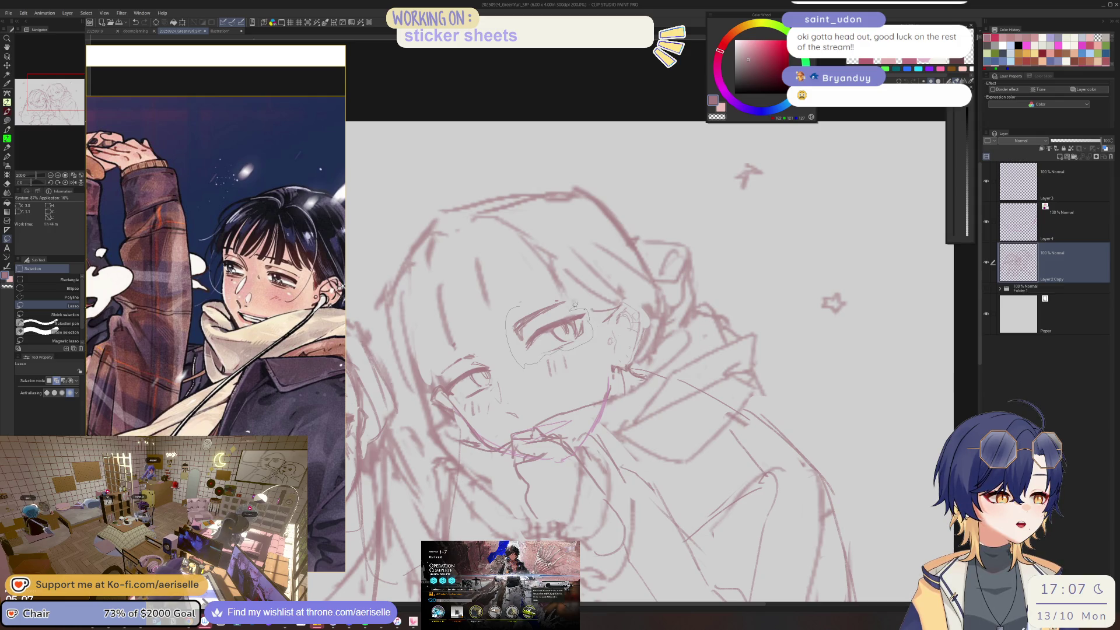
drag(574, 304, 565, 302)
key(k)
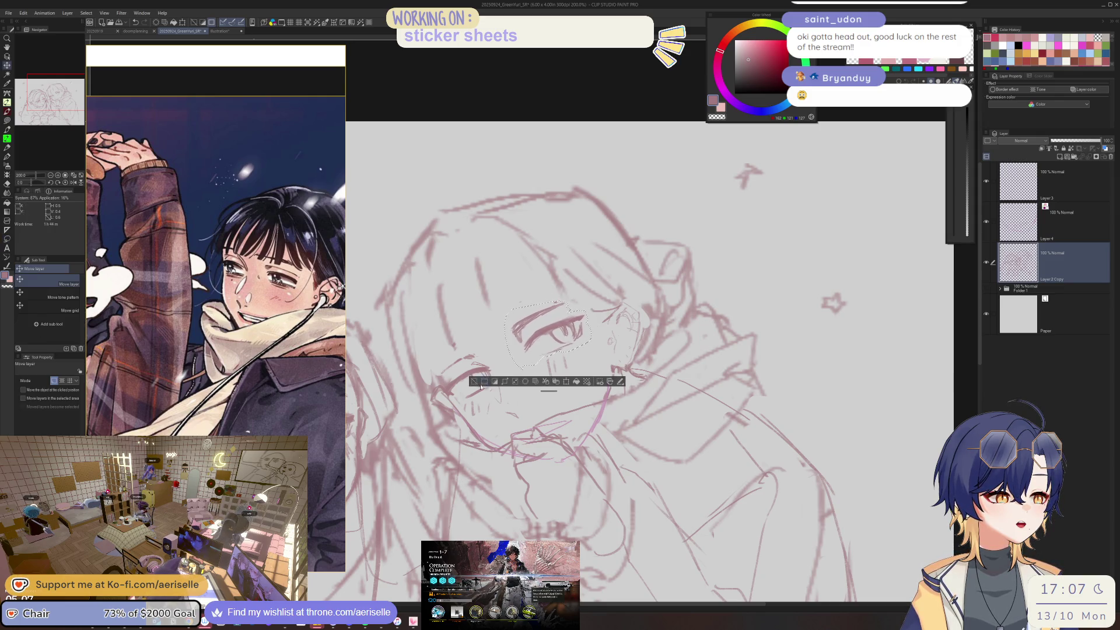
key(ctrl+d)
- Rotate the canvas view back to level, framing both faces together
key(e)
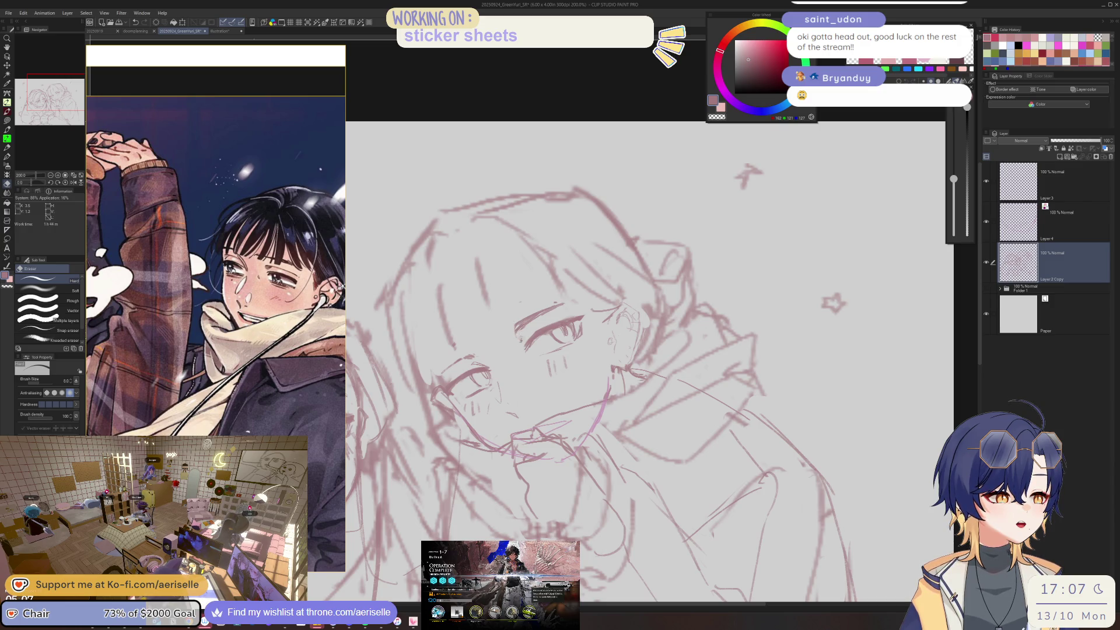
scroll(522, 339, up, 3)
key(p)
scroll(678, 280, down, 5)
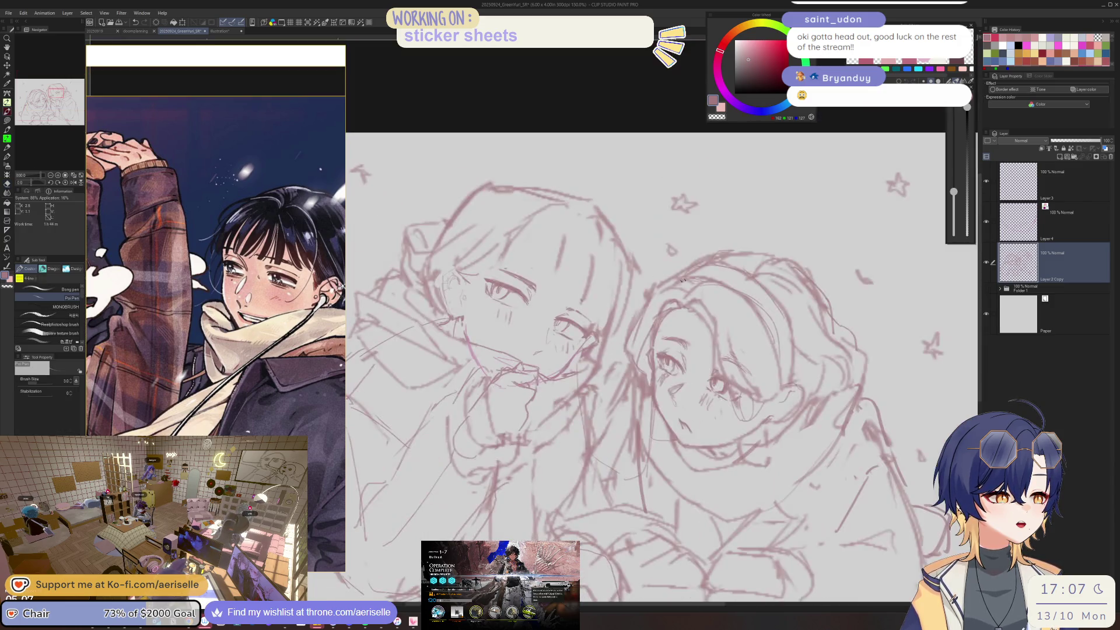
scroll(545, 308, up, 4)
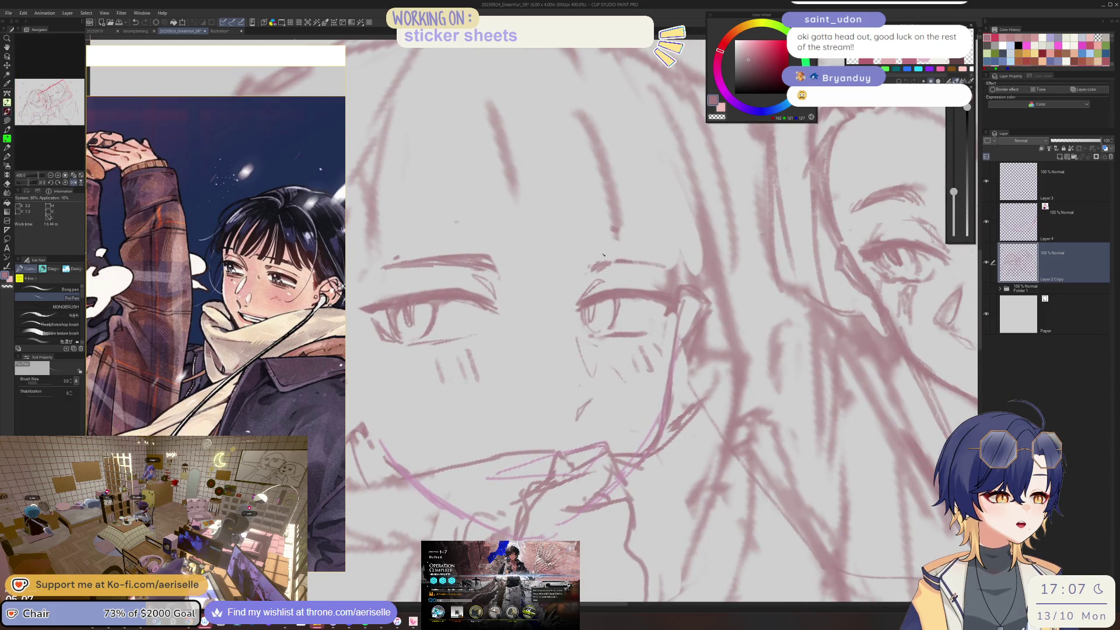
drag(627, 257, 426, 329)
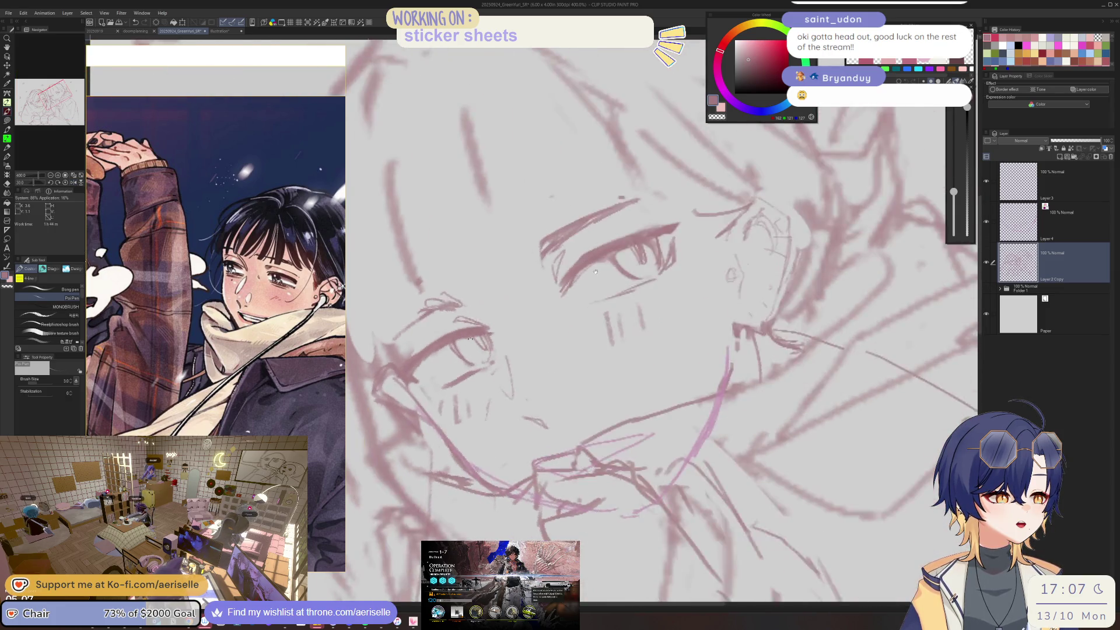
mouse_move(426, 328)
mouse_down()
mouse_move(667, 250)
mouse_move(644, 265)
mouse_up()
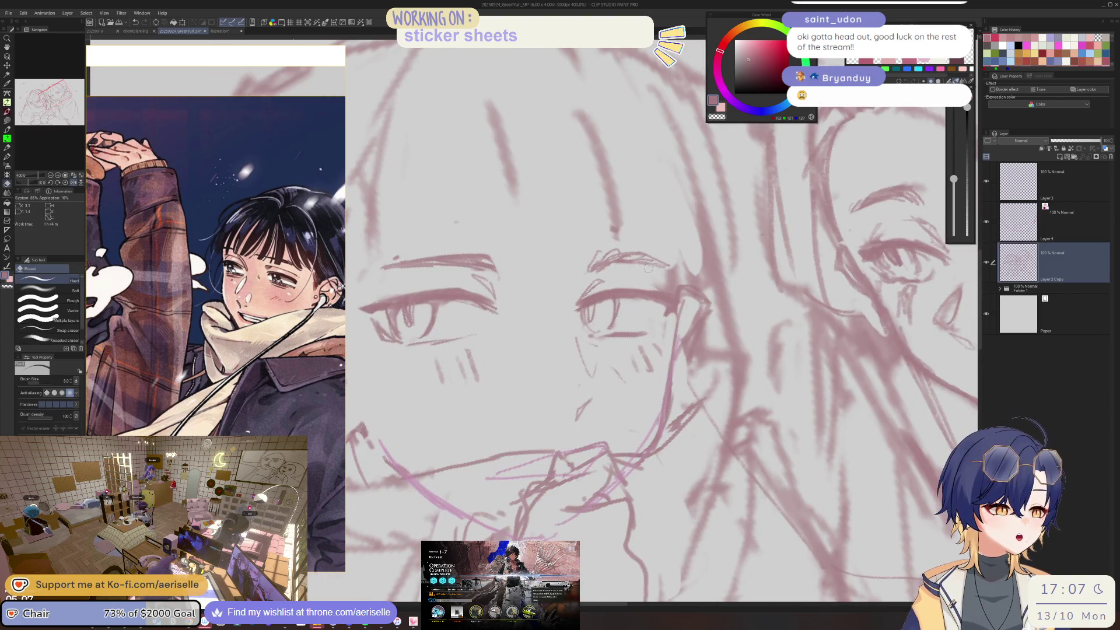
scroll(640, 256, down, 4)
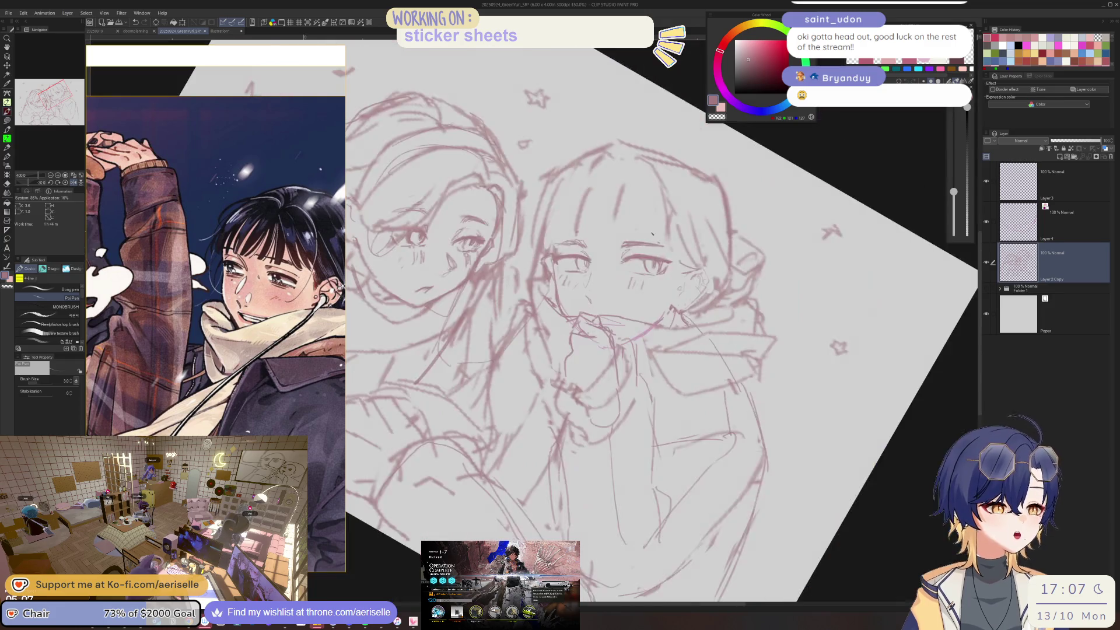
mouse_move(639, 257)
mouse_down()
mouse_move(646, 221)
mouse_move(578, 256)
mouse_up()
scroll(578, 256, up, 2)
scroll(578, 257, up, 2)
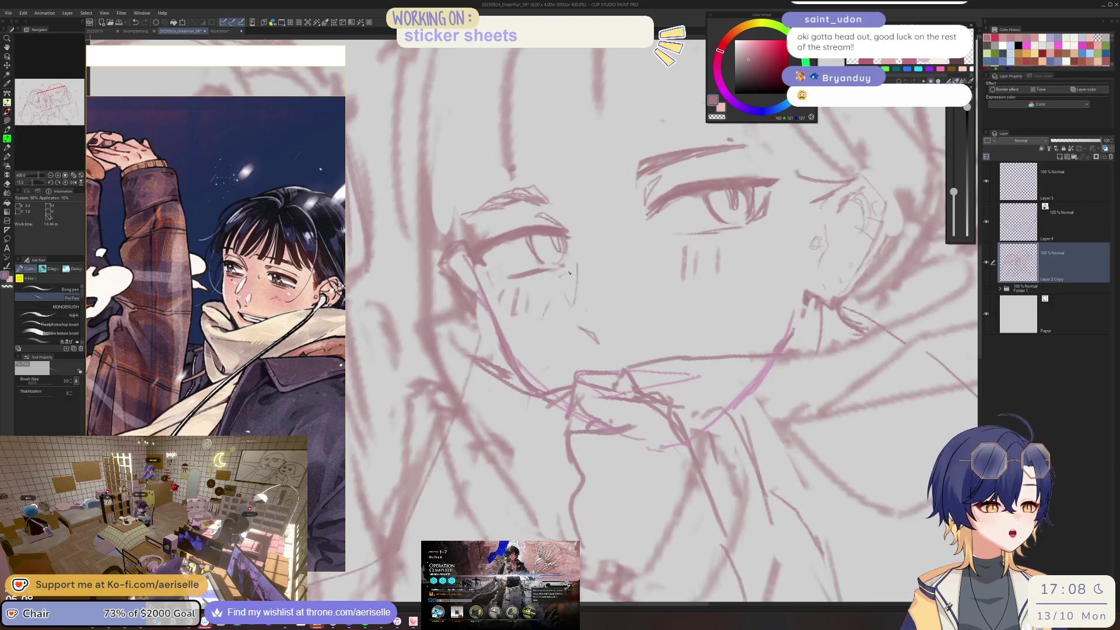
key(e)
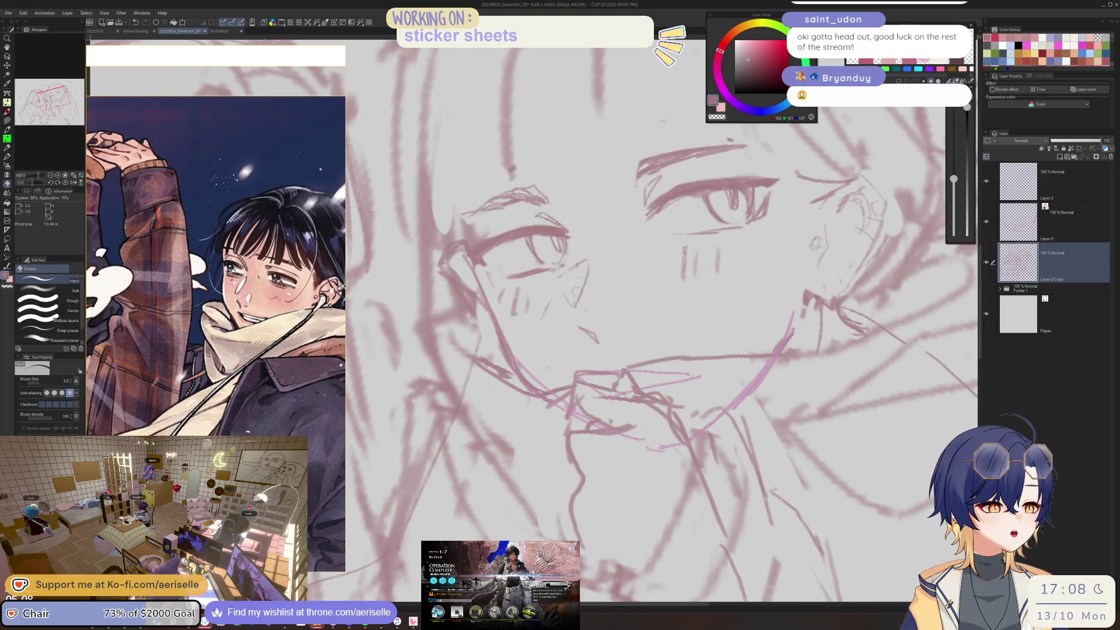
key(p)
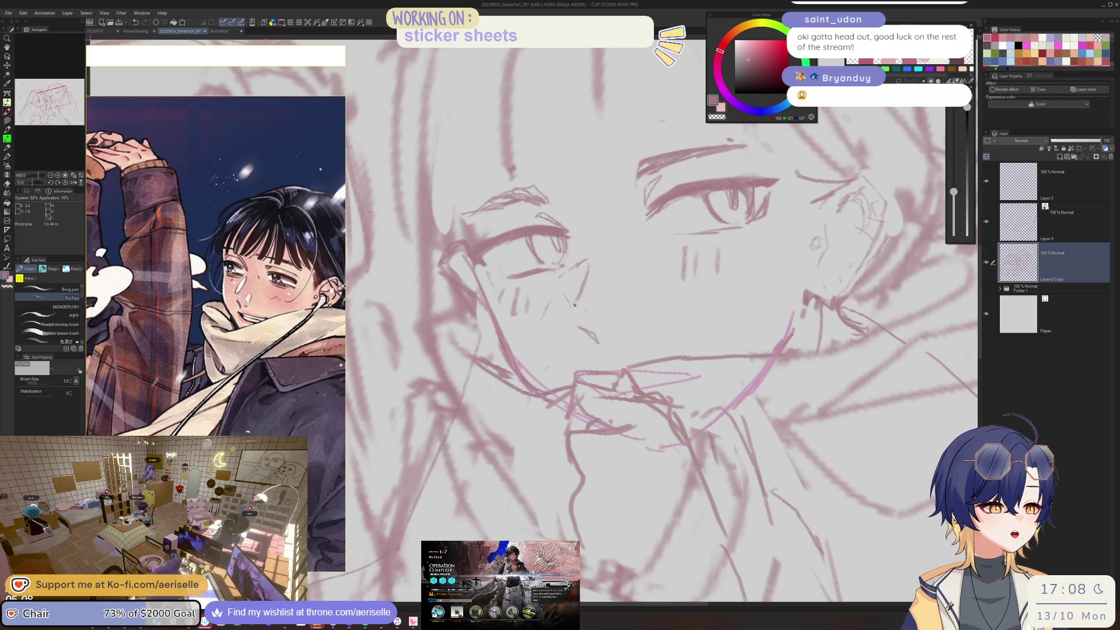
scroll(597, 254, down, 3)
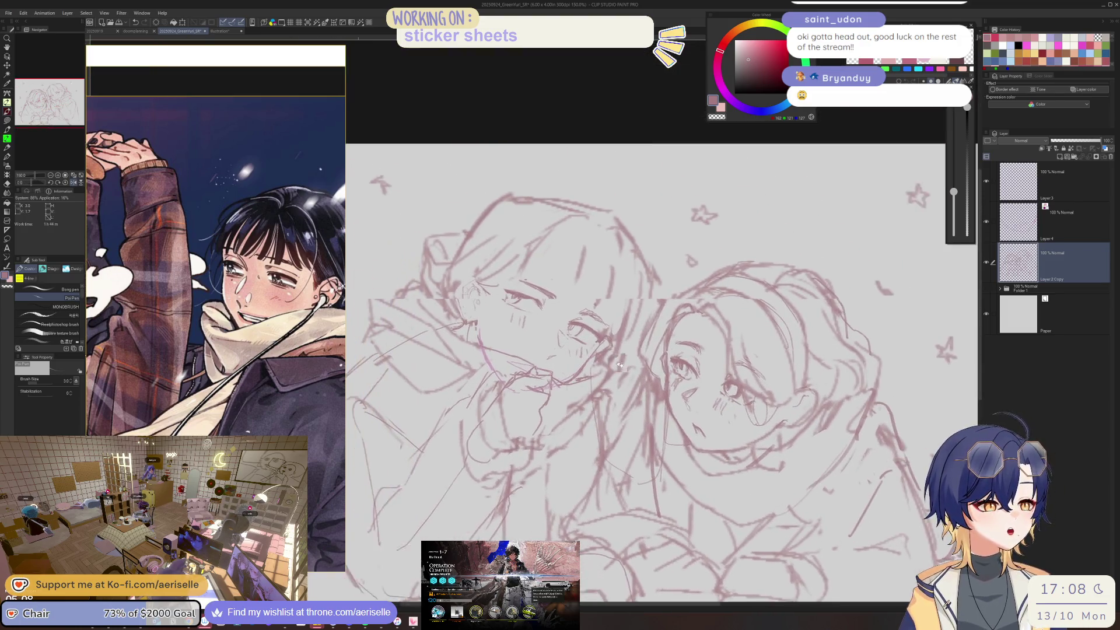
scroll(581, 330, up, 3)
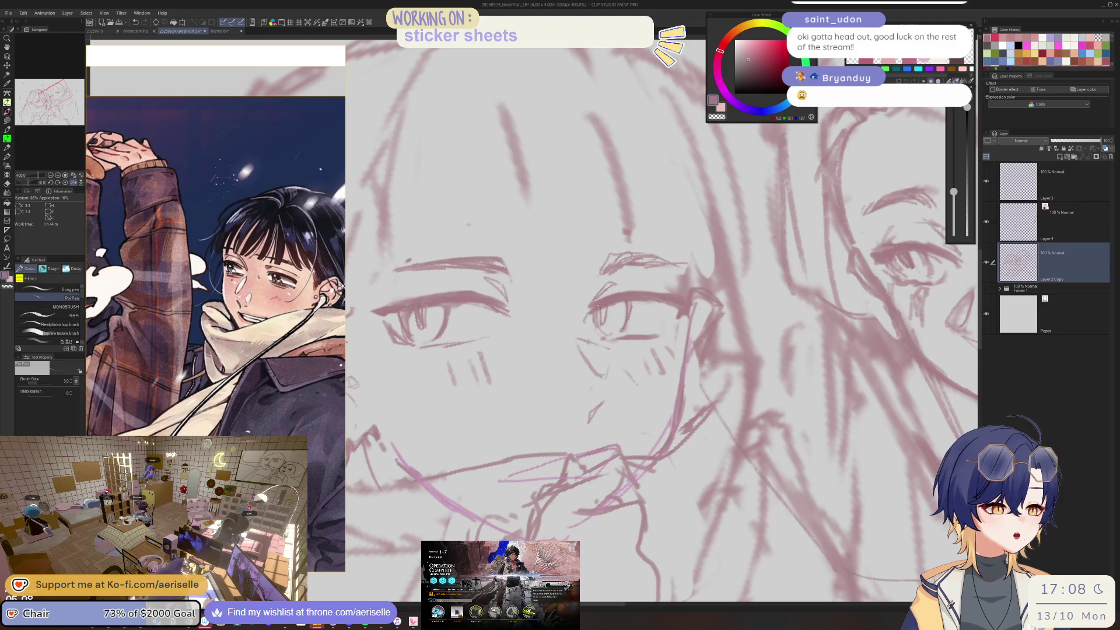
mouse_move(627, 300)
mouse_down()
mouse_move(553, 292)
mouse_move(567, 322)
mouse_move(664, 198)
mouse_up()
key(e)
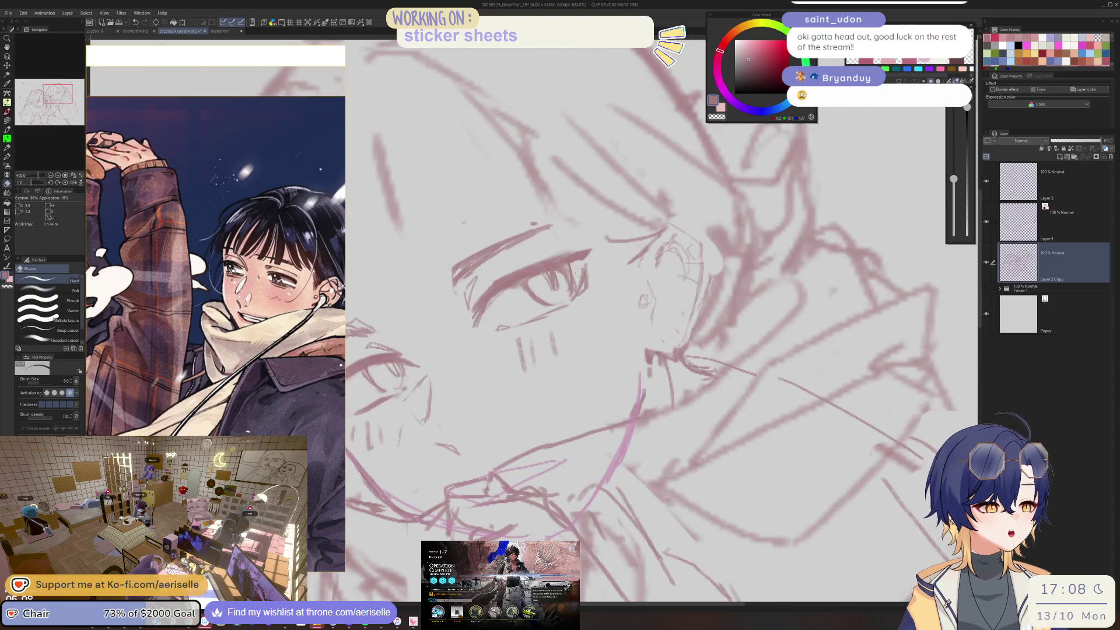
key(p)
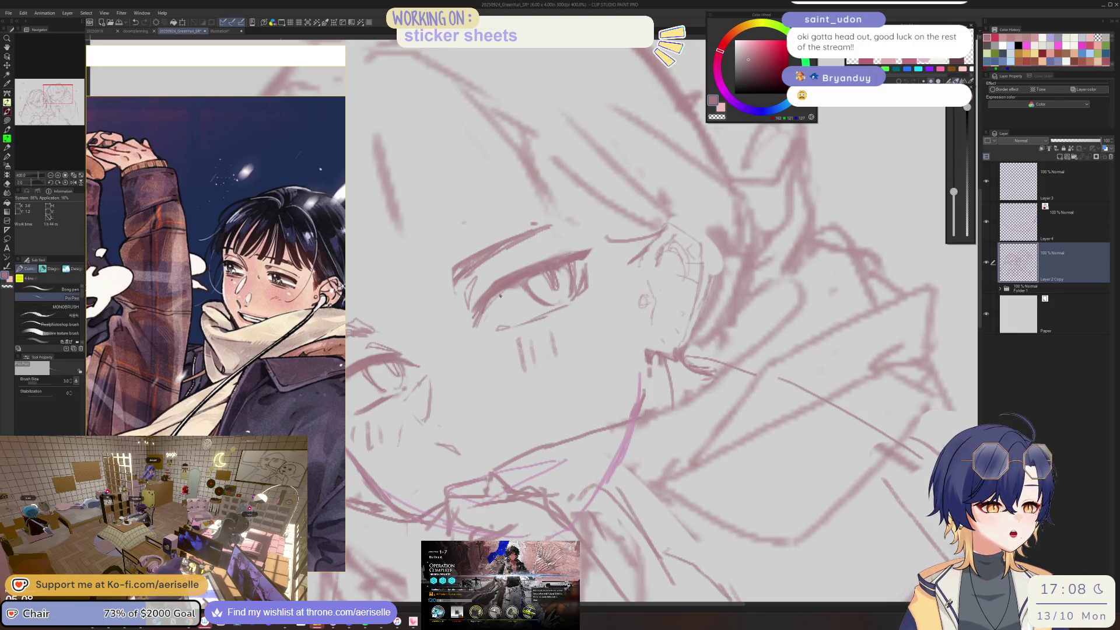
scroll(511, 292, down, 2)
drag(511, 292, 586, 265)
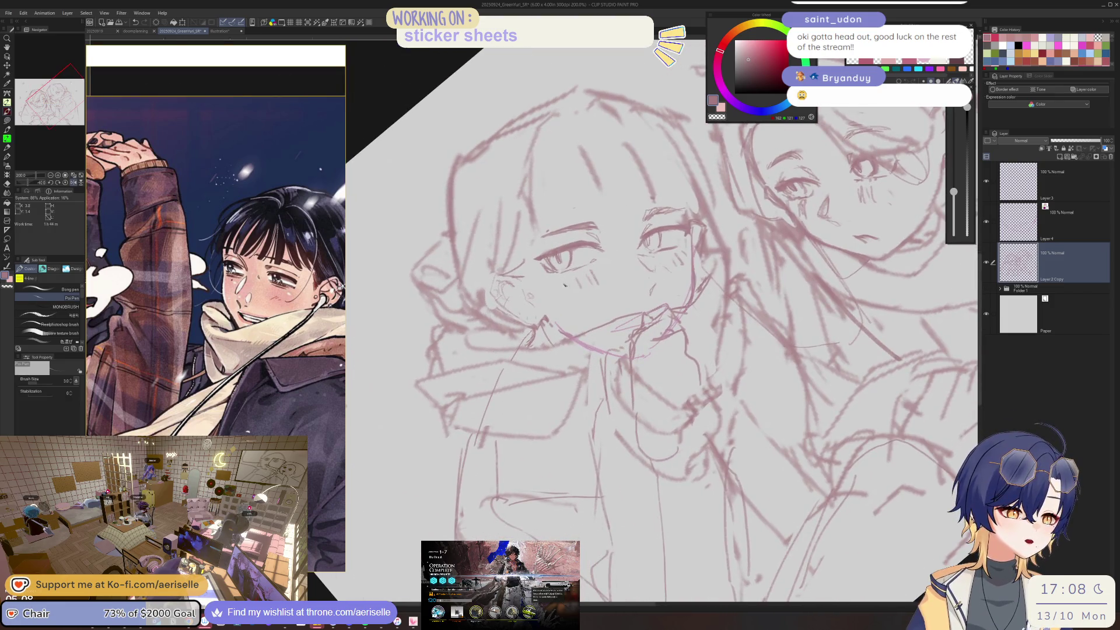
scroll(585, 265, up, 2)
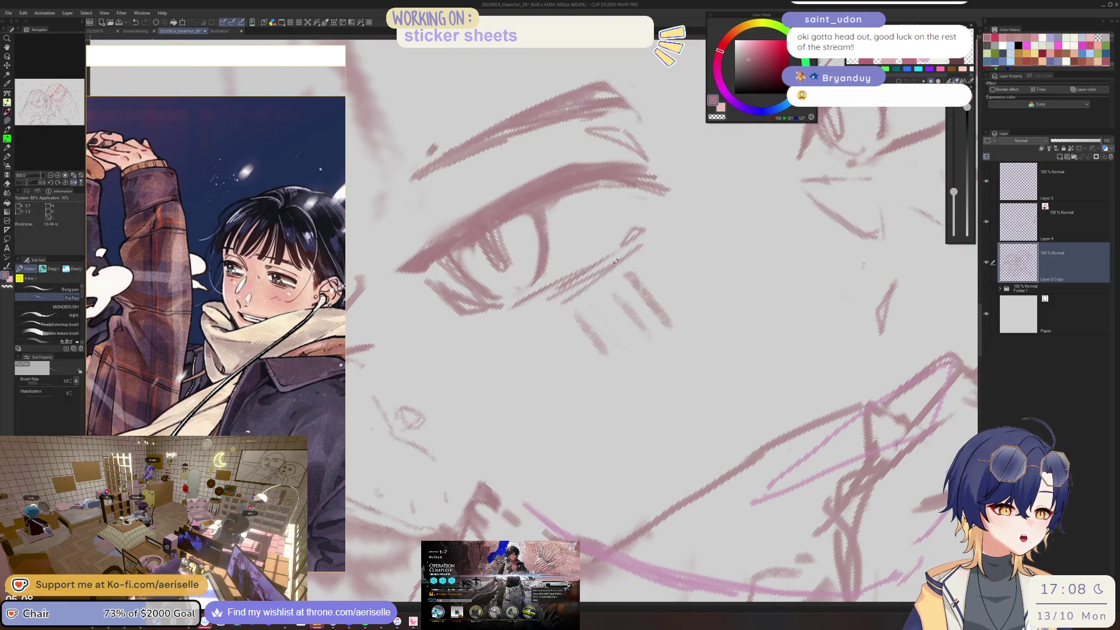
scroll(585, 207, up, 2)
scroll(586, 207, down, 2)
drag(585, 207, 563, 302)
scroll(563, 302, up, 1)
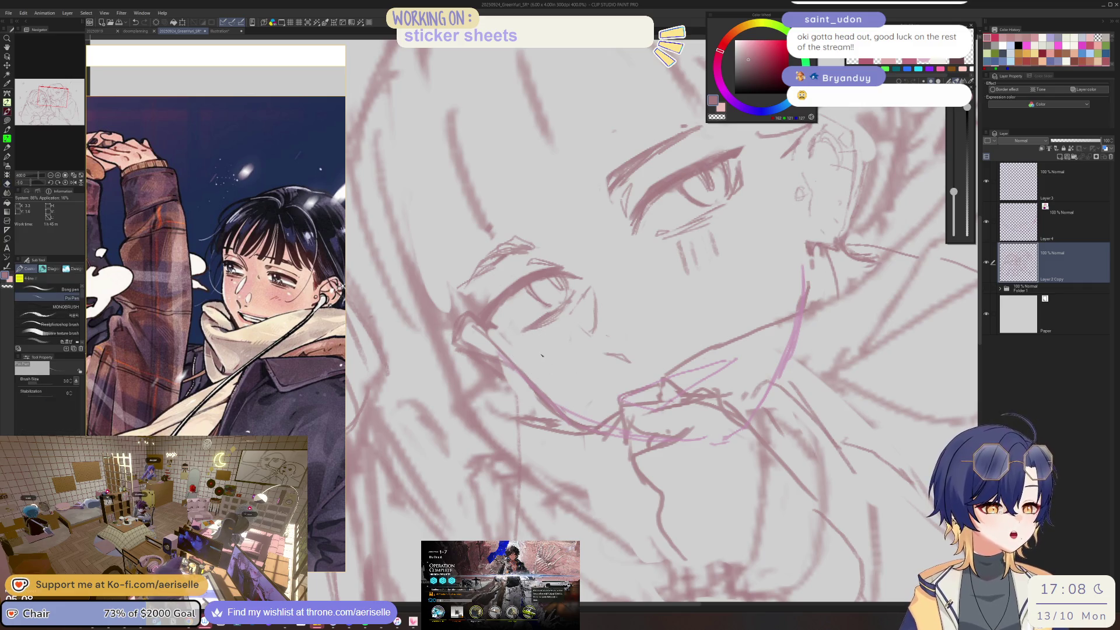
drag(574, 321, 617, 323)
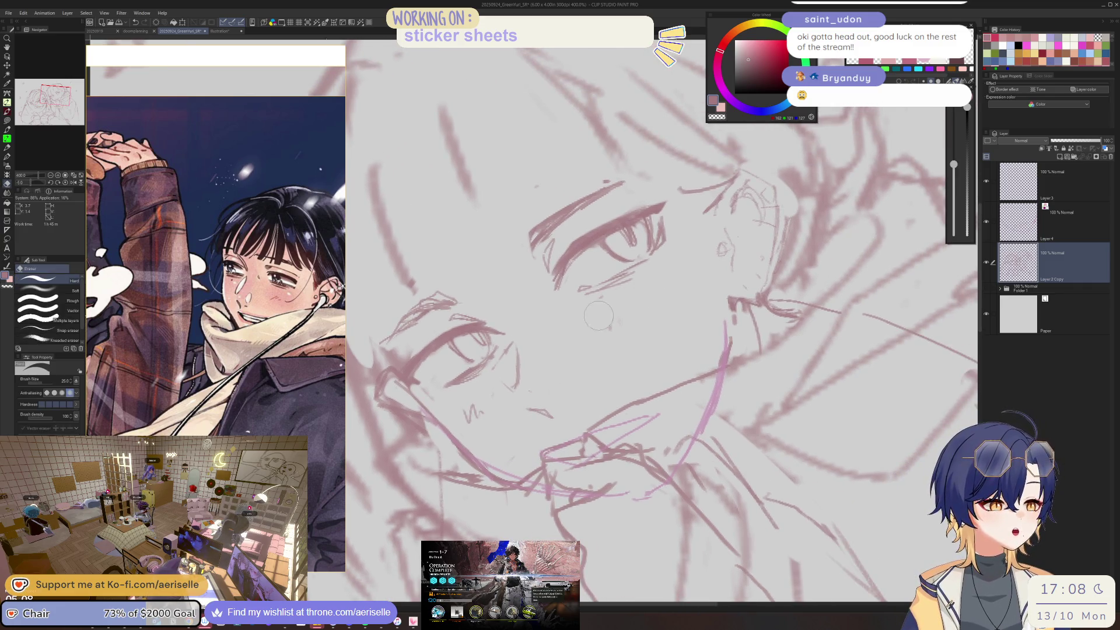
drag(651, 266, 529, 325)
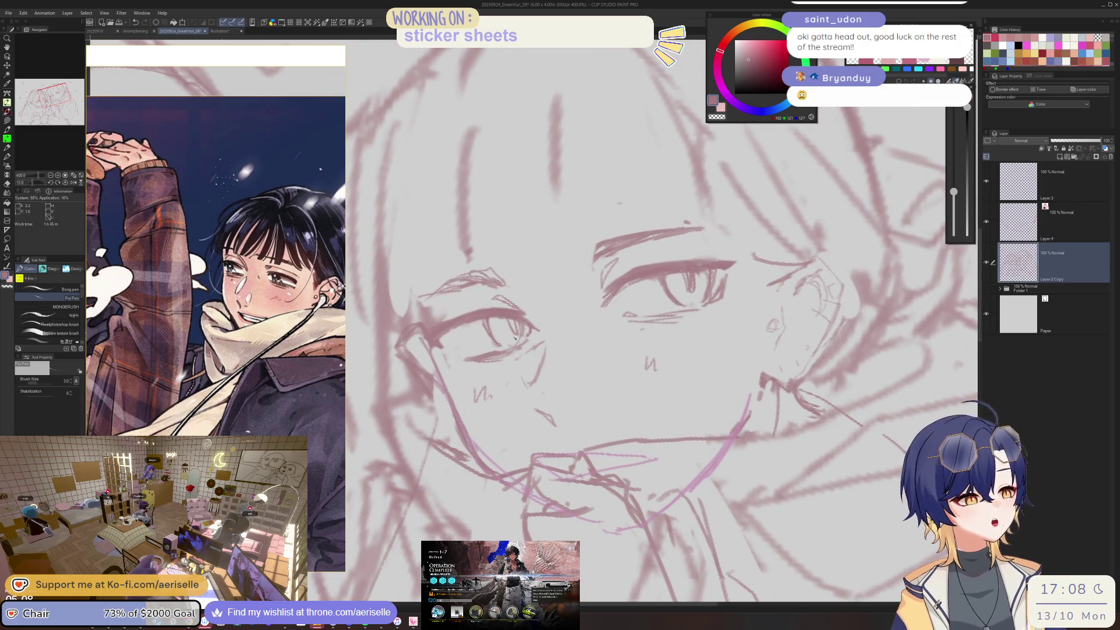
drag(567, 228, 620, 248)
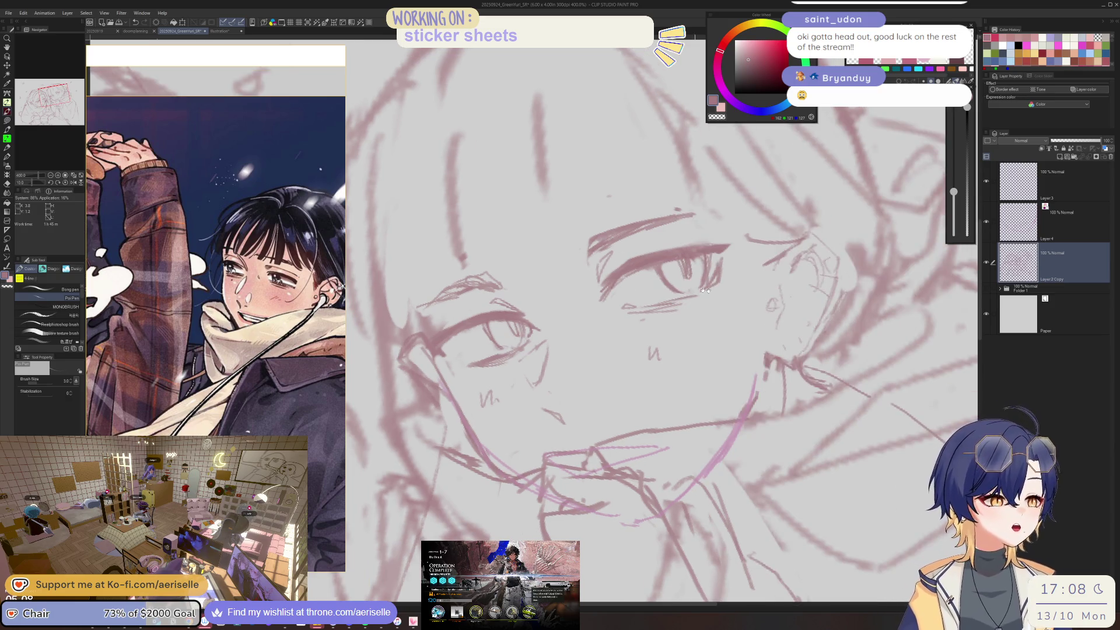
drag(699, 290, 637, 282)
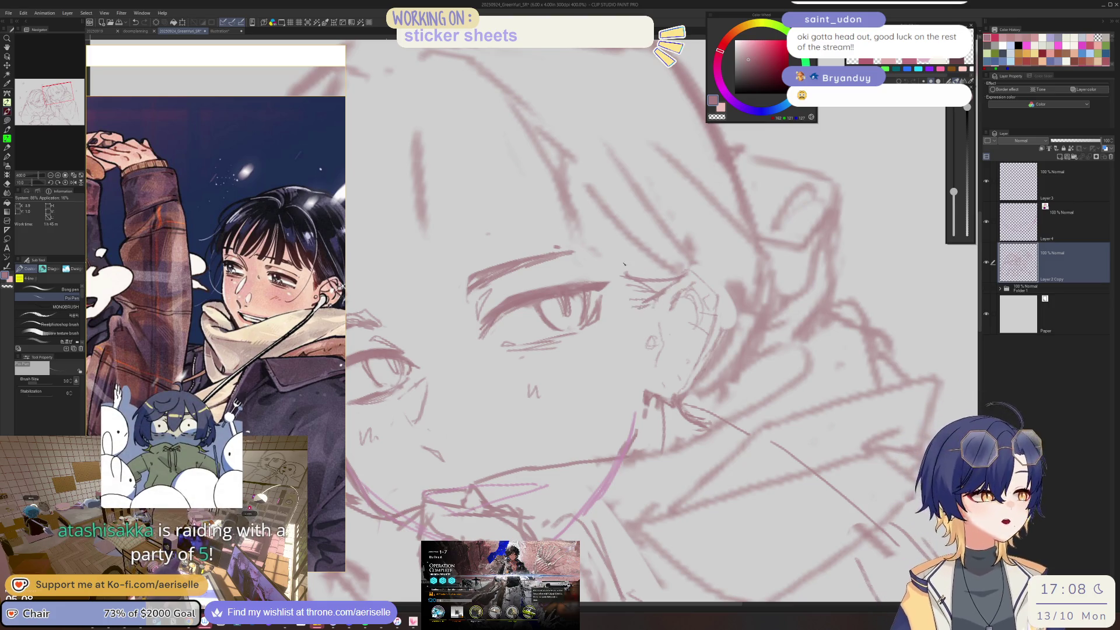
key(ctrl+alt+0)
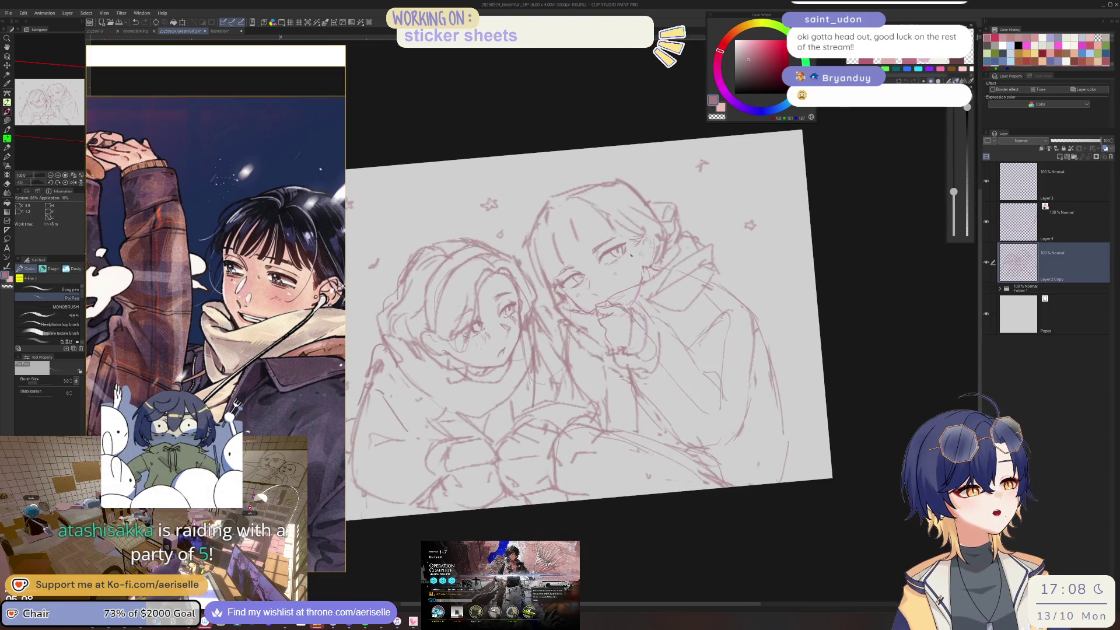
- Level the canvas rotation, zoom in close, and raise the pen size from 3 to 4
key(at)
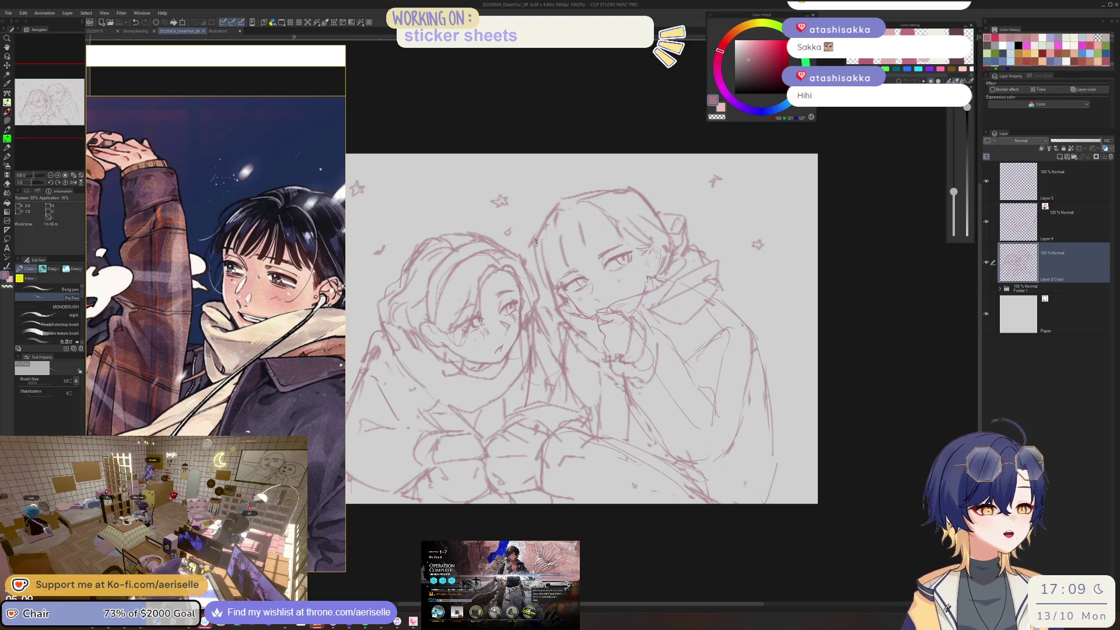
scroll(534, 233, up, 2)
key(e)
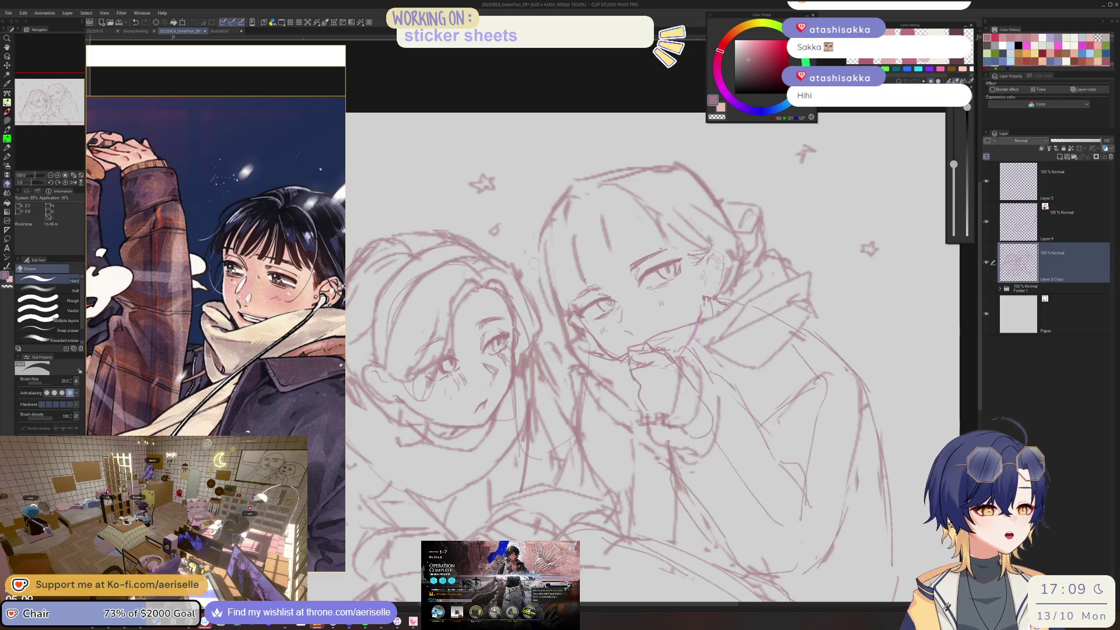
key(p)
key(bracketright)
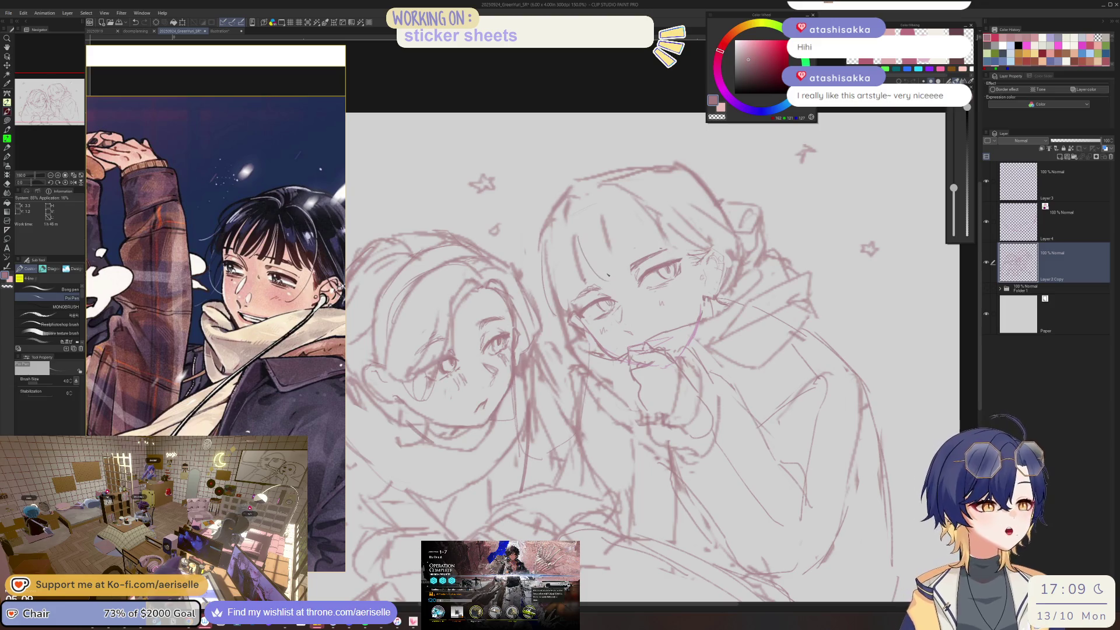
scroll(622, 307, up, 4)
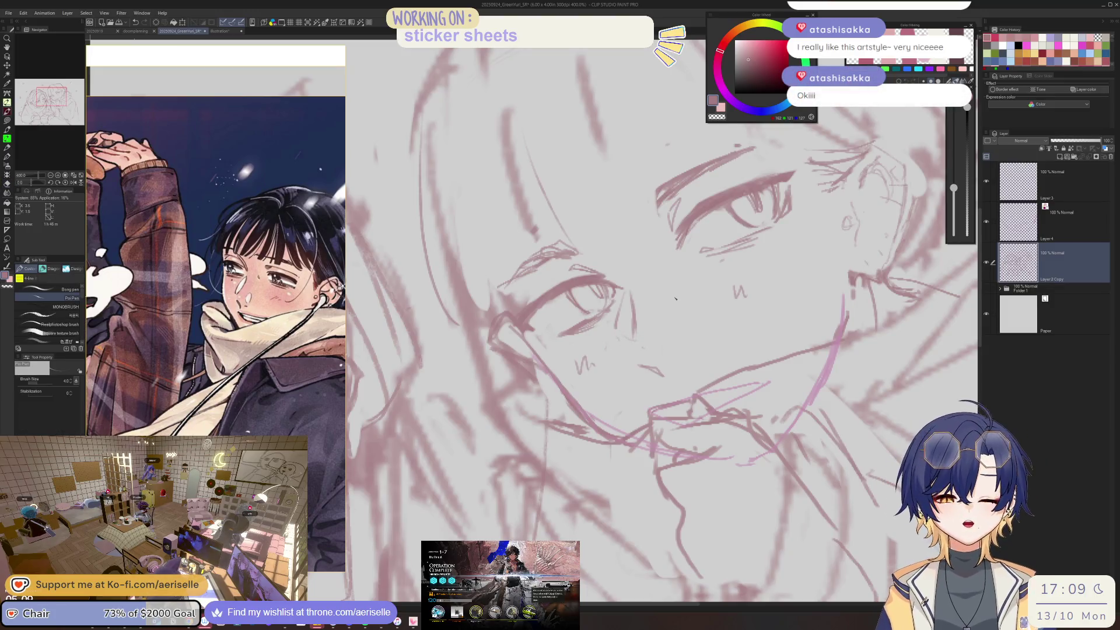
scroll(642, 274, down, 3)
scroll(580, 234, down, 2)
scroll(579, 234, up, 2)
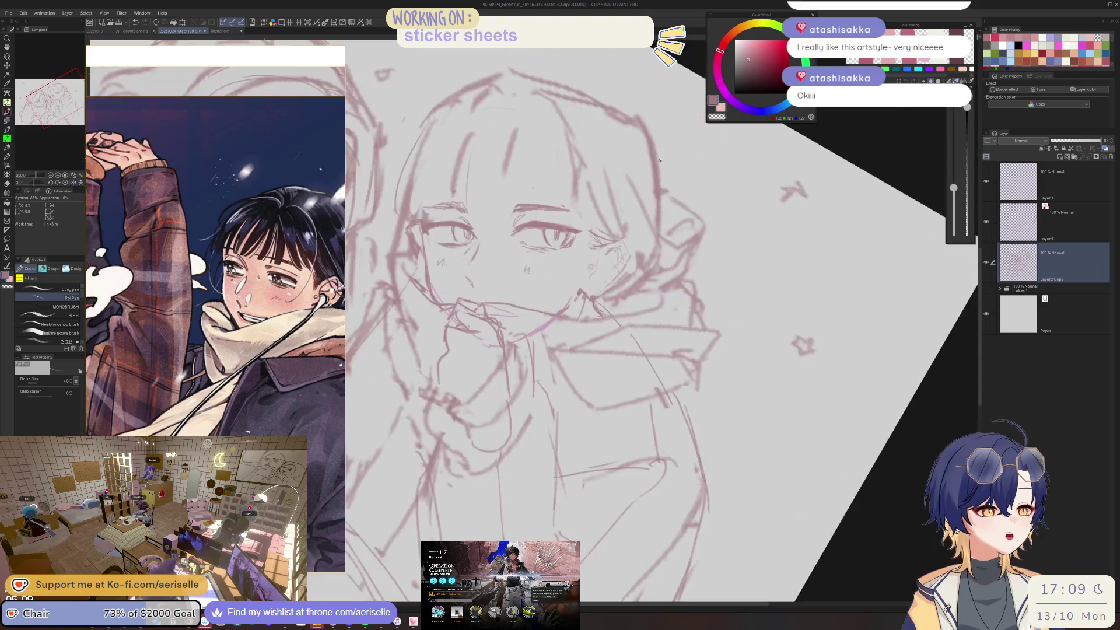
scroll(580, 234, up, 3)
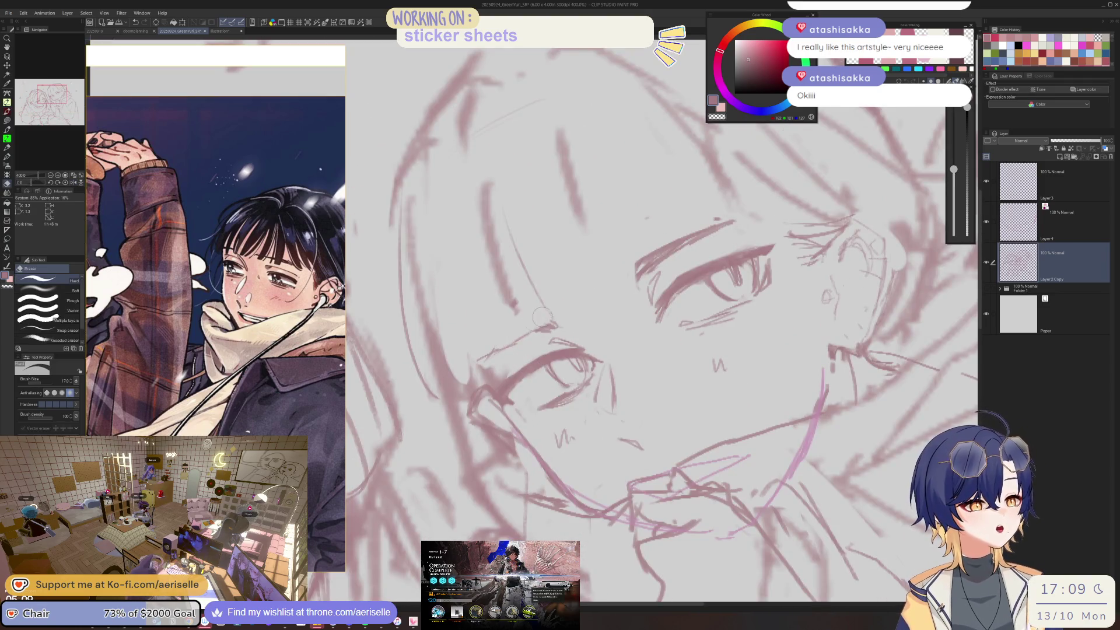
- Draw a curved eyelid line on the right character's eye
drag(541, 323, 482, 350)
key(e)
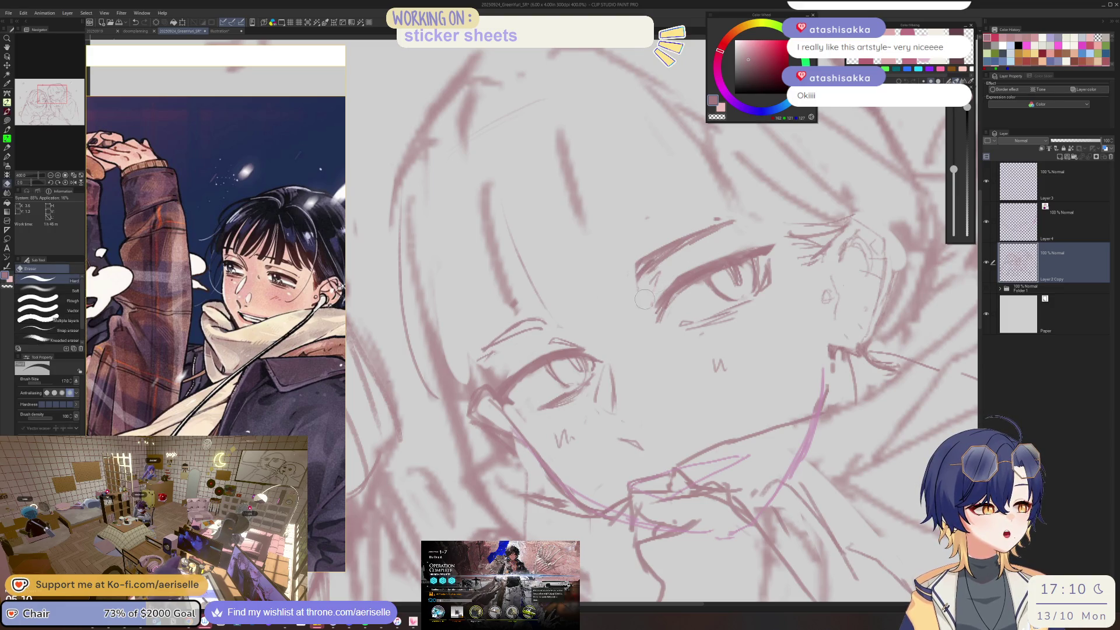
key(p)
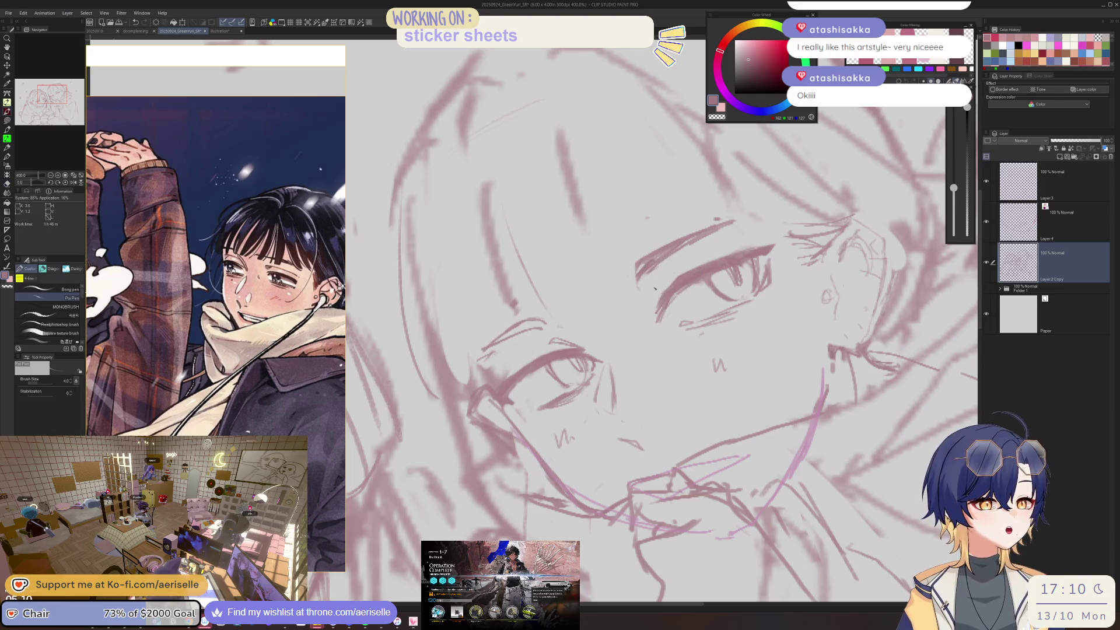
drag(711, 326, 679, 271)
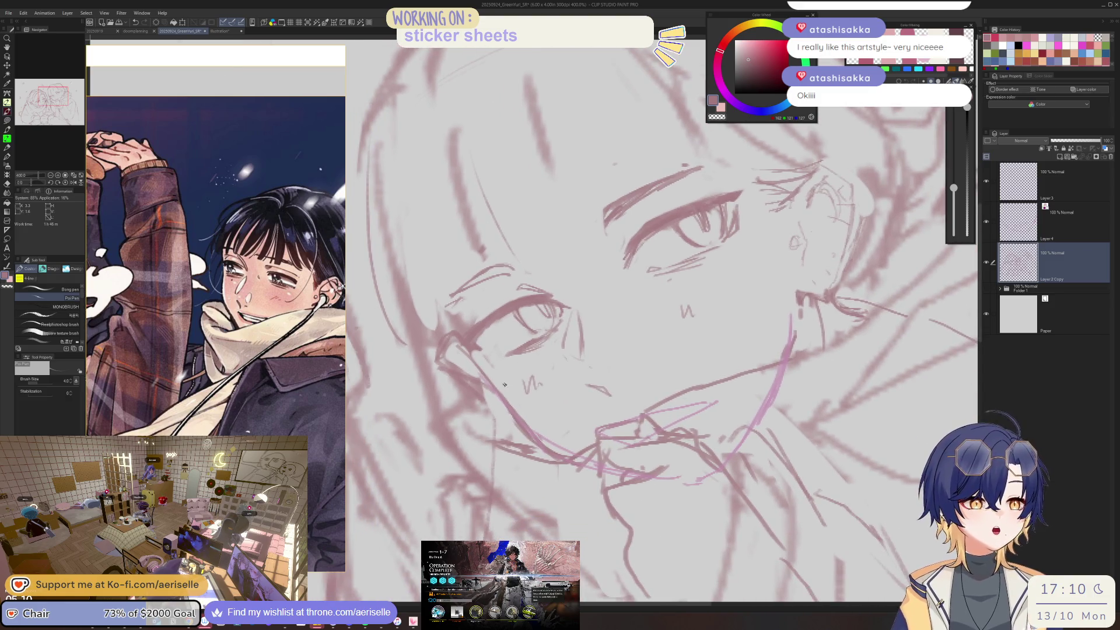
scroll(534, 356, down, 4)
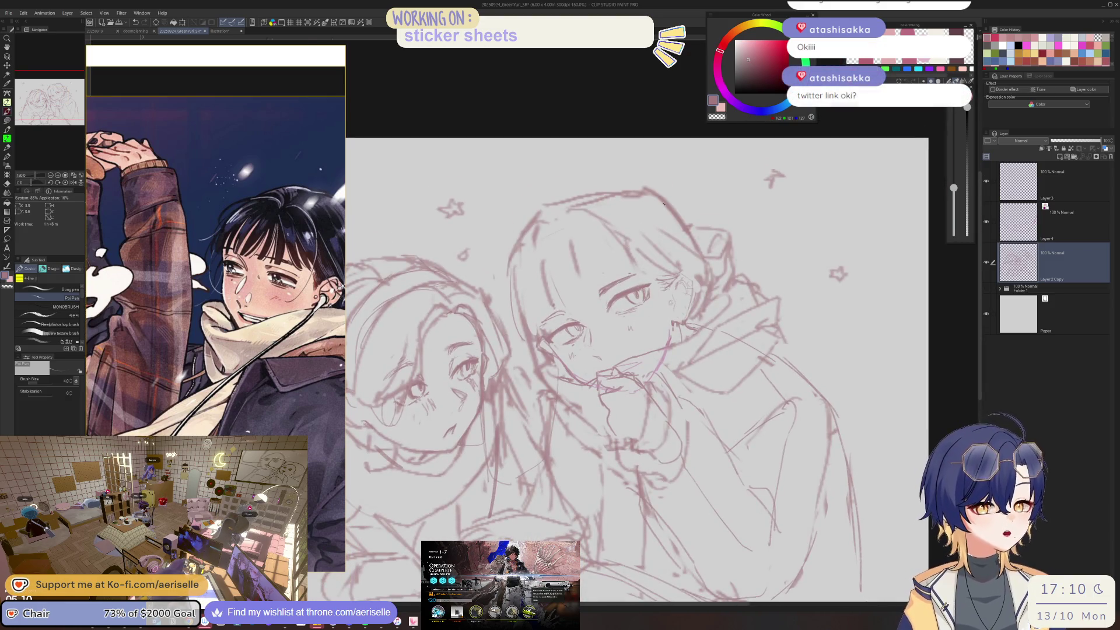
- Add a short hairline stroke and a thin face-outline line on the right character
scroll(664, 204, down, 2)
scroll(588, 245, up, 3)
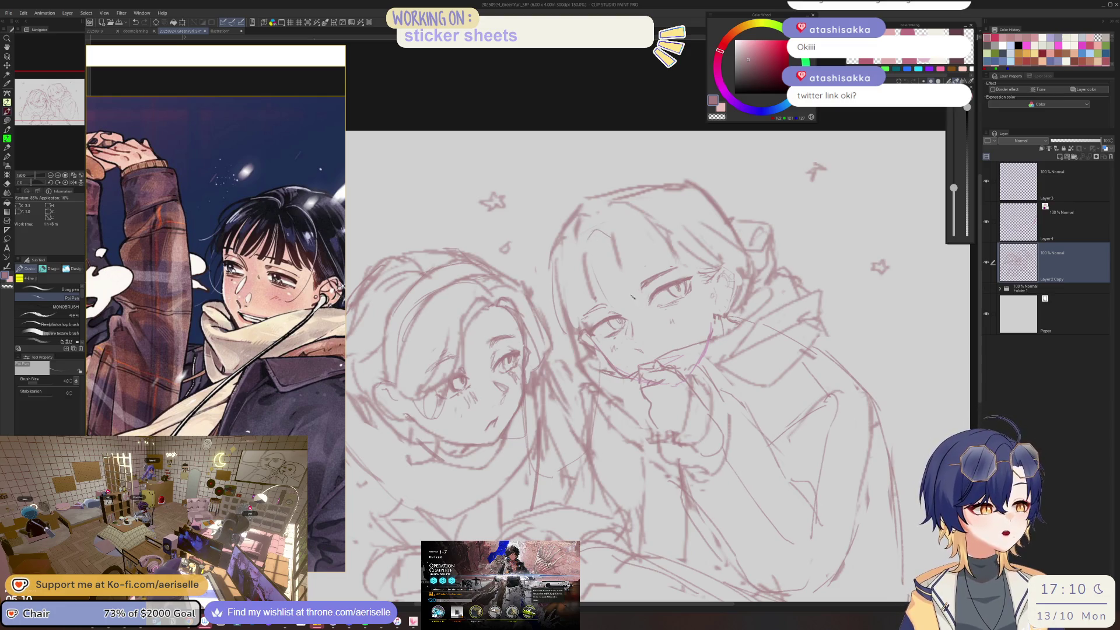
scroll(629, 293, up, 4)
scroll(583, 262, down, 2)
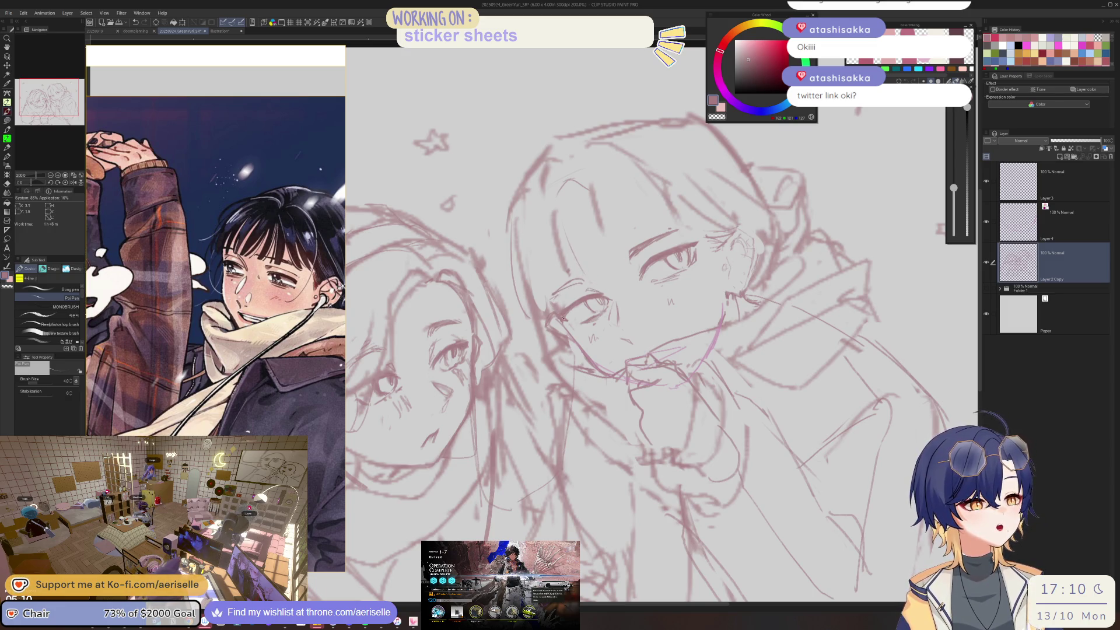
key(e)
key(p)
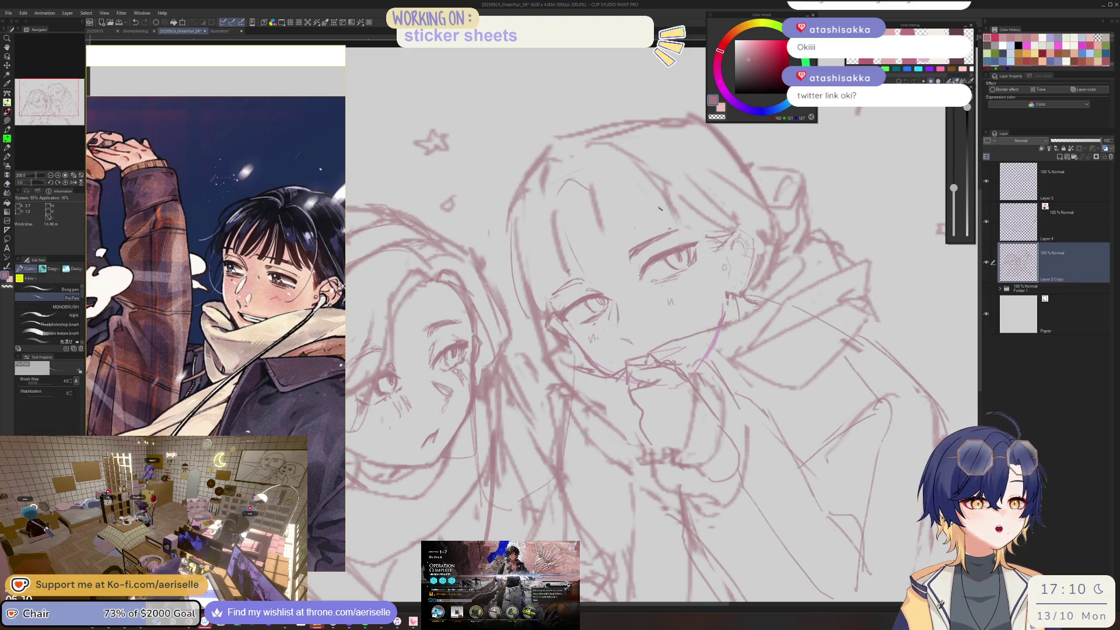
drag(550, 190, 565, 186)
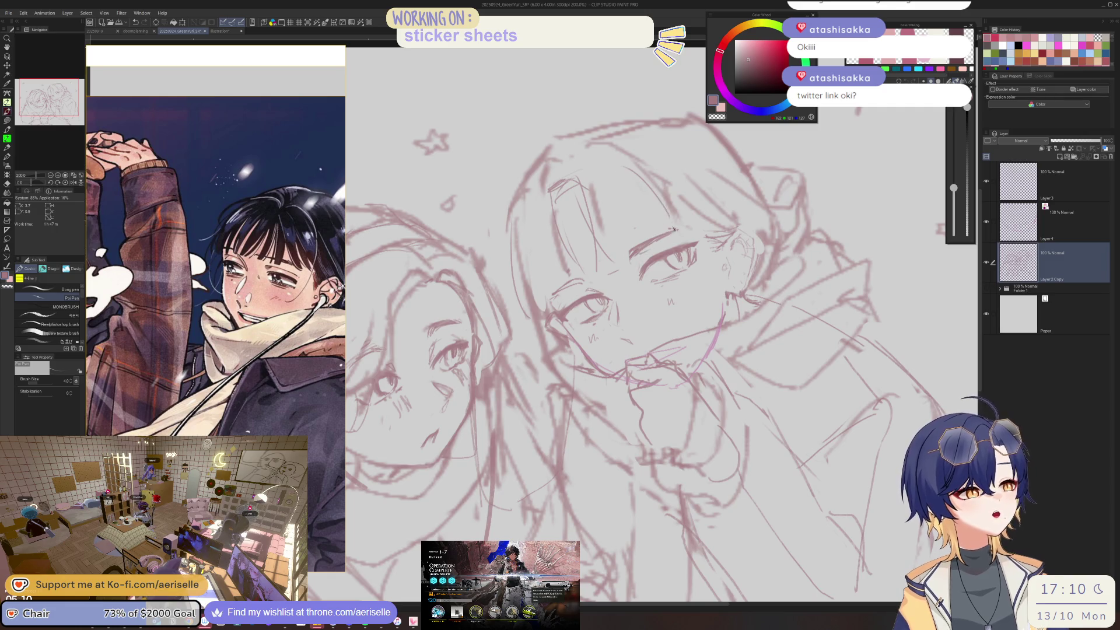
drag(526, 211, 520, 307)
- Erase unwanted outline strokes, sketch side hair strands, and widen the reference images area
key(e)
mouse_move(520, 248)
mouse_down()
mouse_move(529, 273)
mouse_move(519, 314)
mouse_move(524, 305)
mouse_up()
key(p)
drag(545, 234, 557, 281)
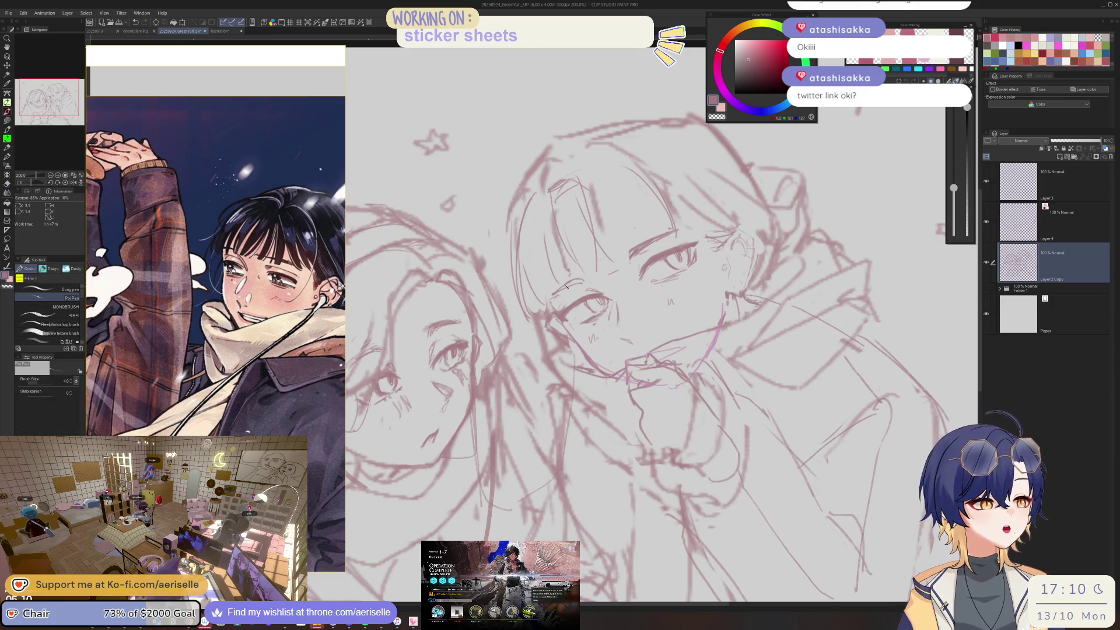
key(e)
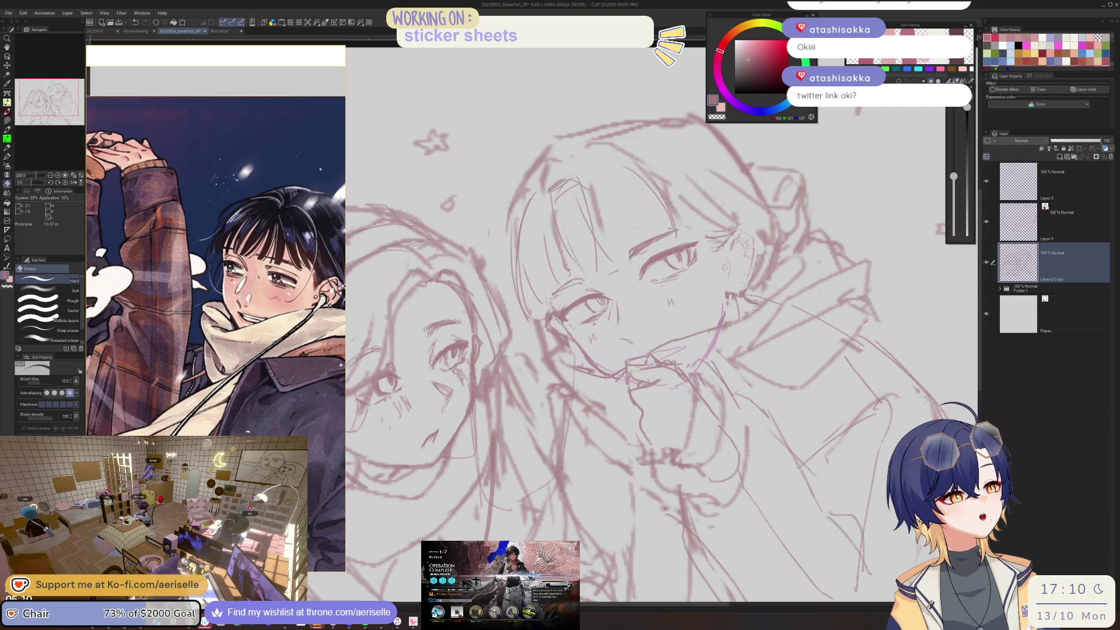
key(p)
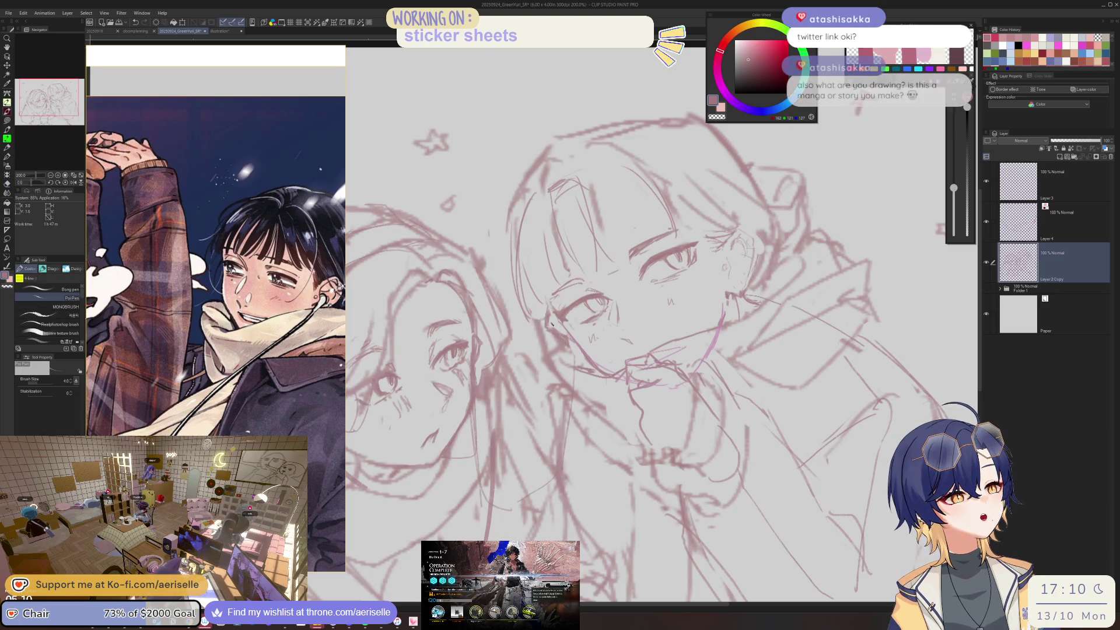
drag(527, 318, 512, 291)
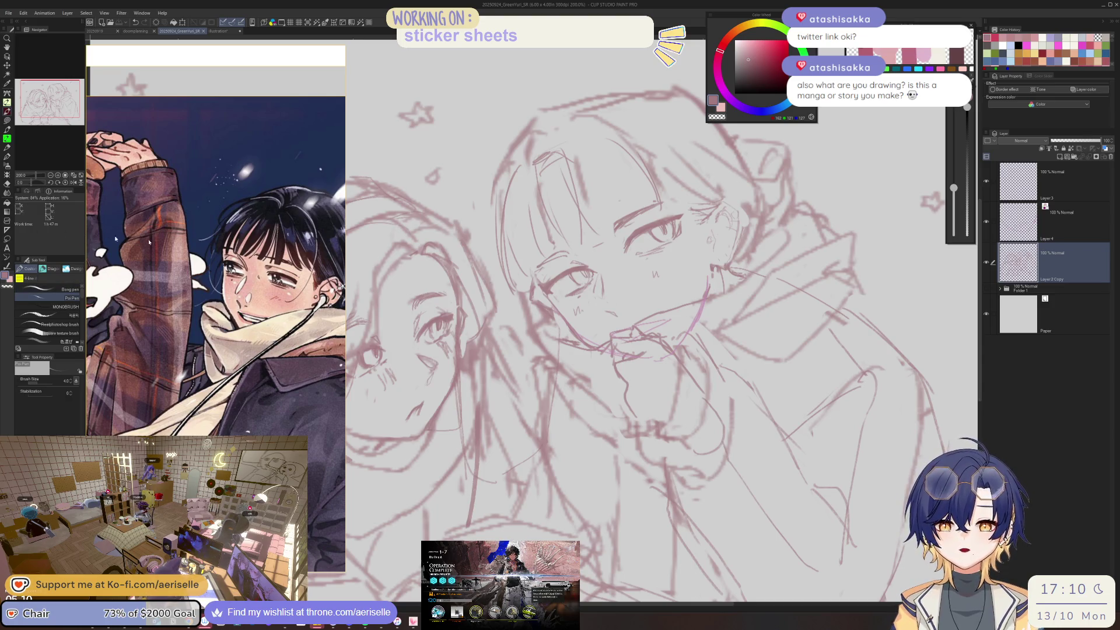
drag(348, 252, 385, 252)
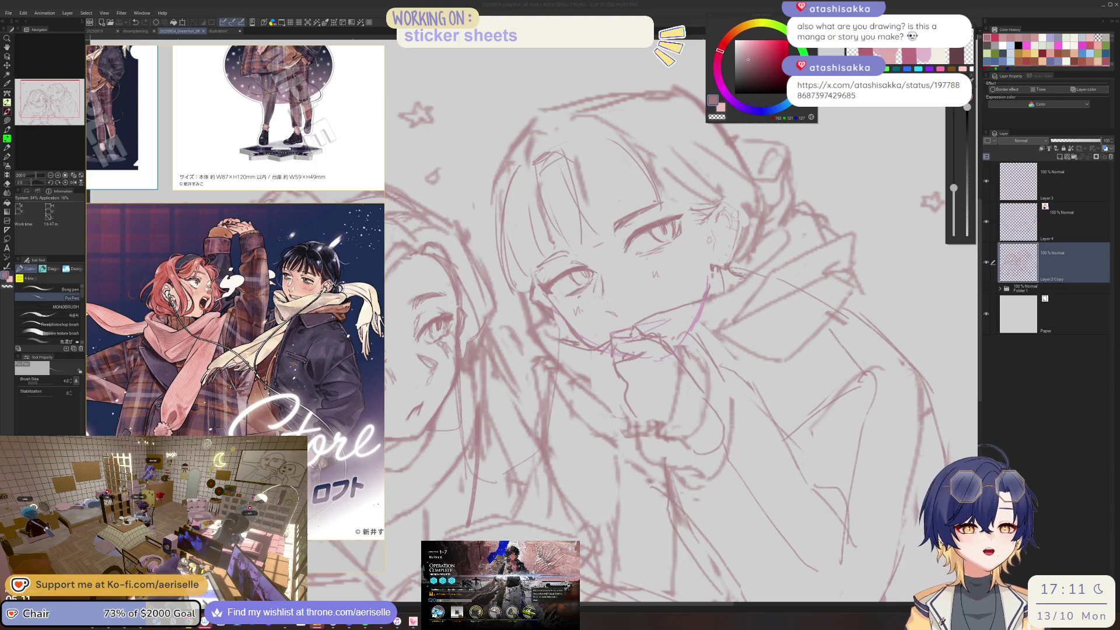
- Bring the Chrome window with the X post's pink-haired manga cover over the canvas
scroll(235, 309, down, 1)
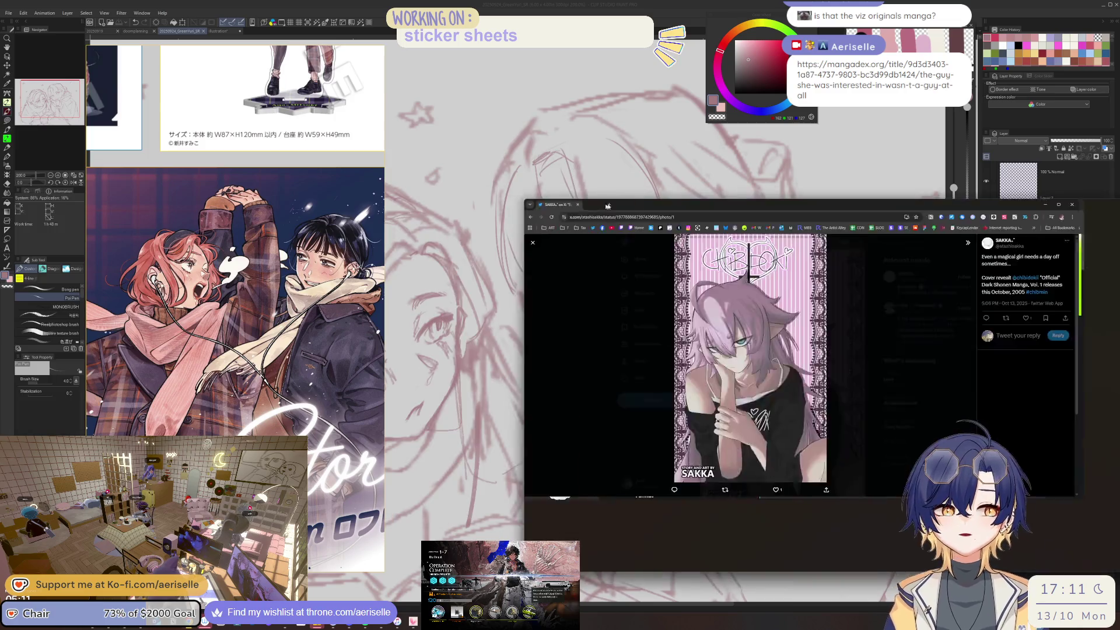
mouse_move(526, 231)
mouse_down()
mouse_move(422, 183)
mouse_move(447, 196)
mouse_up()
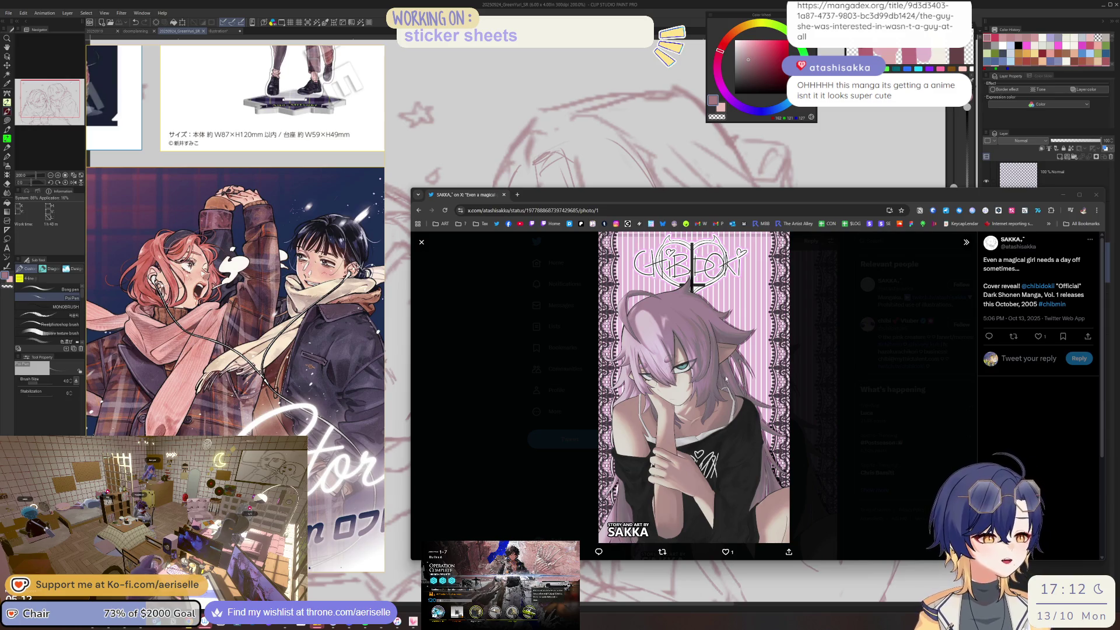
- Like the manga cover post, move Chrome aside, and return to Clip Studio Paint
click(1039, 337)
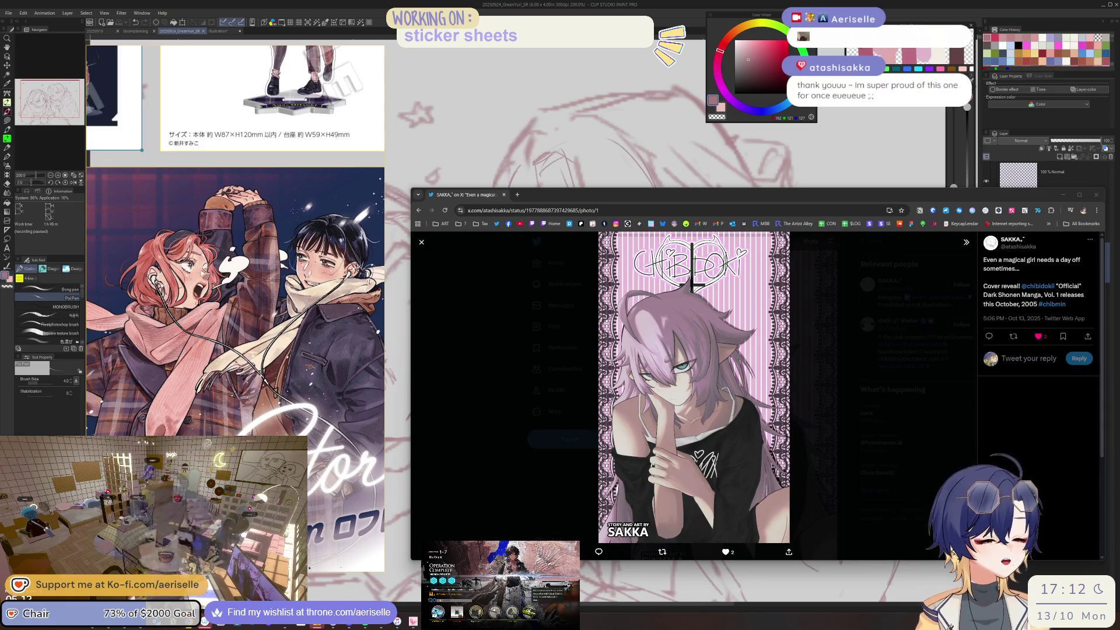
drag(685, 199, 611, 213)
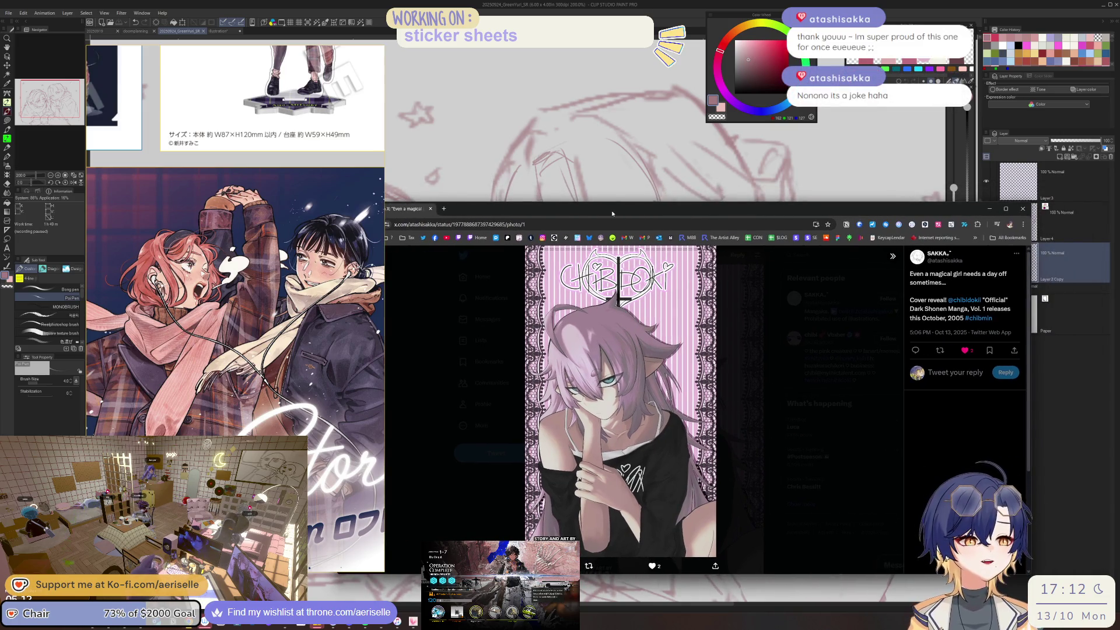
drag(612, 210, 194, 195)
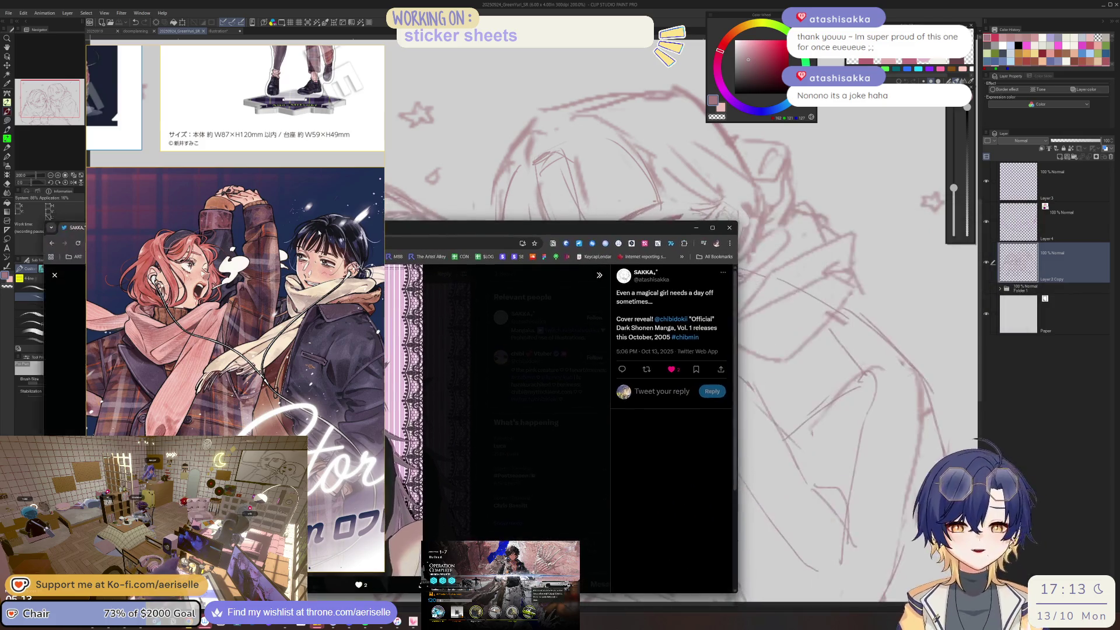
key(alt+Tab)
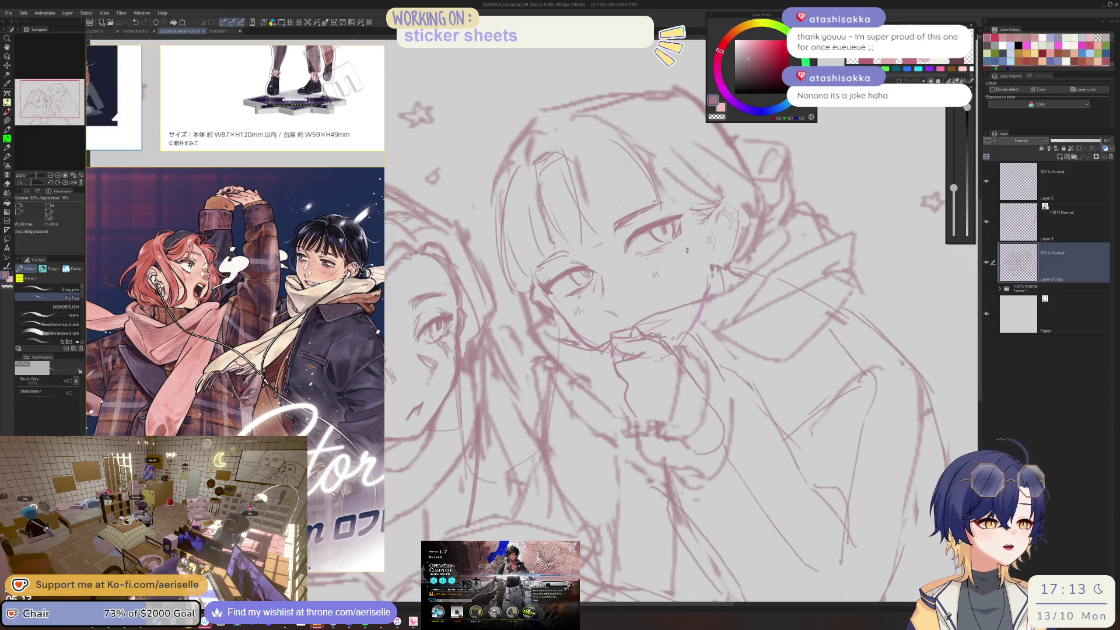
- Flip the view horizontally and tilt it about -15° to check the sketch's proportions
scroll(648, 175, down, 2)
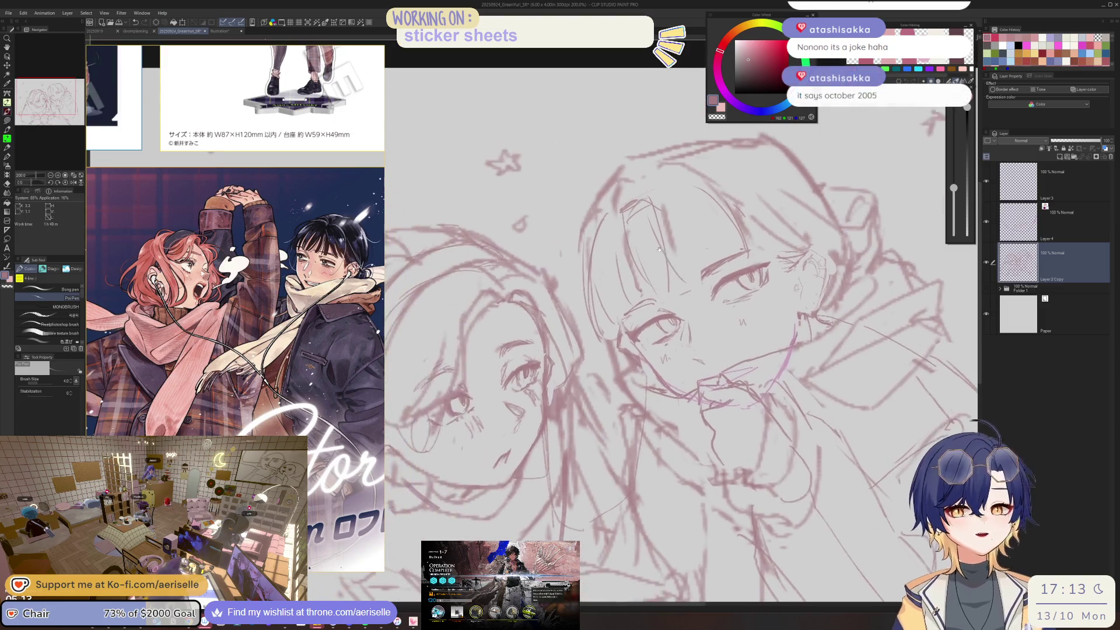
drag(655, 241, 645, 186)
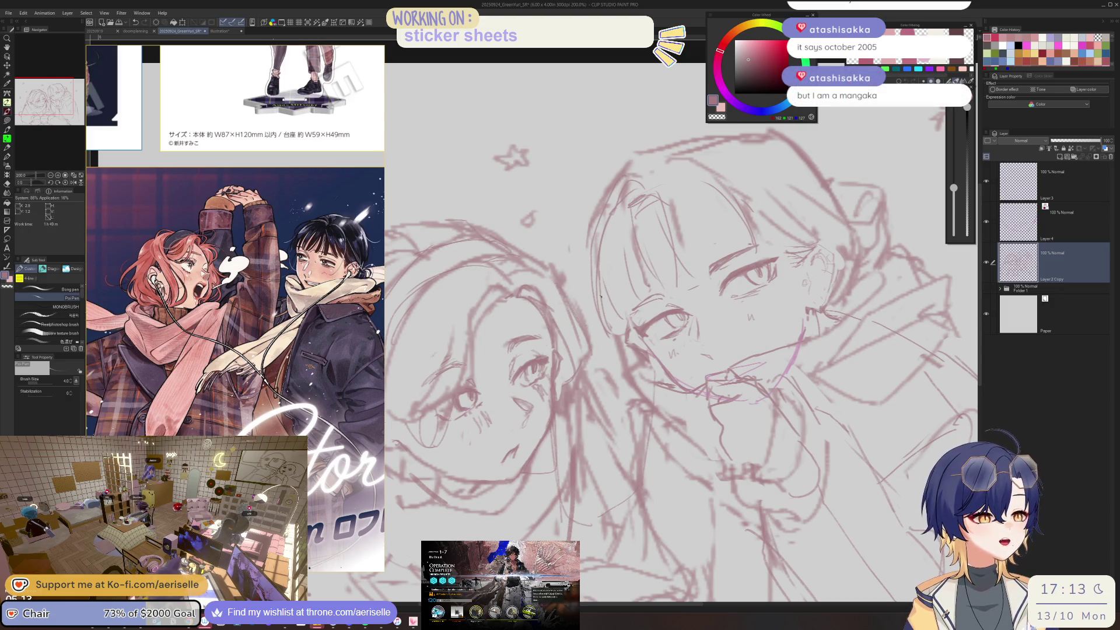
key(e)
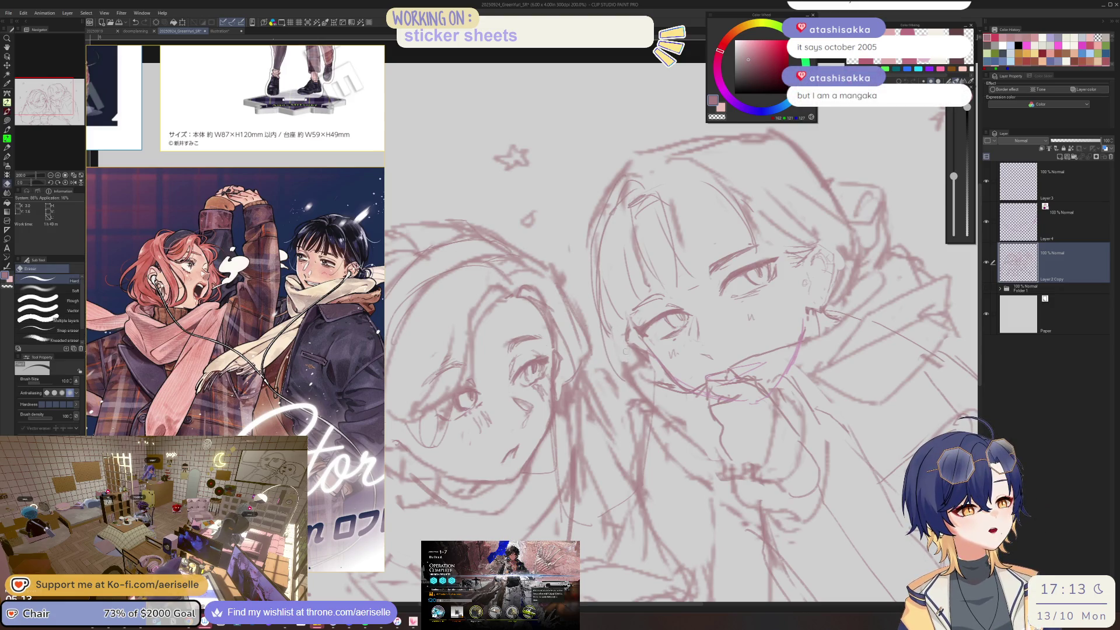
key(p)
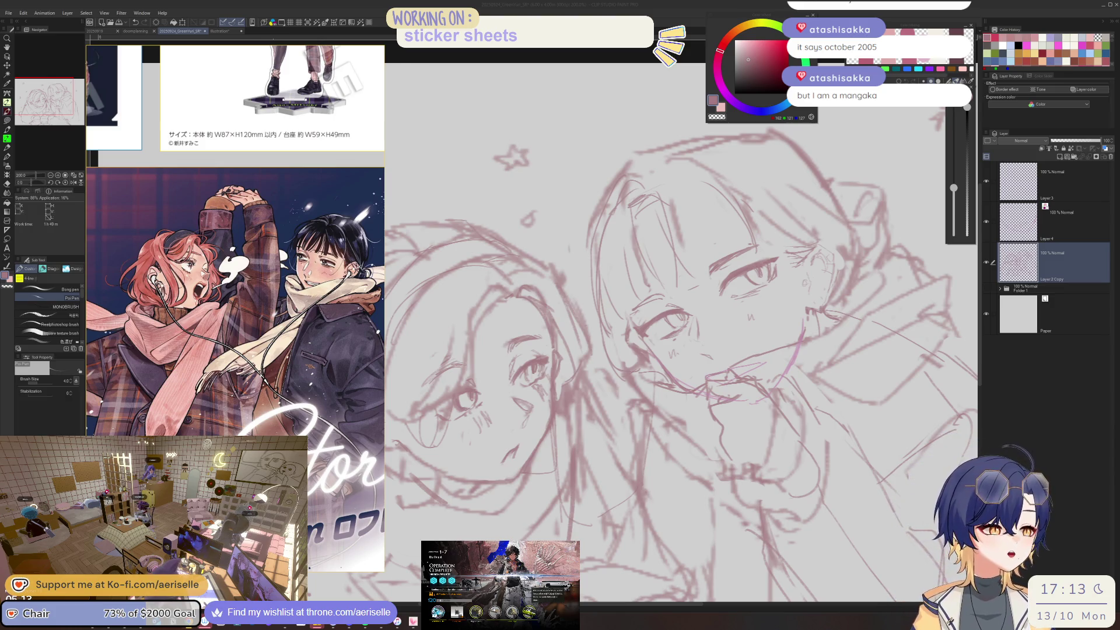
click(808, 260)
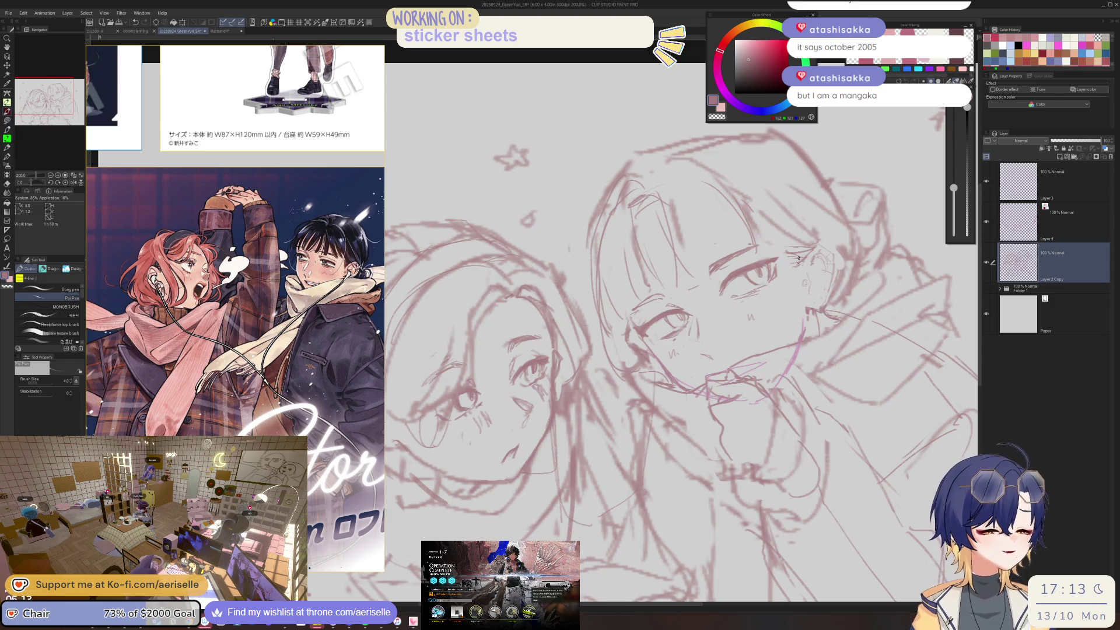
mouse_move(658, 182)
mouse_down()
mouse_move(729, 305)
mouse_move(727, 200)
mouse_up()
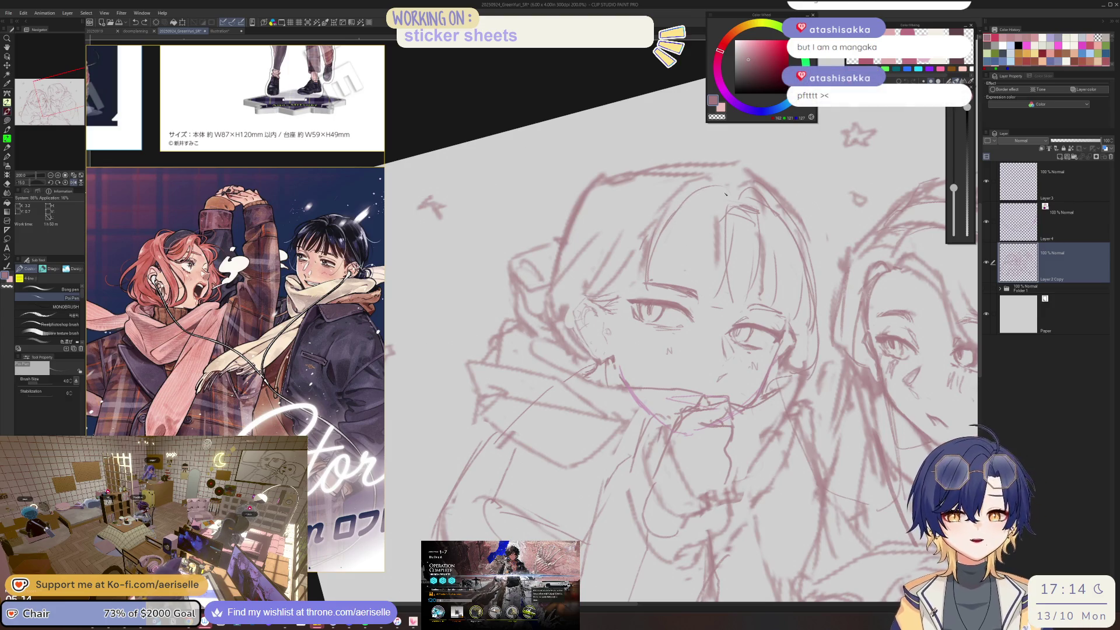
- Draw a short sketch line on the scarf edge
drag(671, 308, 668, 350)
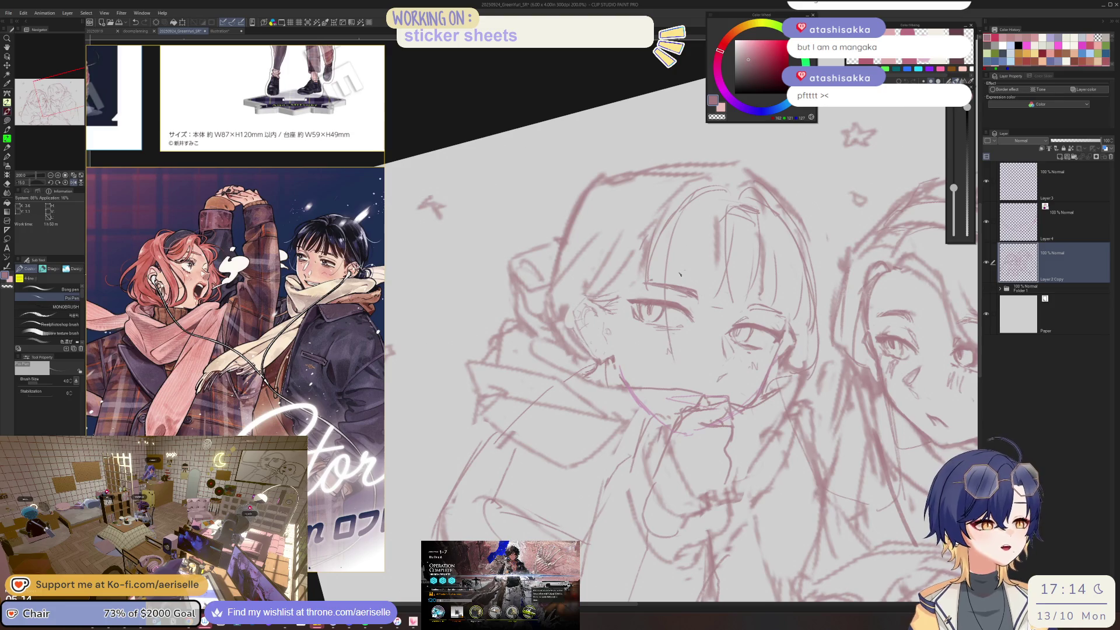
key(ctrl+alt+0)
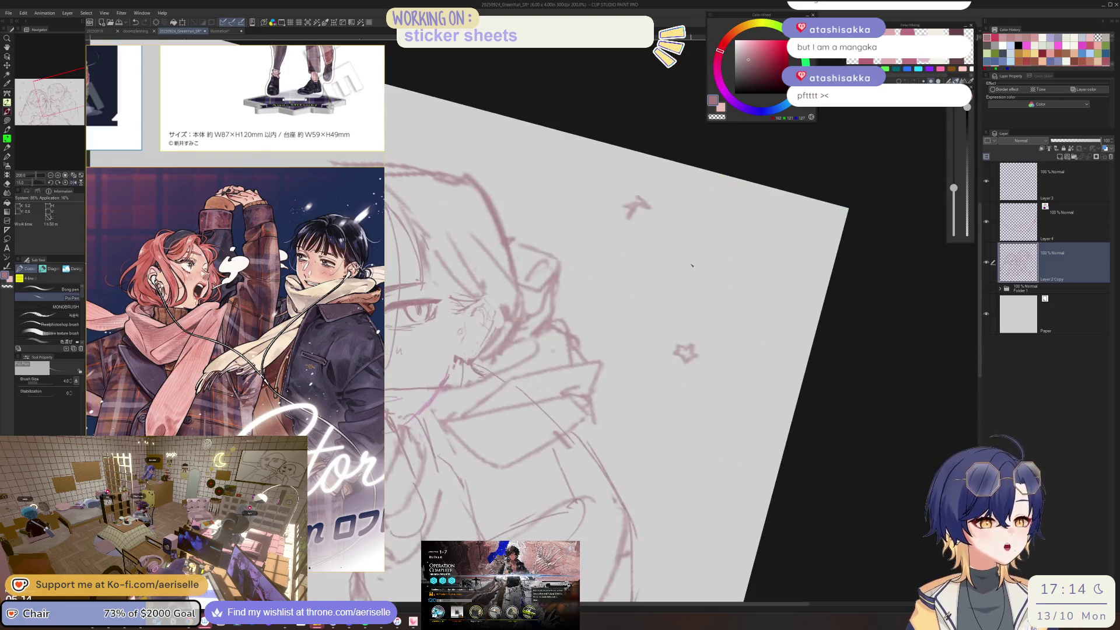
key(ctrl+plus)
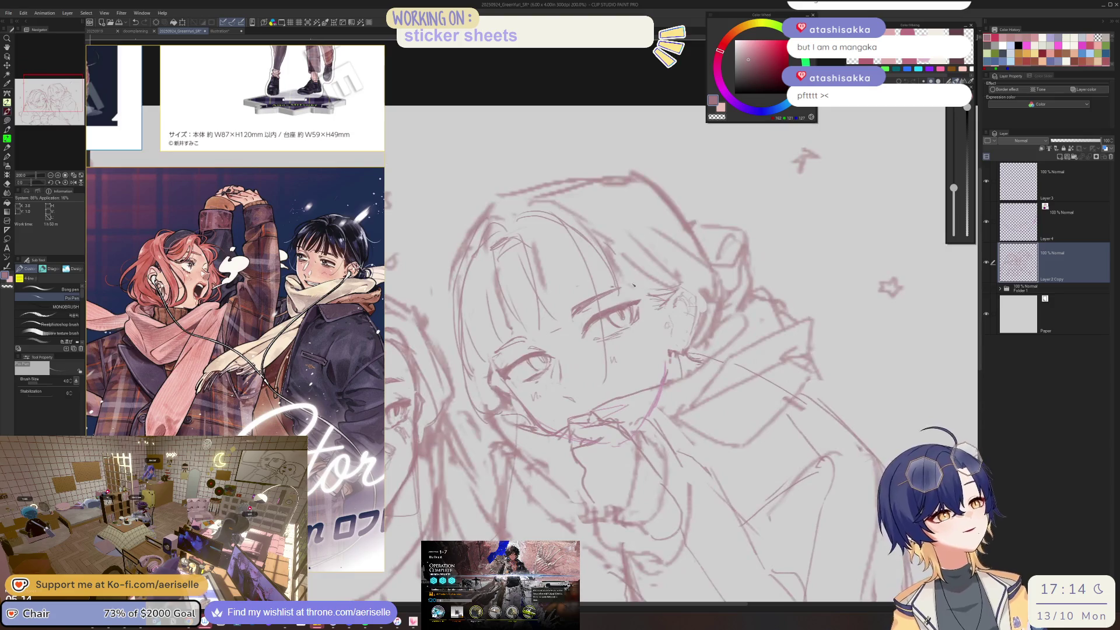
drag(646, 280, 582, 259)
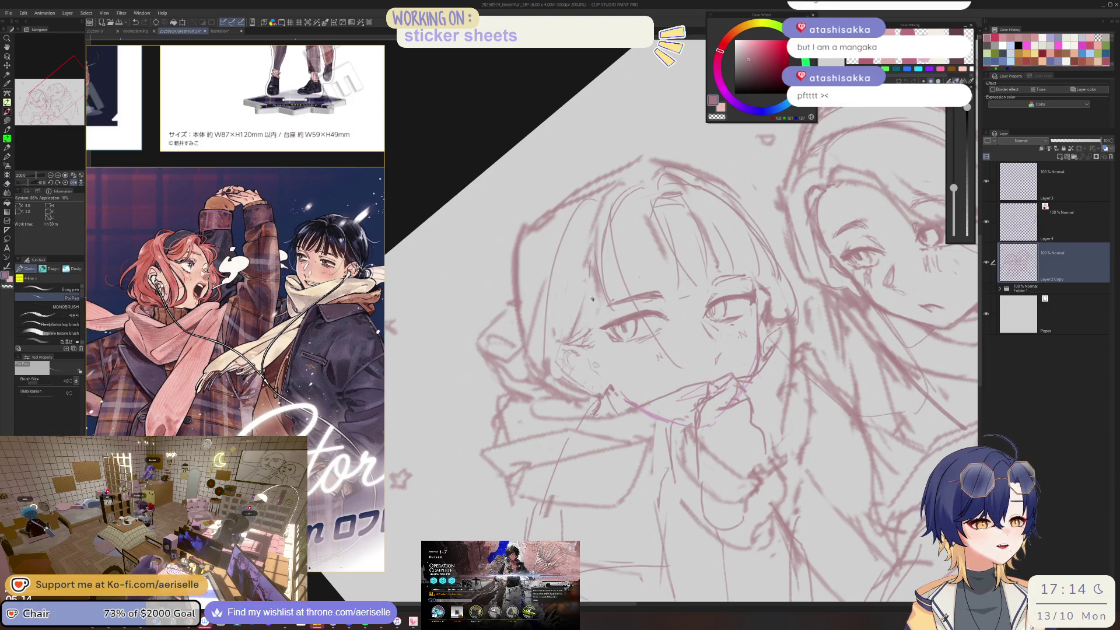
mouse_move(591, 301)
mouse_down()
mouse_move(600, 353)
mouse_move(622, 270)
mouse_up()
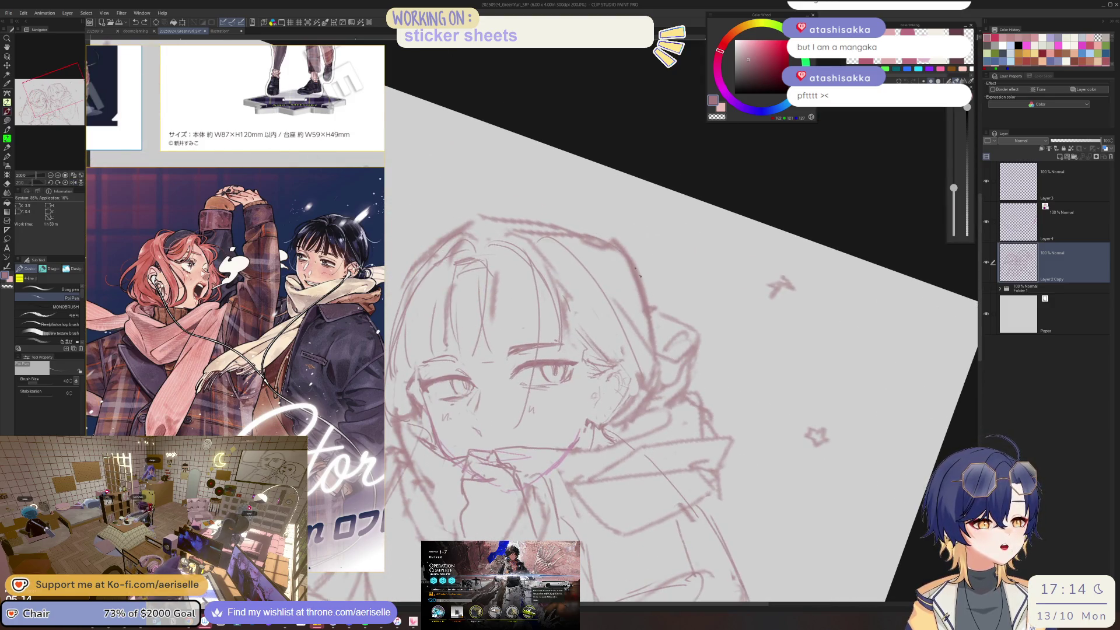
drag(634, 284, 621, 304)
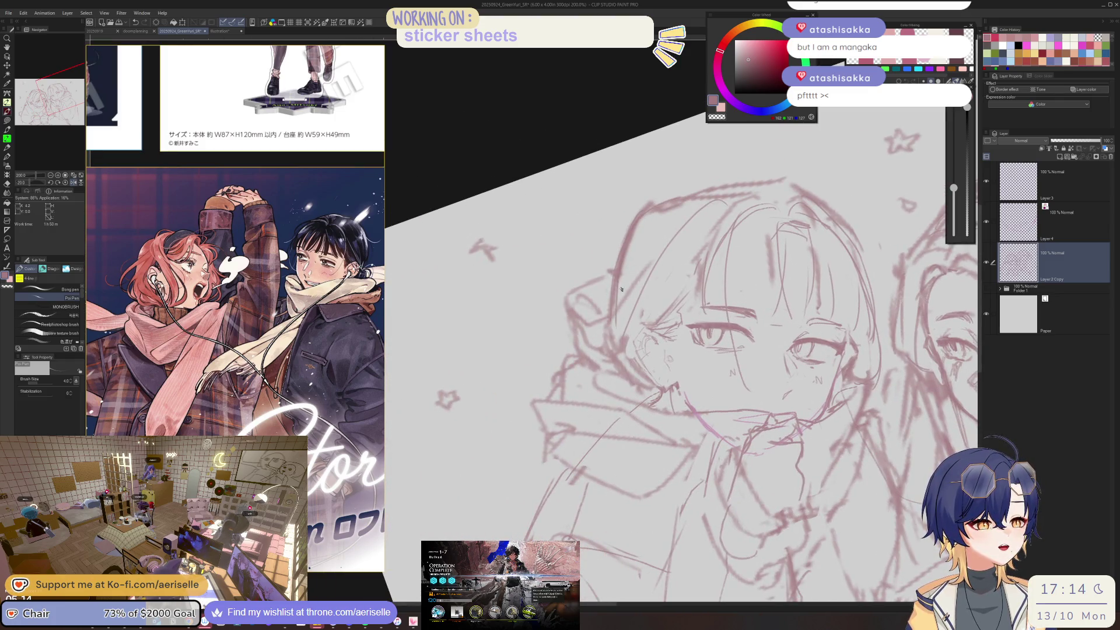
- Sketch a long hair line down the head in a close-up view
key(e)
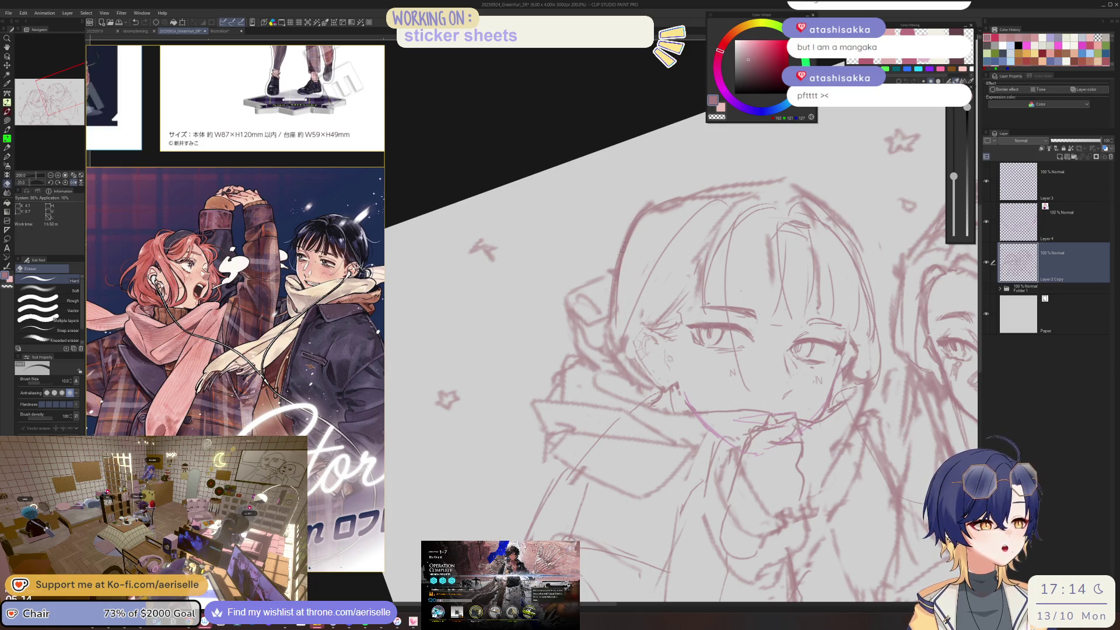
key(p)
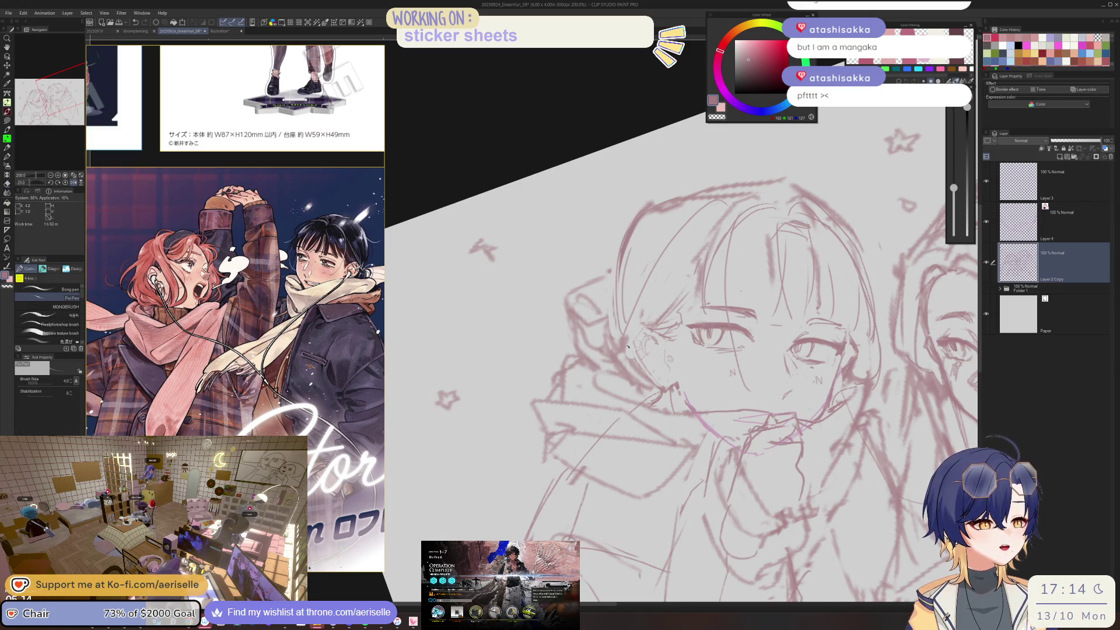
key(e)
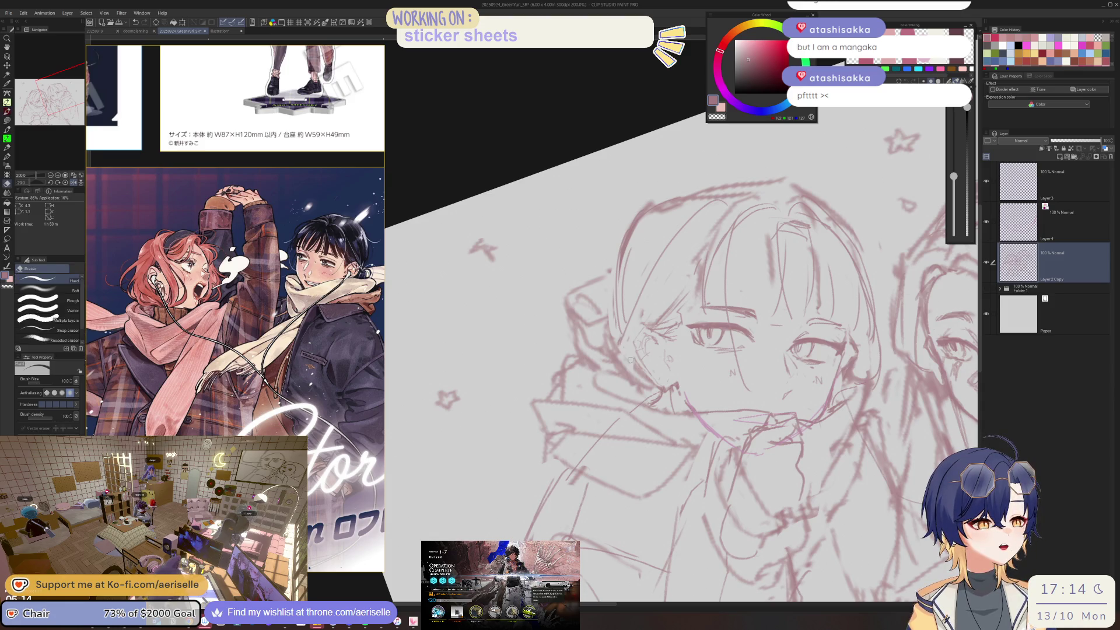
key(p)
drag(637, 361, 610, 209)
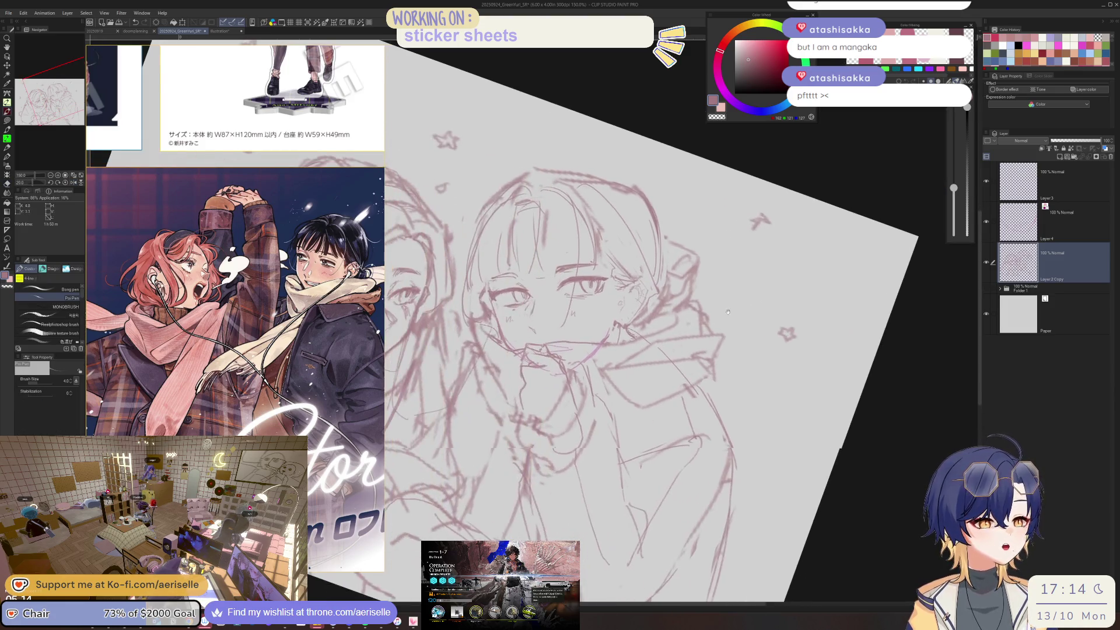
mouse_move(610, 208)
mouse_down()
mouse_move(619, 170)
mouse_move(575, 216)
mouse_up()
scroll(619, 169, up, 5)
key(ctrl+z)
drag(617, 169, 506, 305)
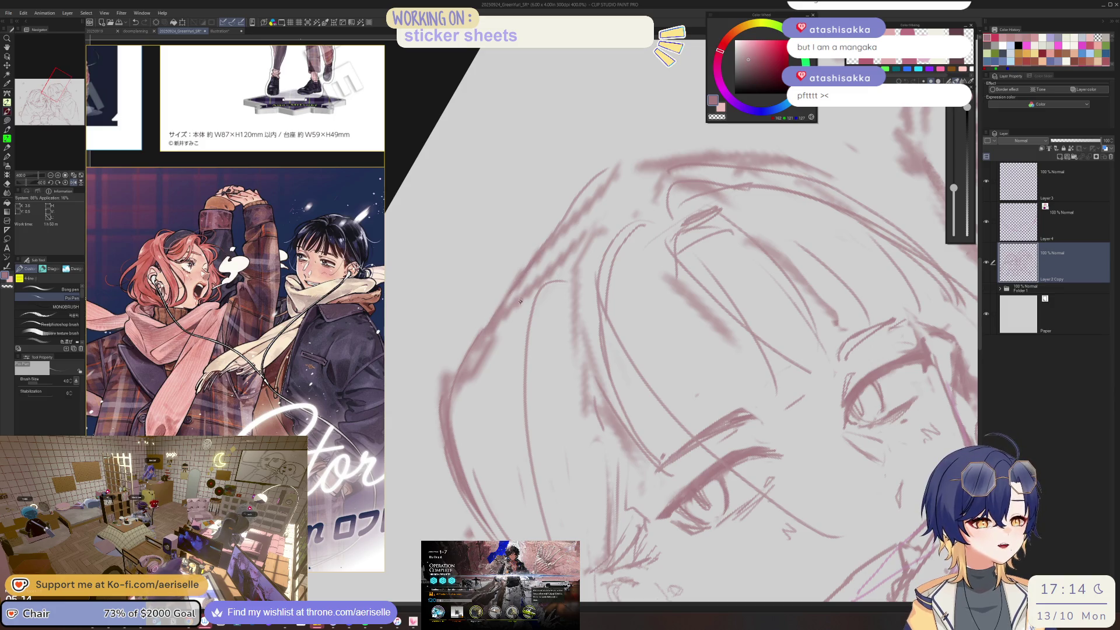
mouse_move(628, 171)
mouse_down()
mouse_move(515, 335)
mouse_move(571, 278)
mouse_up()
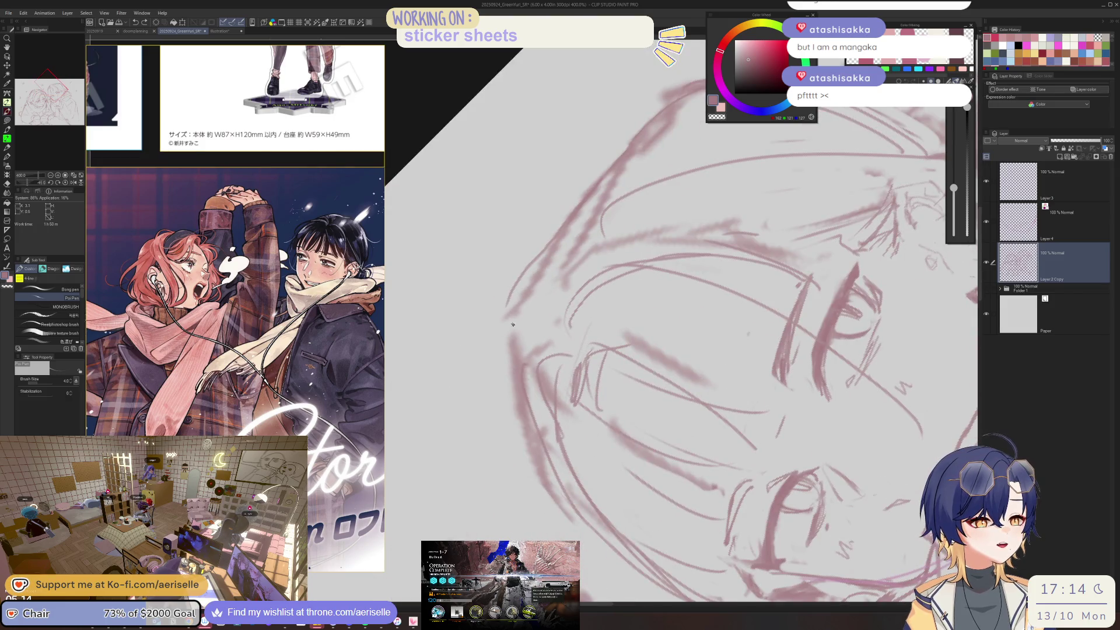
- Mirror the view to check both faces, then redraw a short line on the face
drag(523, 328, 542, 311)
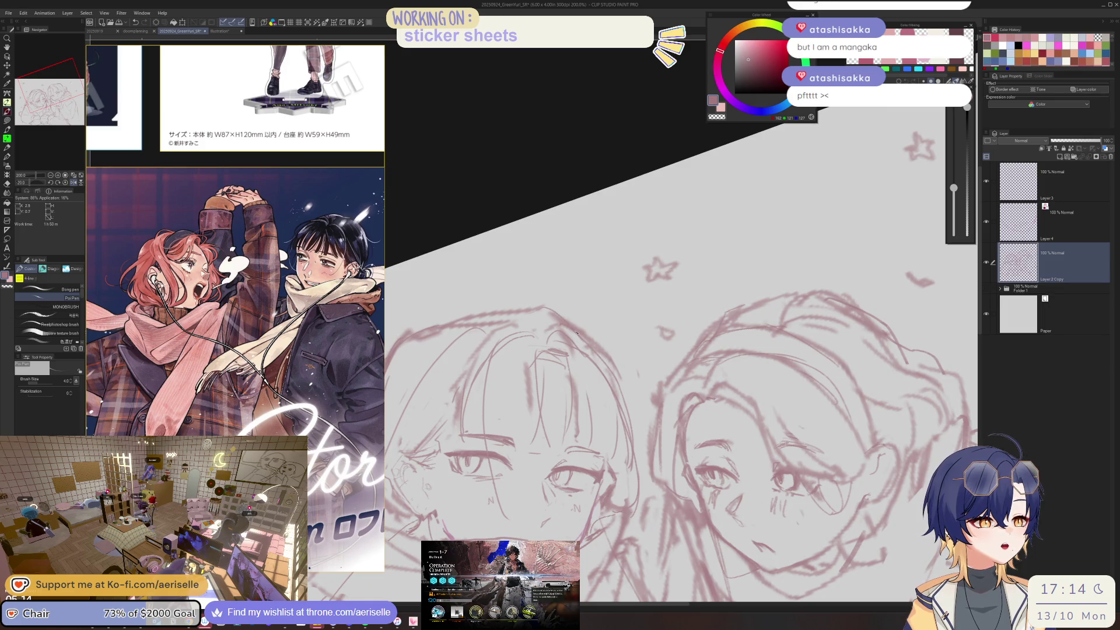
key(h)
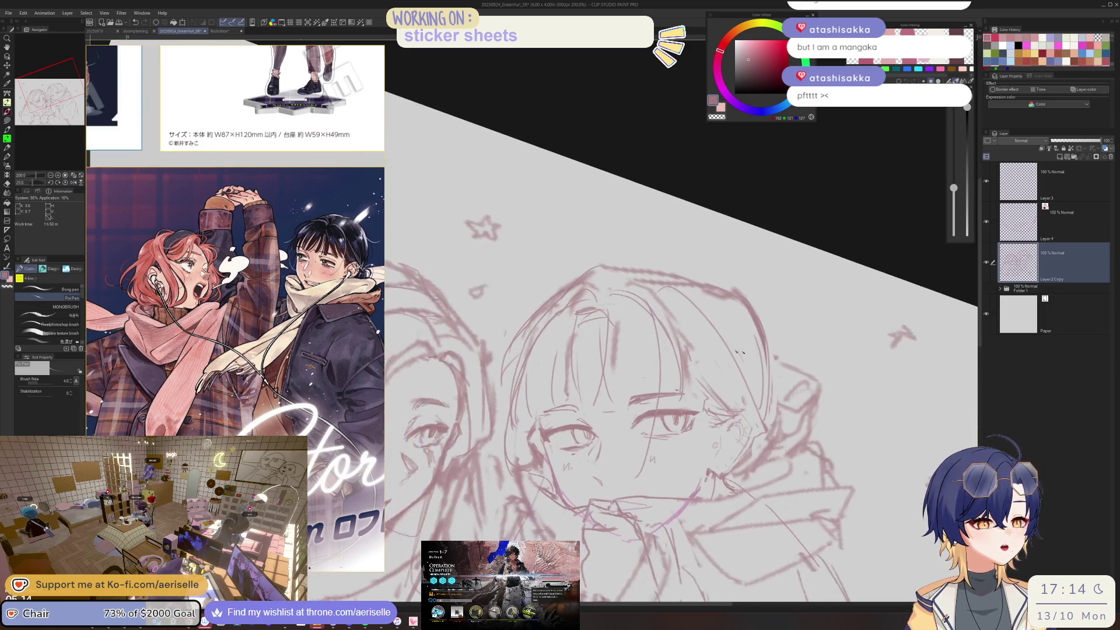
key(ctrl+@)
key(ctrl+z)
drag(526, 344, 536, 425)
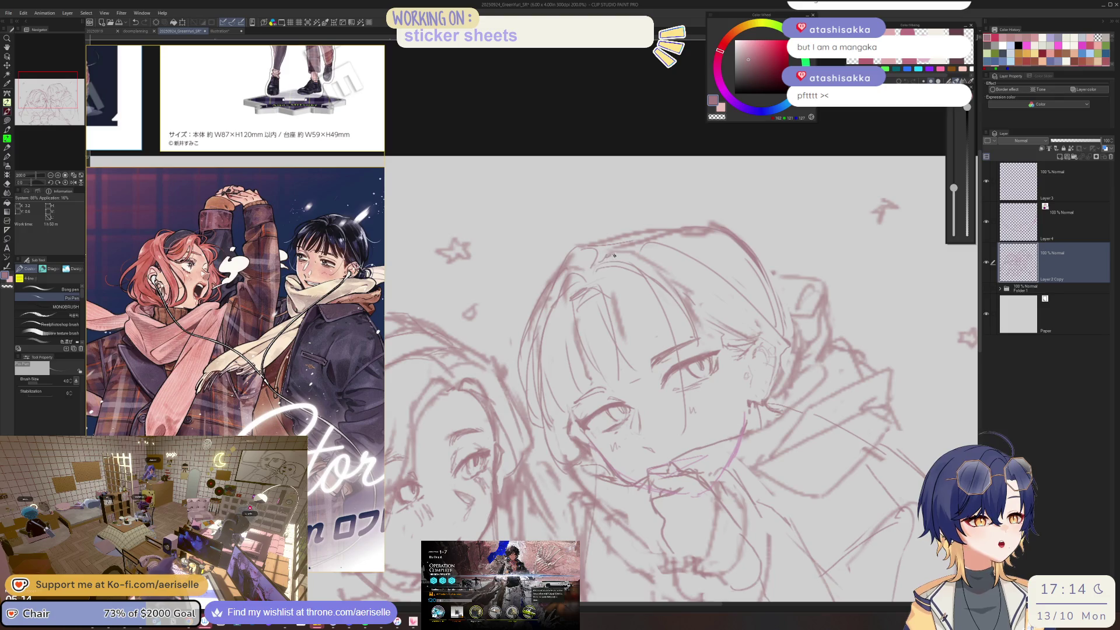
- Draw a curved line beside the face tracing the hood edge
drag(804, 329, 710, 271)
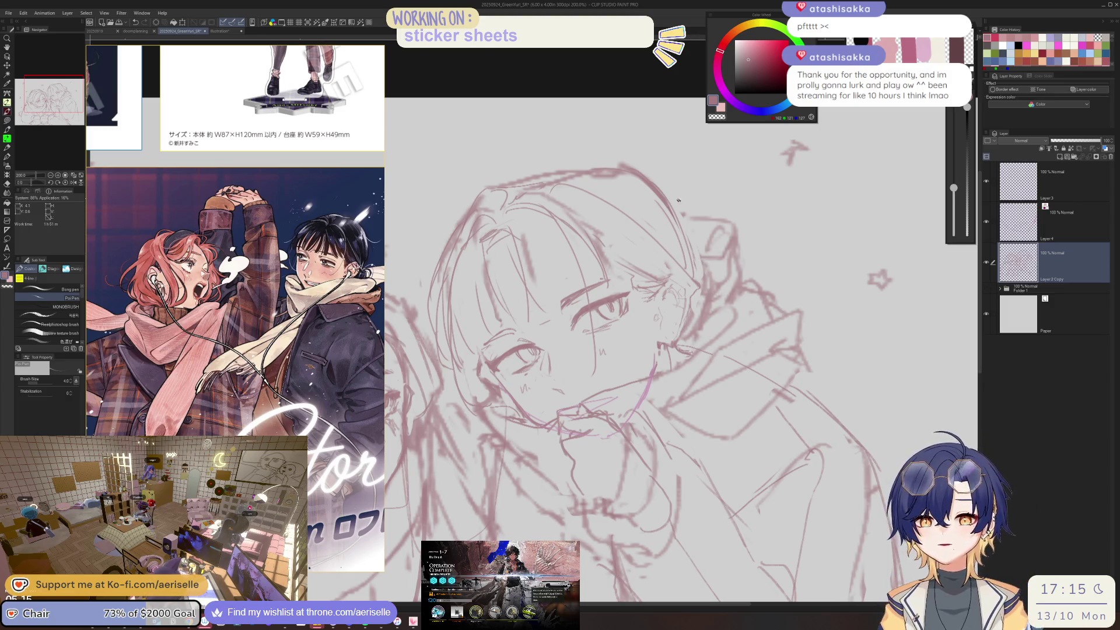
key(ctrl+plus)
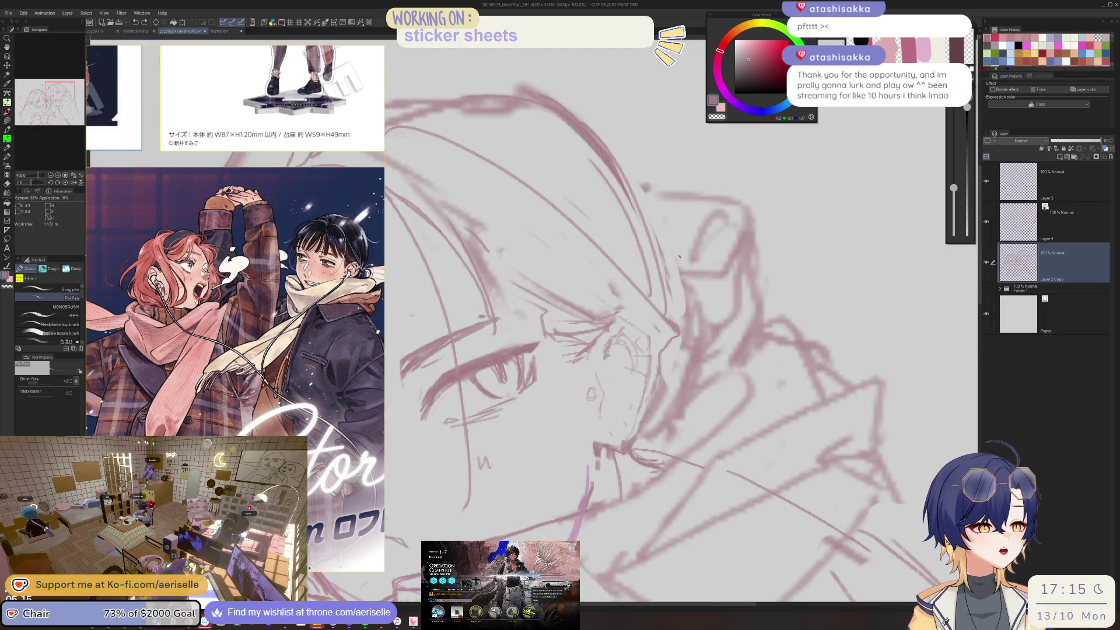
drag(698, 243, 724, 306)
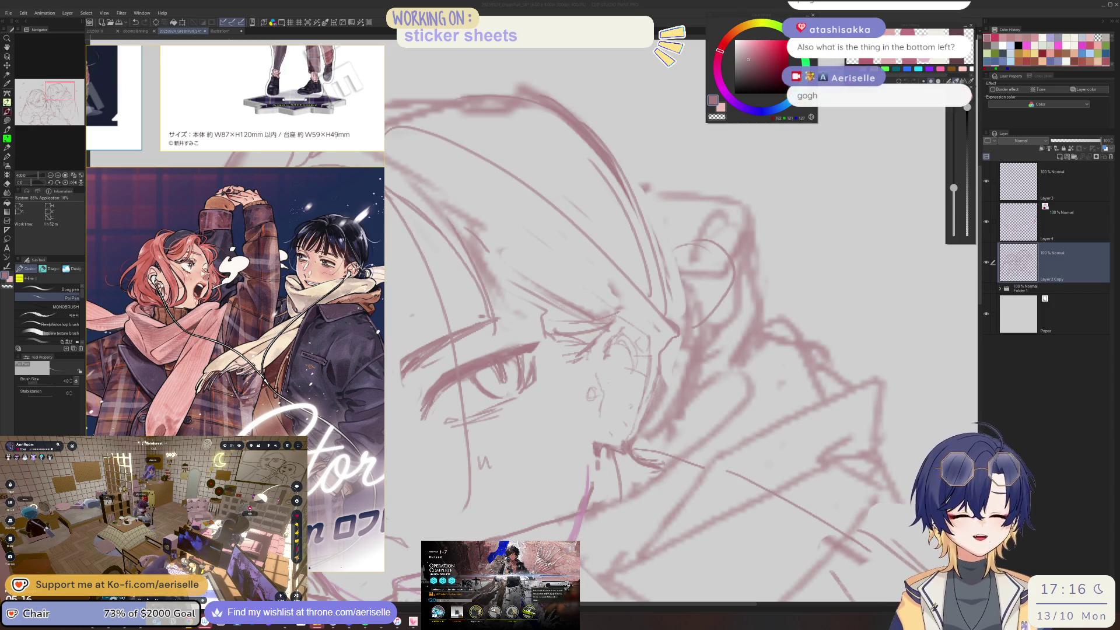
click(670, 250)
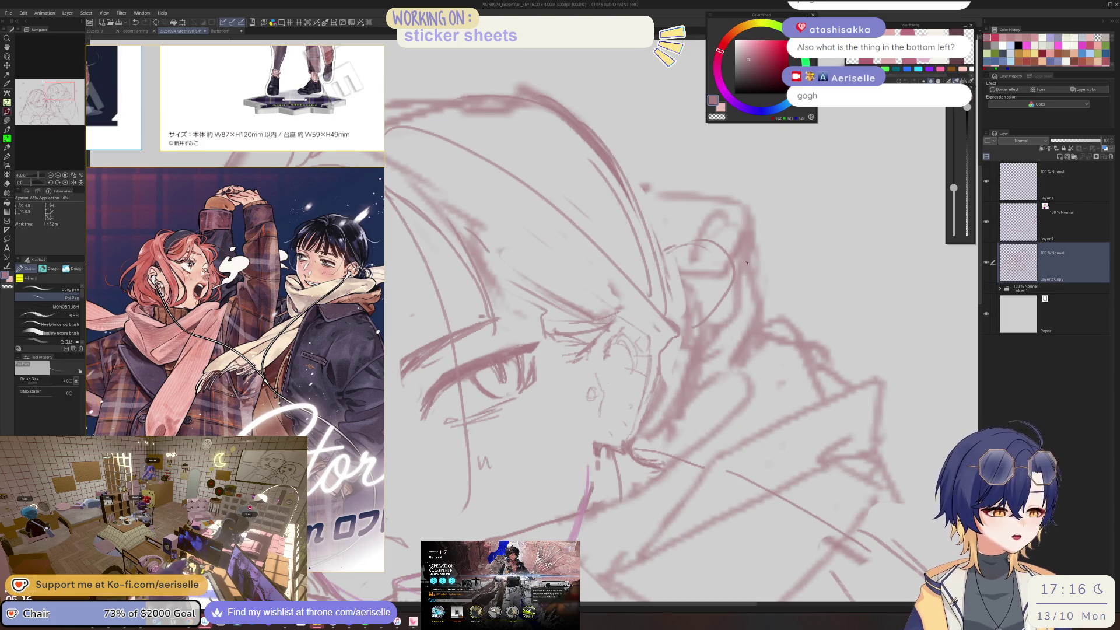
- Erase stray lines near the ear with a smaller eraser and sketch the ear's curve and loops
key(e)
drag(652, 187, 754, 274)
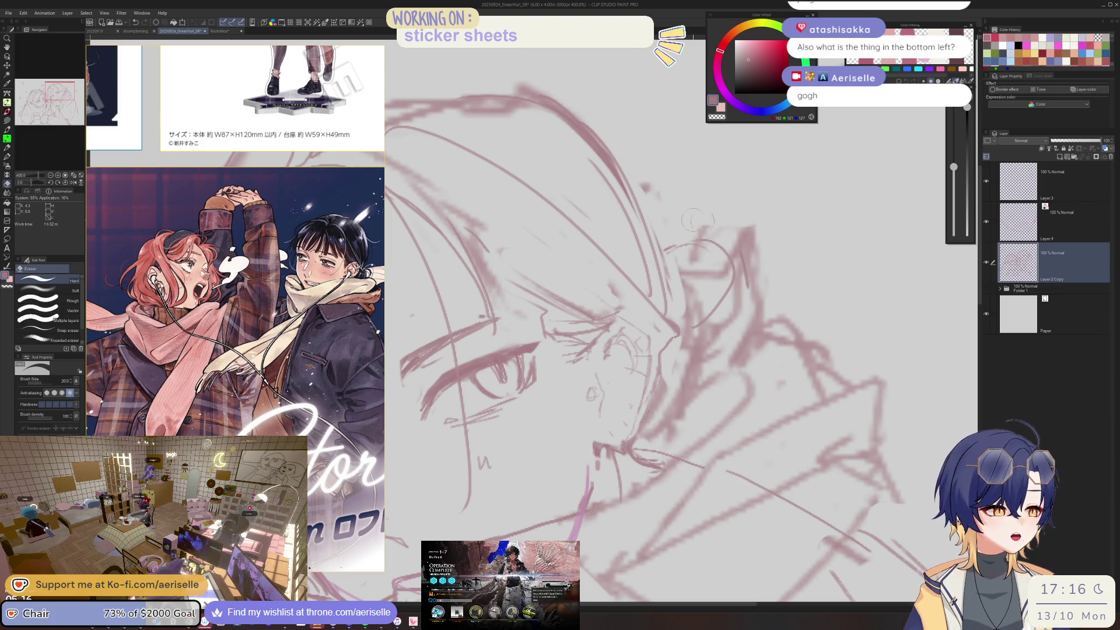
key(bracketleft)
key(bracketleft)
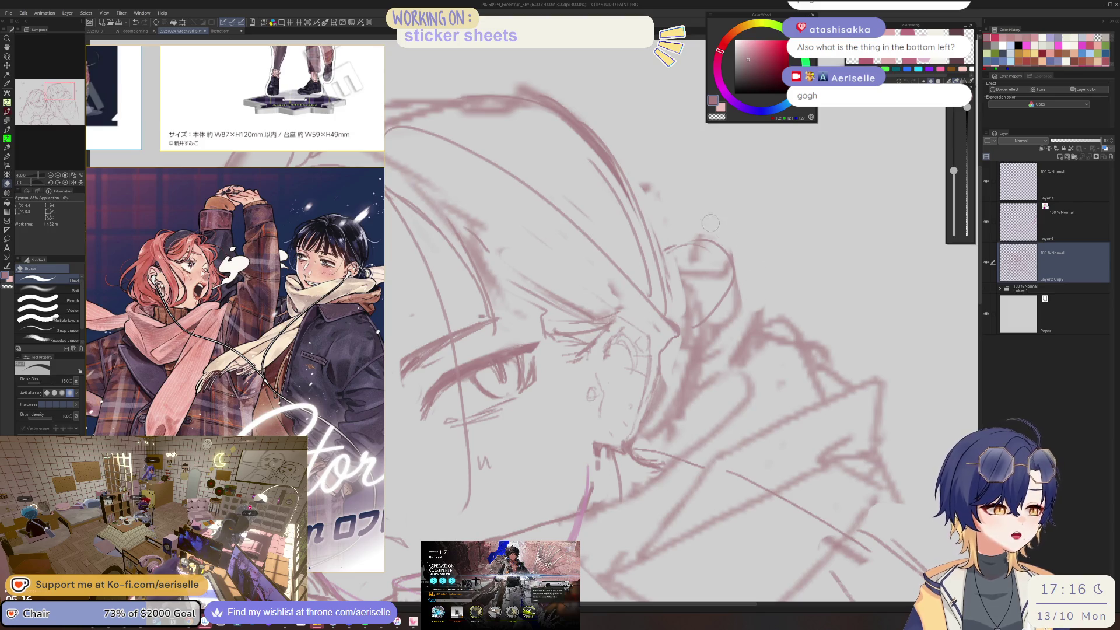
key(p)
mouse_move(659, 241)
mouse_down()
mouse_move(706, 232)
mouse_move(757, 310)
mouse_up()
drag(749, 269, 743, 342)
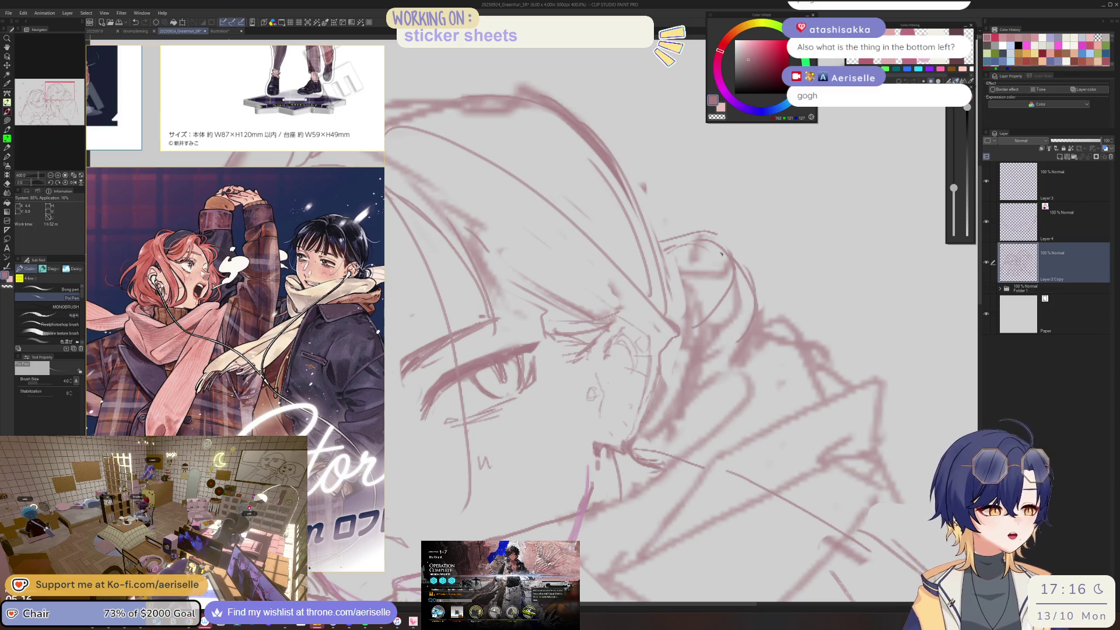
drag(746, 321, 695, 338)
key(p)
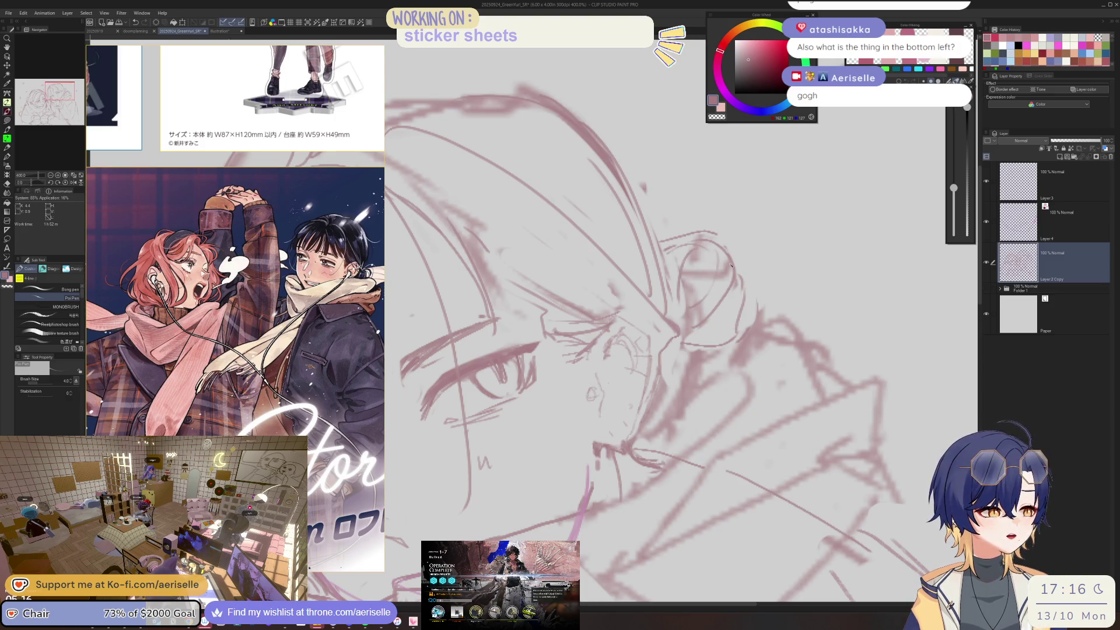
- Re-level the view, select the Eraser, and bring the gogh room window to the front
drag(723, 265, 582, 327)
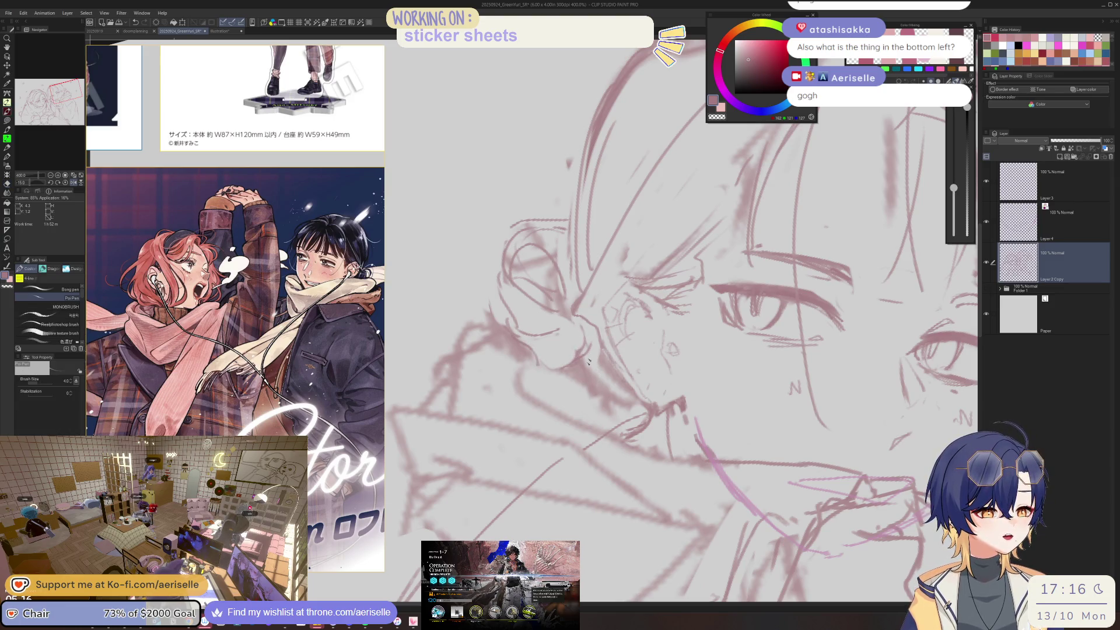
key(ctrl+0)
scroll(578, 272, up, 5)
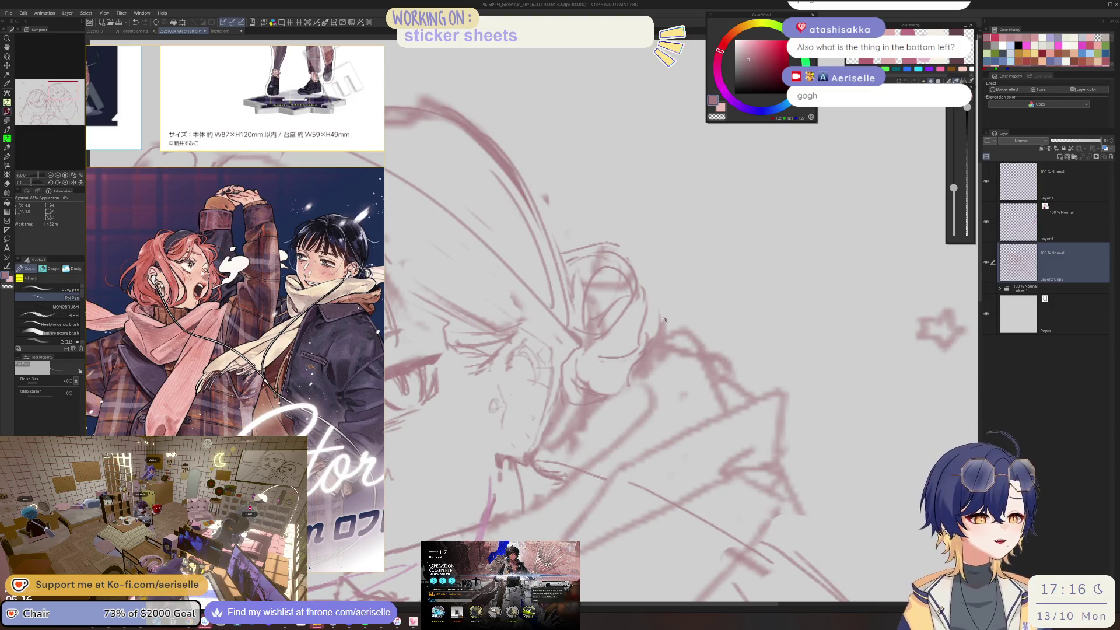
scroll(620, 291, down, 3)
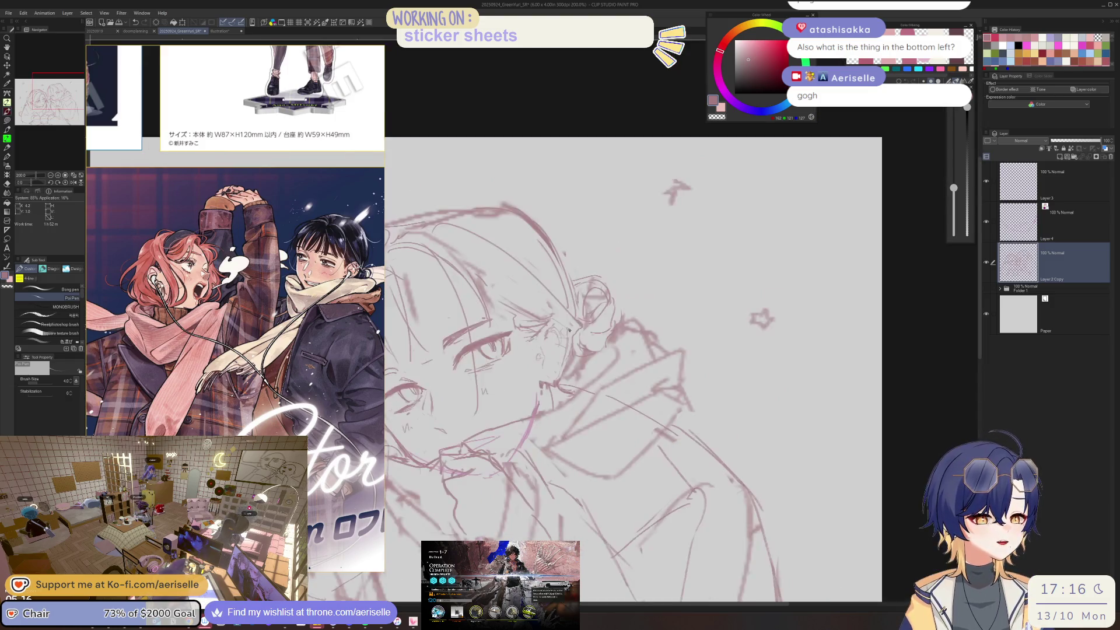
scroll(596, 292, up, 3)
scroll(633, 331, down, 3)
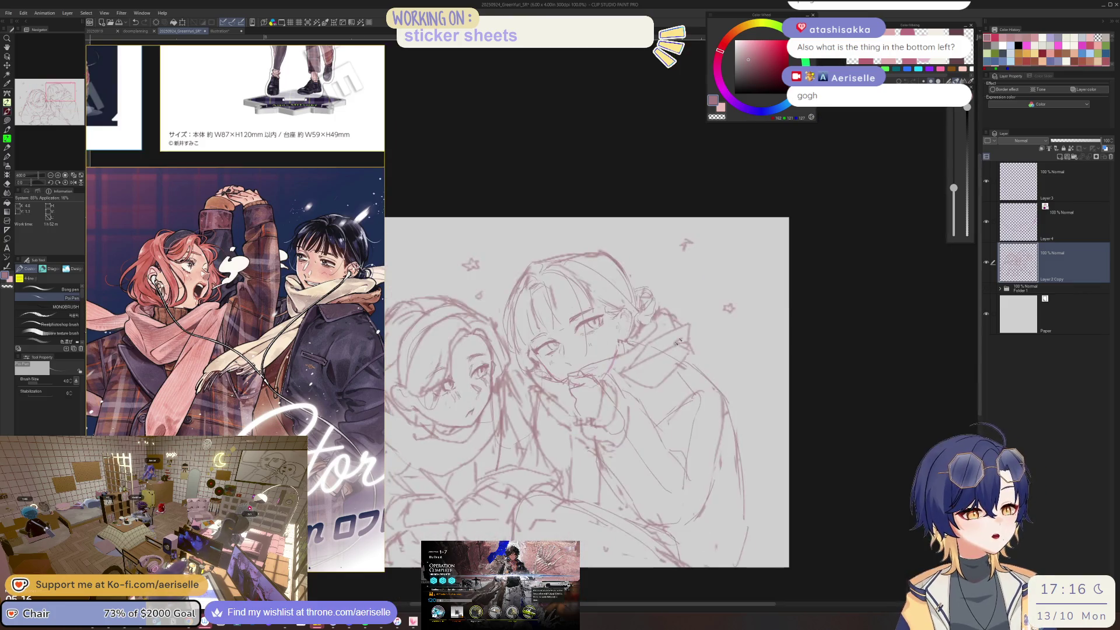
scroll(647, 355, up, 3)
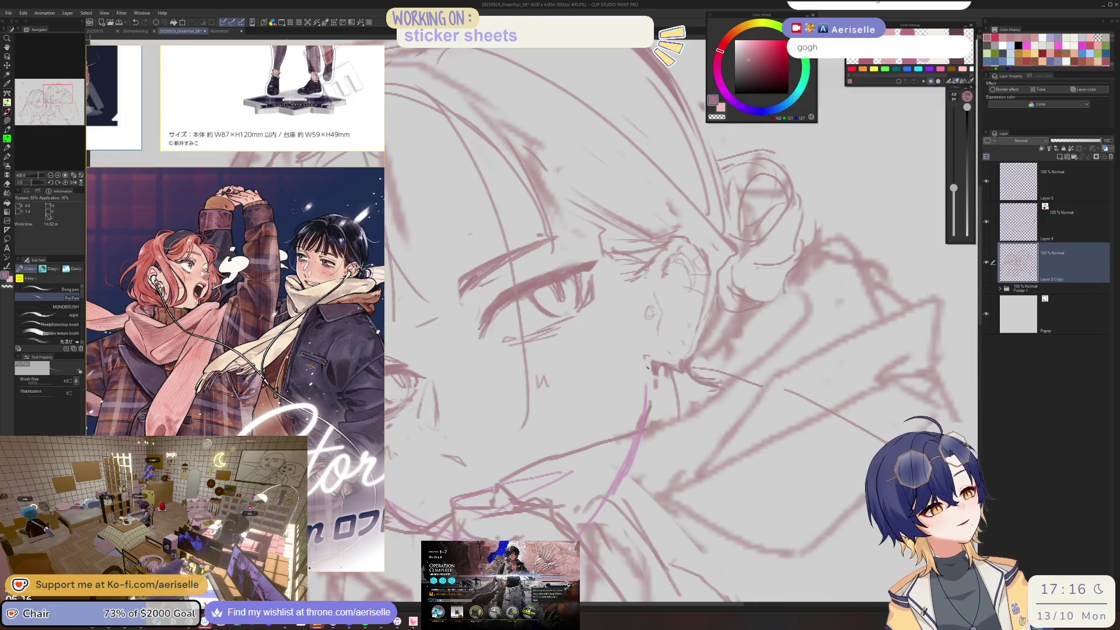
key(e)
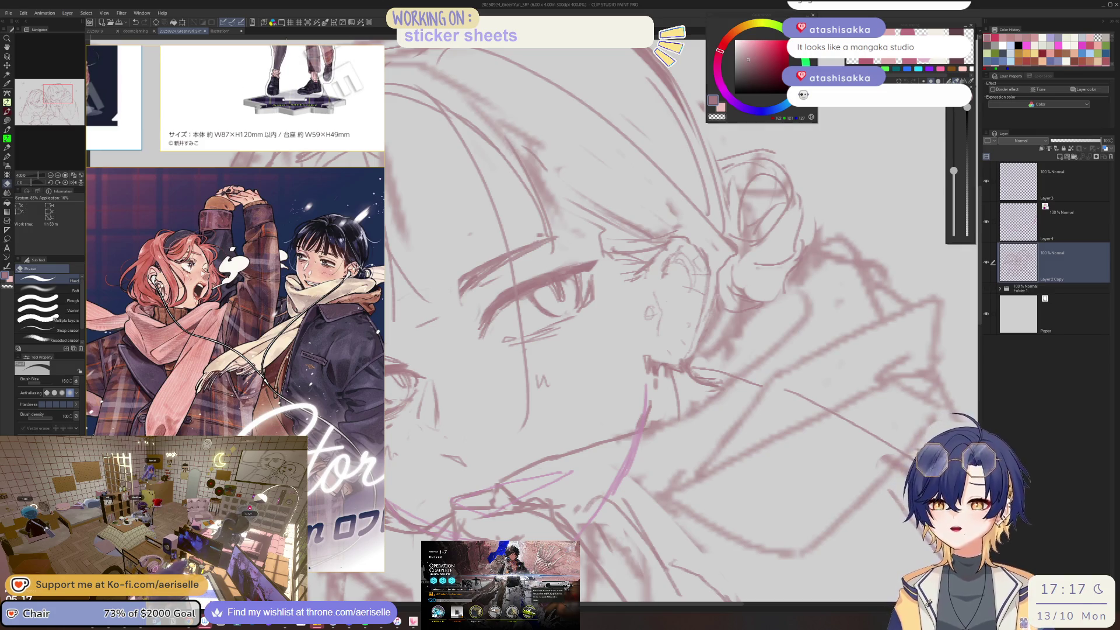
key(alt+Tab)
- Orbit the gogh room camera toward the right shelves and zoom in on the avatar's desk
drag(785, 156, 783, 151)
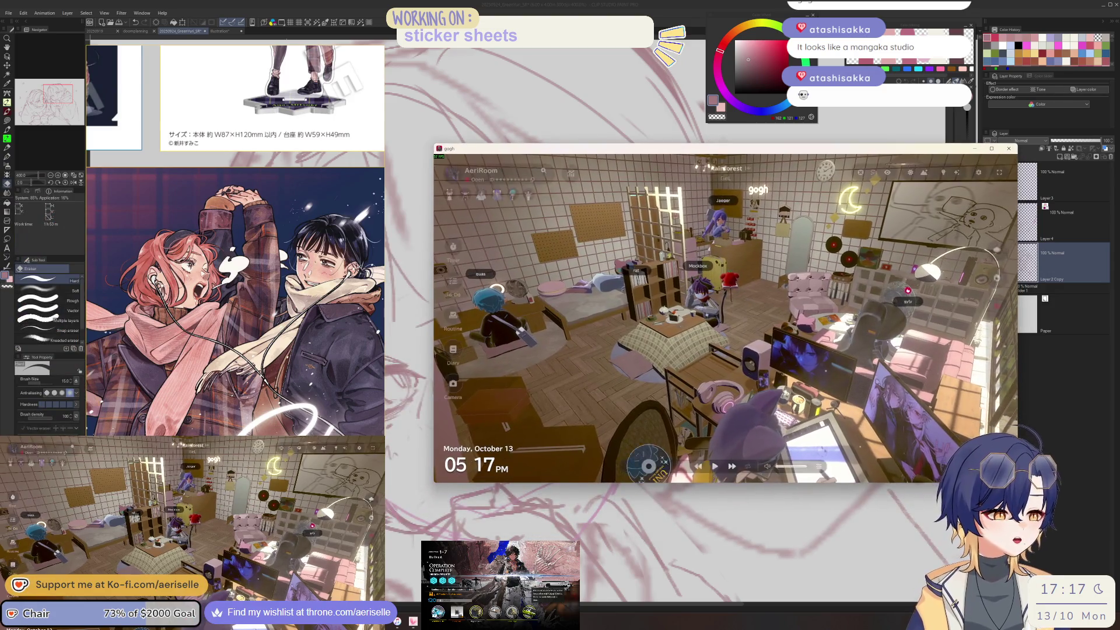
scroll(727, 351, up, 5)
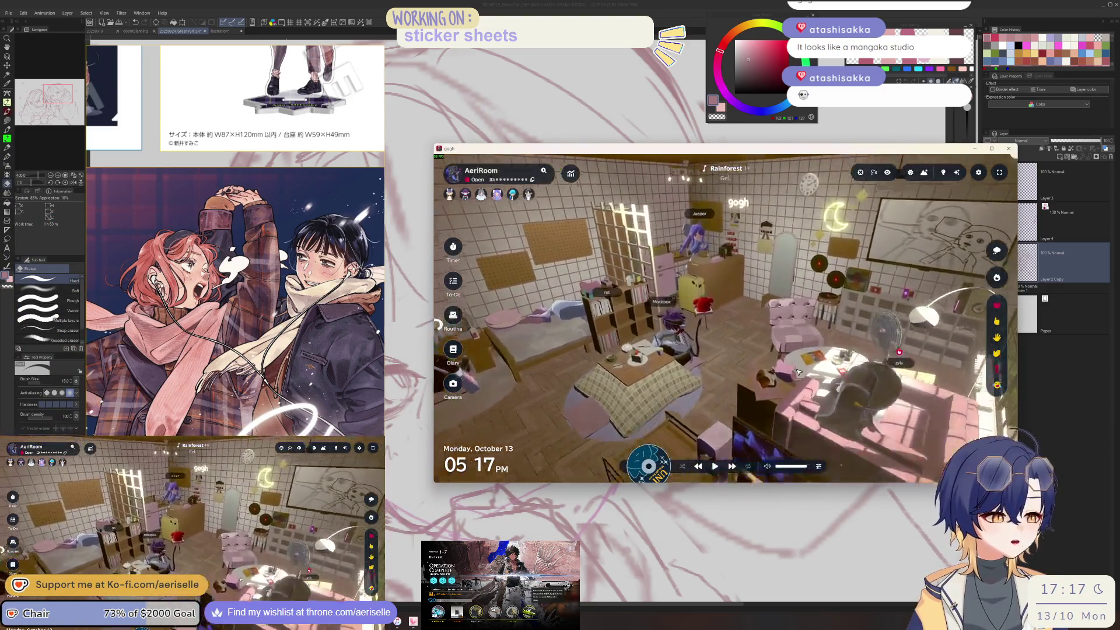
scroll(831, 378, up, 3)
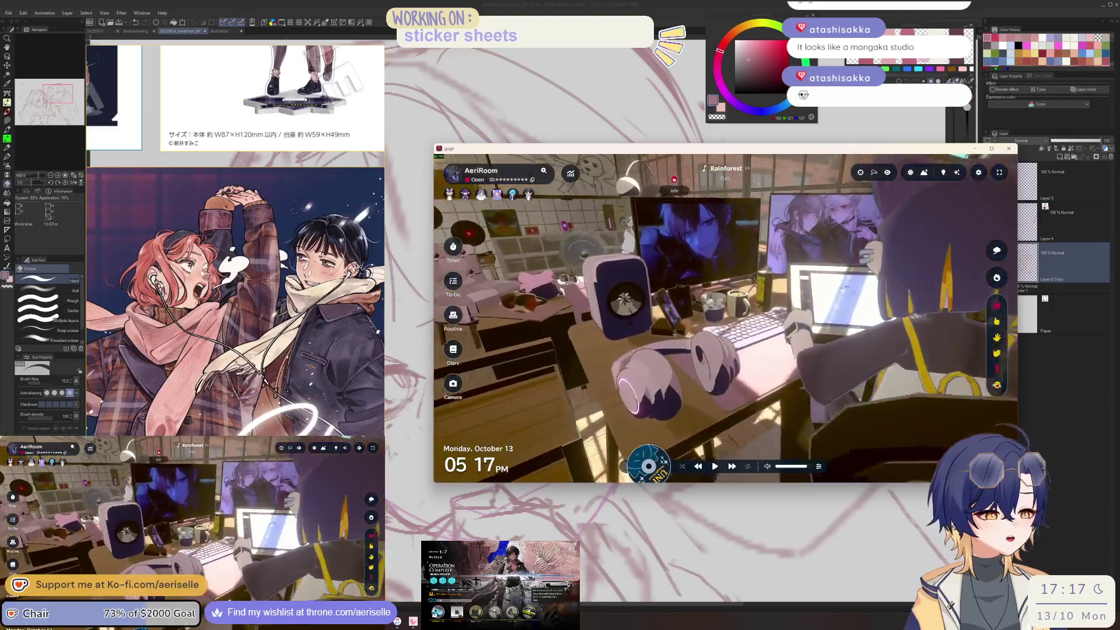
drag(734, 318, 793, 314)
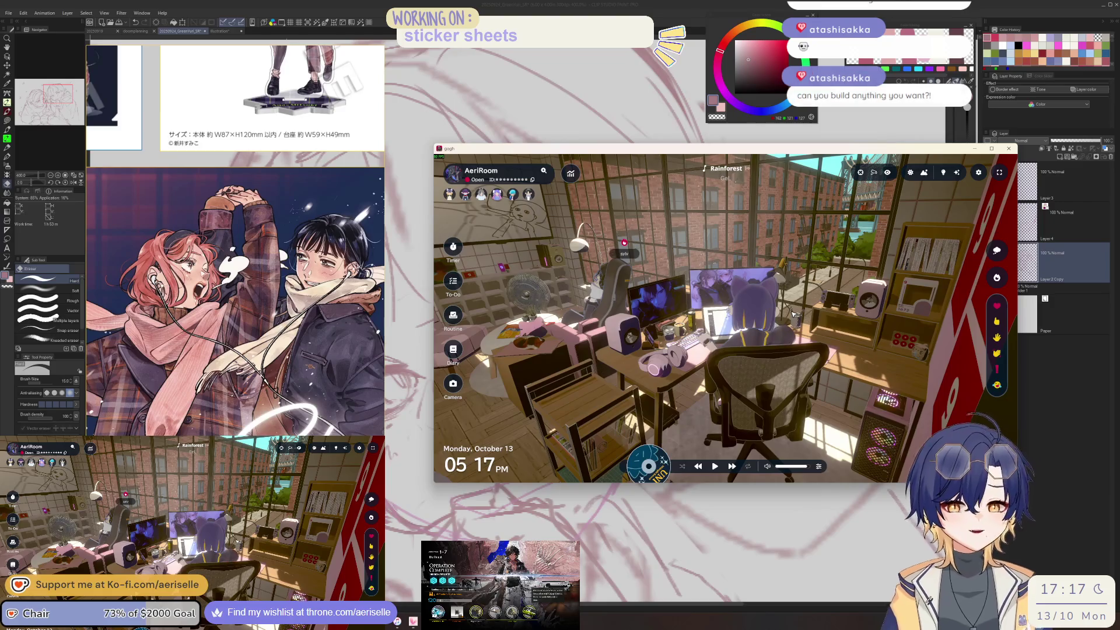
click(793, 314)
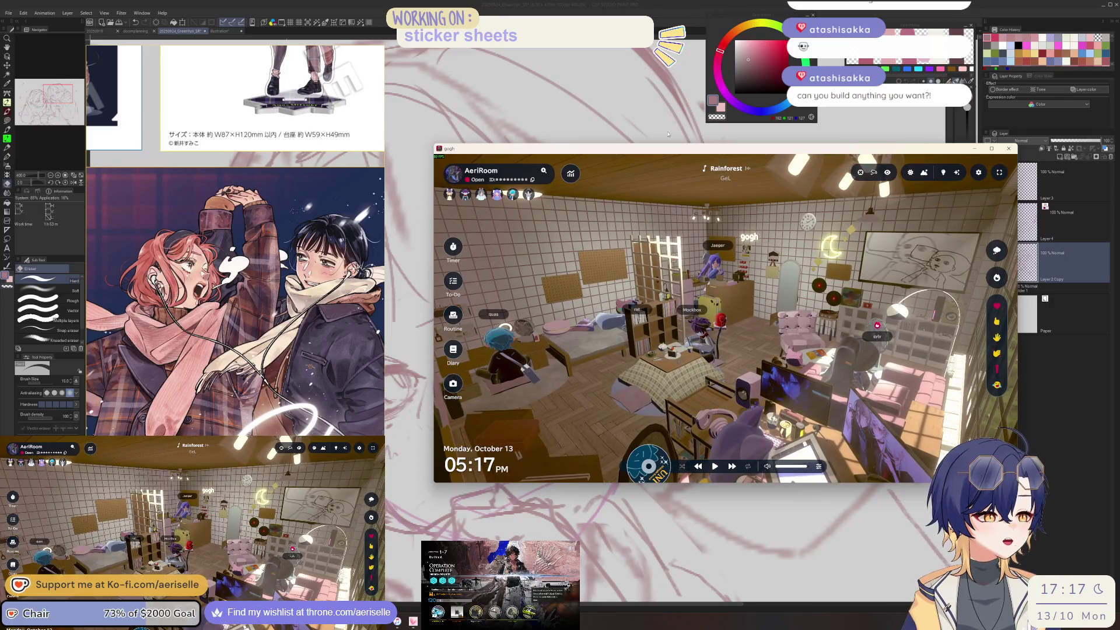
- Reposition the gogh window down and left, then send it behind the Clip Studio canvas
click(668, 134)
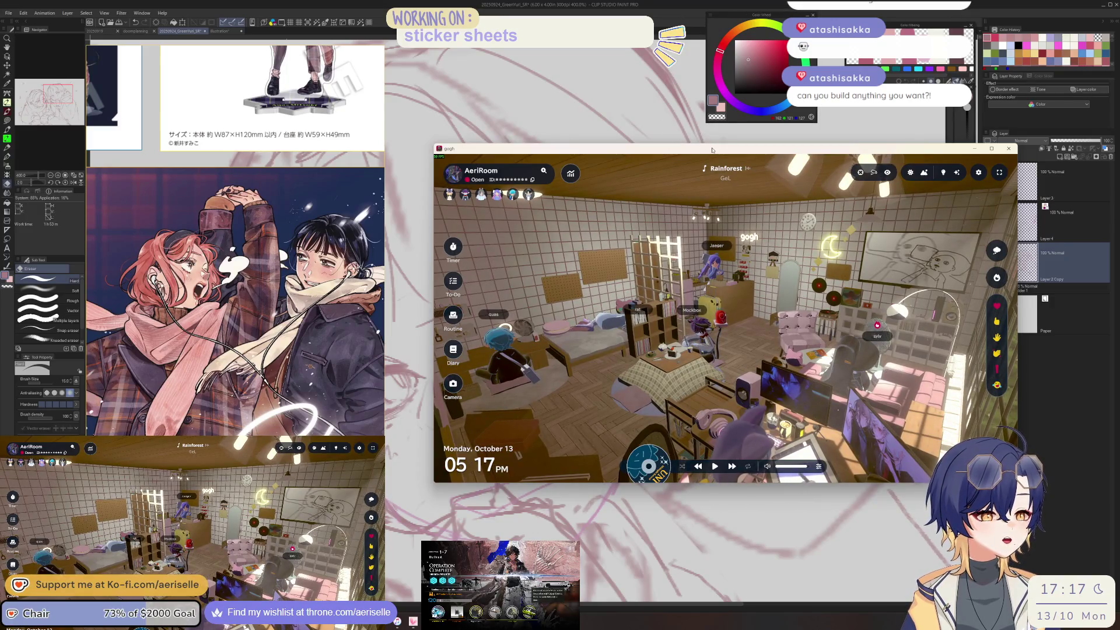
drag(711, 151, 668, 163)
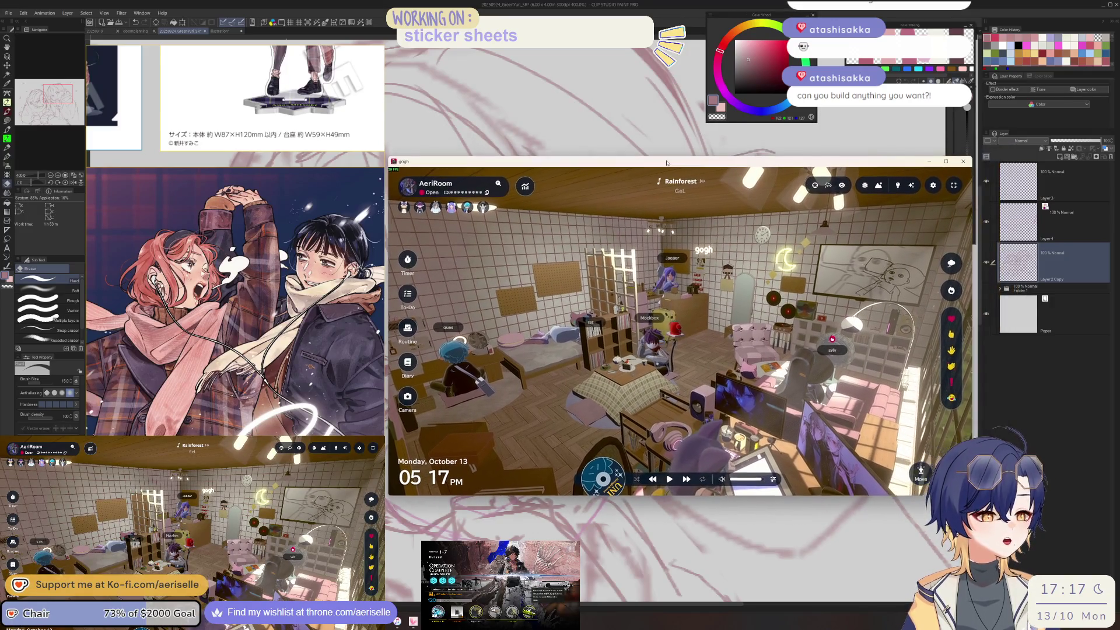
mouse_move(668, 163)
mouse_down()
mouse_move(670, 153)
mouse_move(558, 159)
mouse_up()
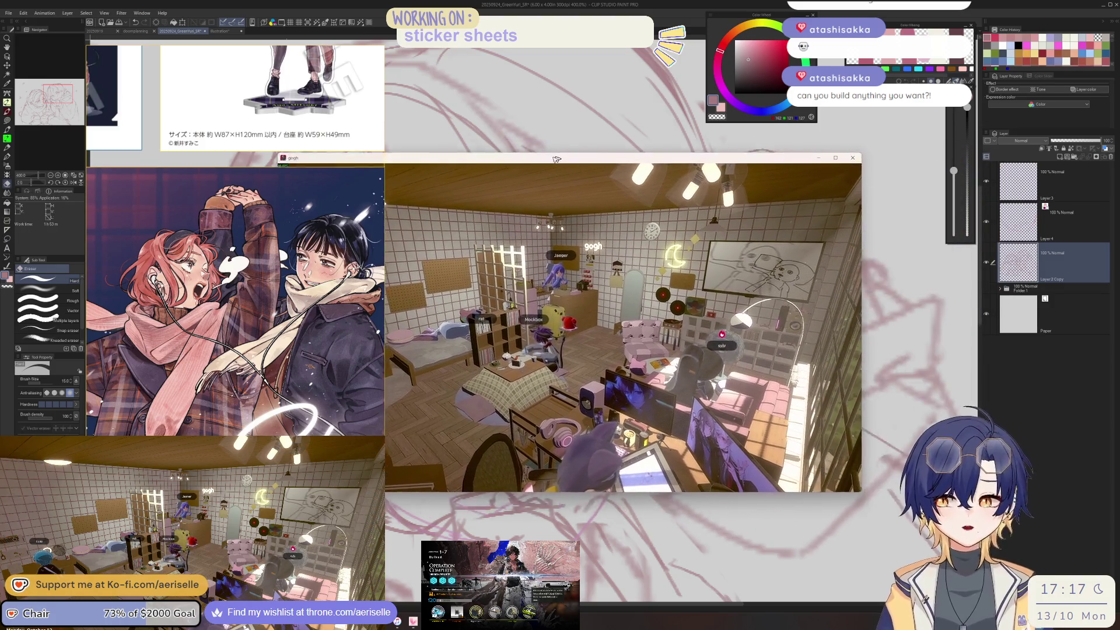
key(alt+Tab)
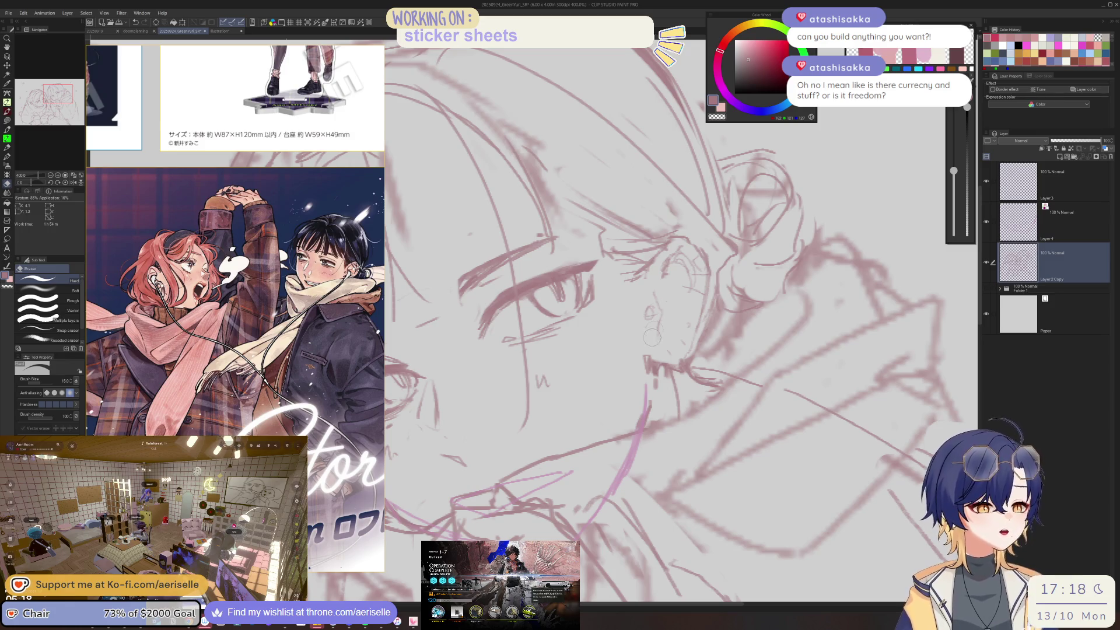
- Set the eraser size to 10 and rotate the view so the face sits upright
key(bracketright)
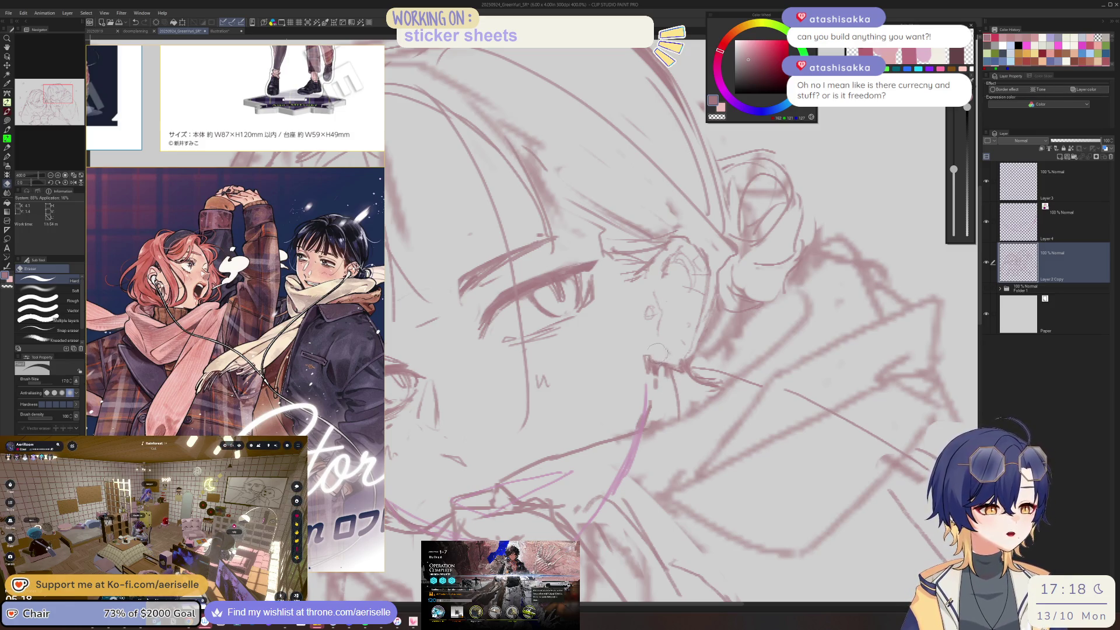
key(bracketleft)
key(bracketleft)
key(bracketleft)
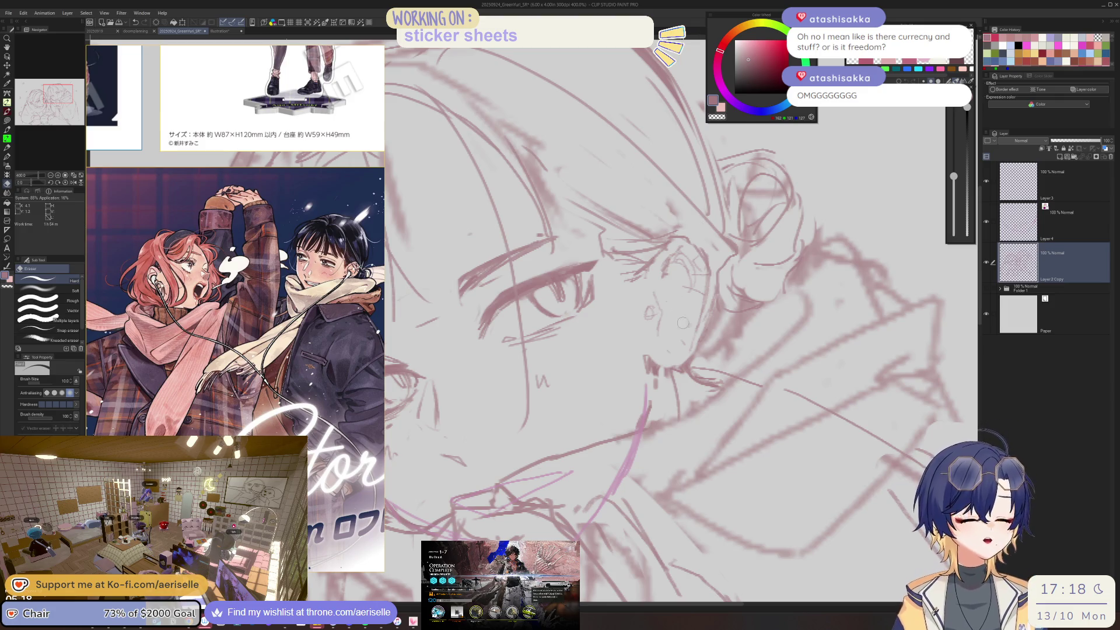
key(p)
key(minus)
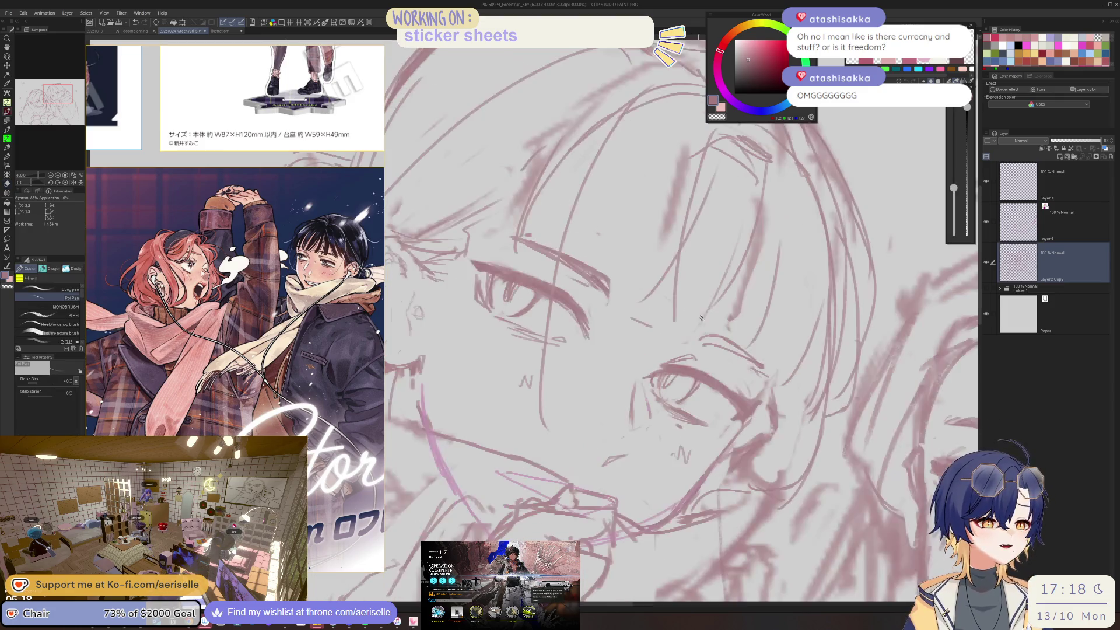
drag(414, 291, 496, 293)
key(e)
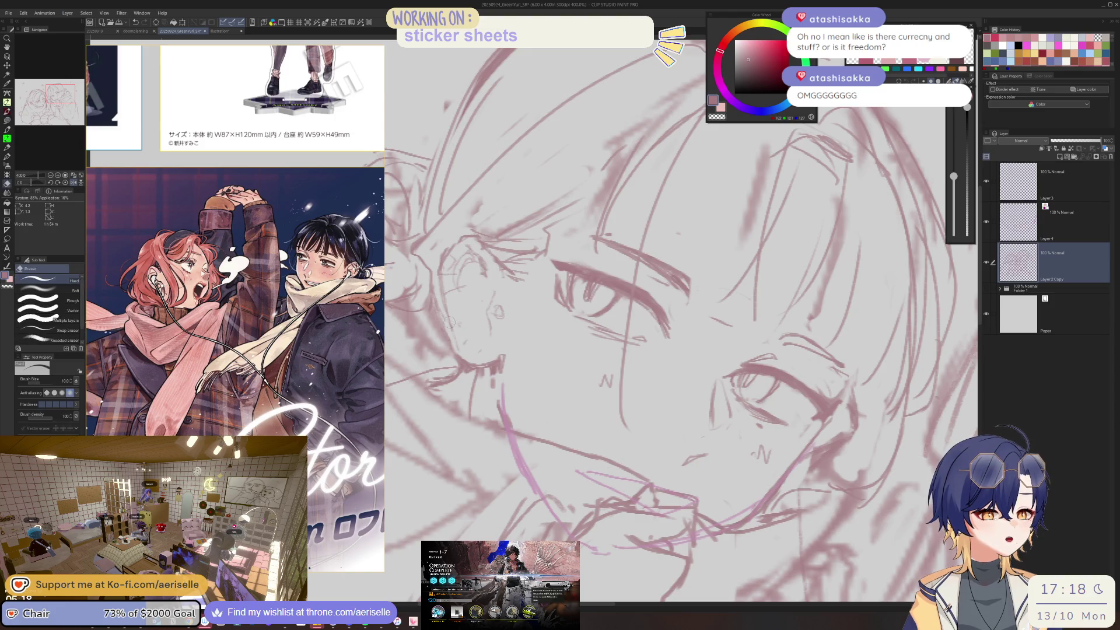
key(p)
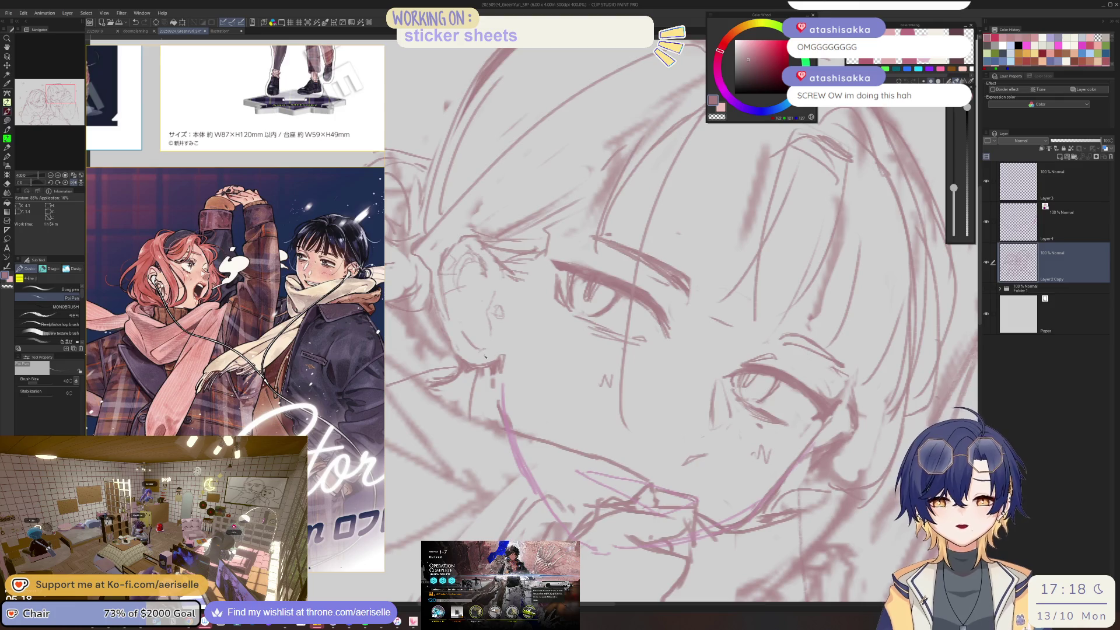
- Mirror the view to check the face, then re-level and zoom back in on it
key(h)
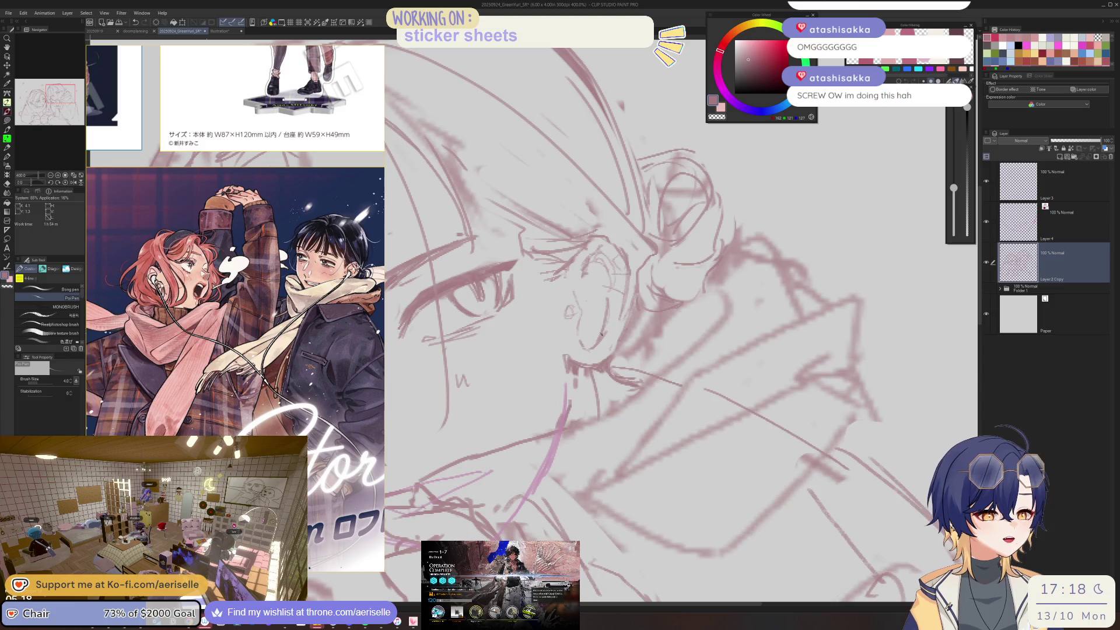
scroll(577, 343, down, 5)
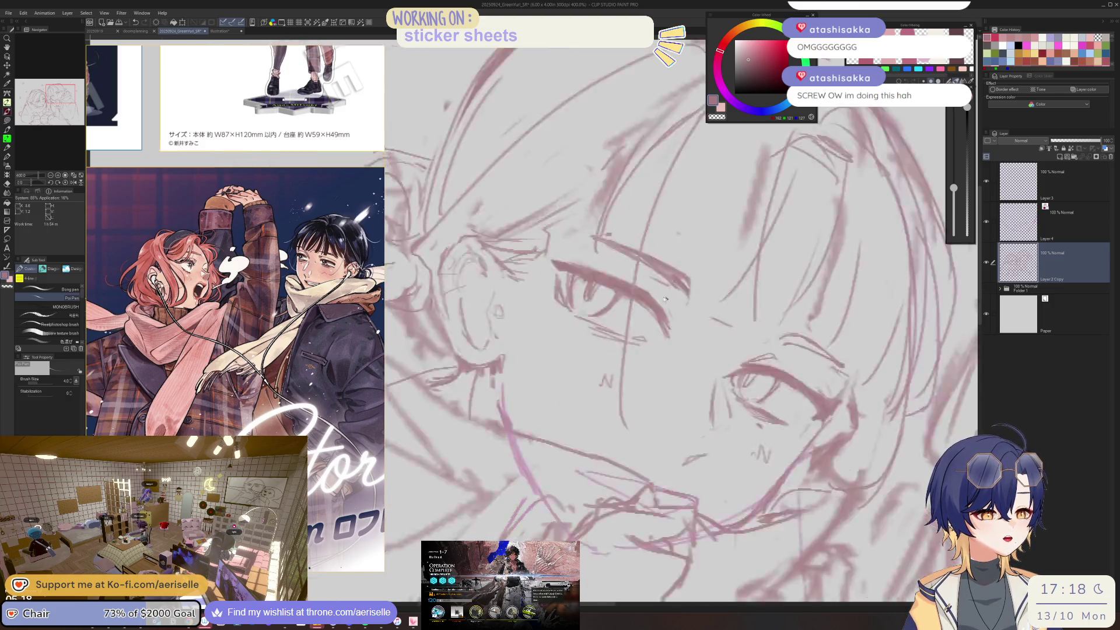
mouse_move(671, 350)
mouse_down()
mouse_move(743, 298)
mouse_move(758, 327)
mouse_up()
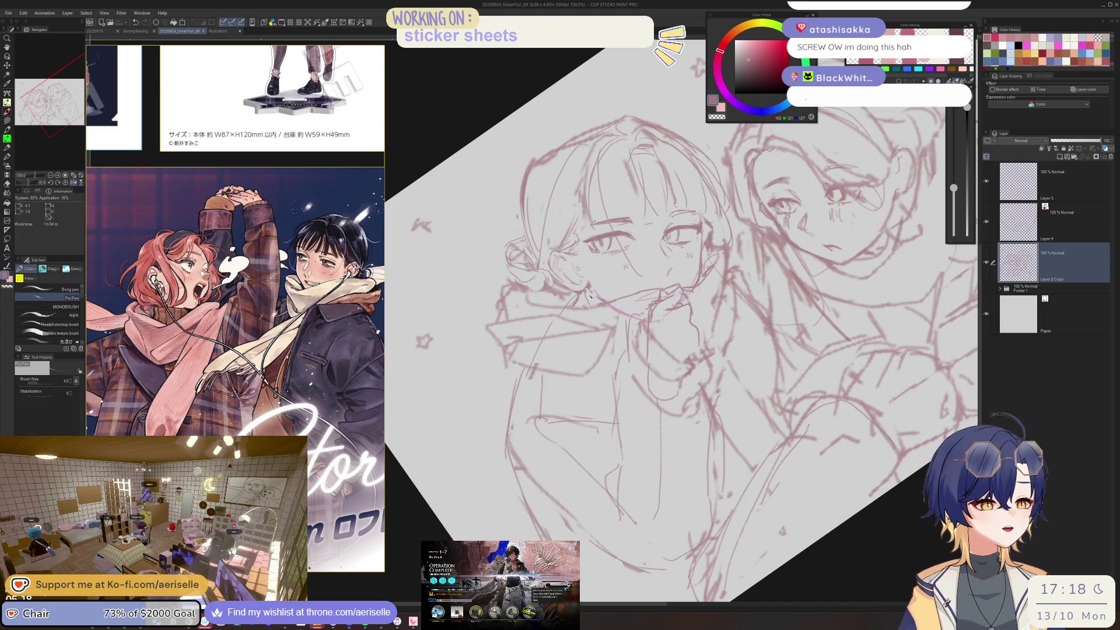
drag(590, 295, 583, 277)
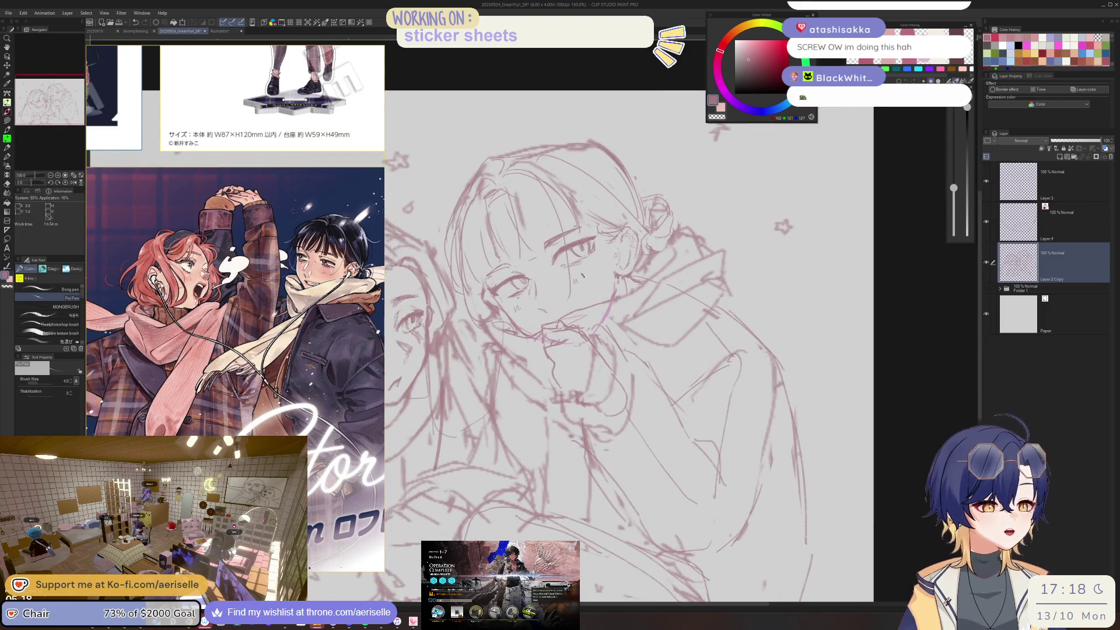
scroll(584, 277, up, 1)
scroll(572, 281, up, 2)
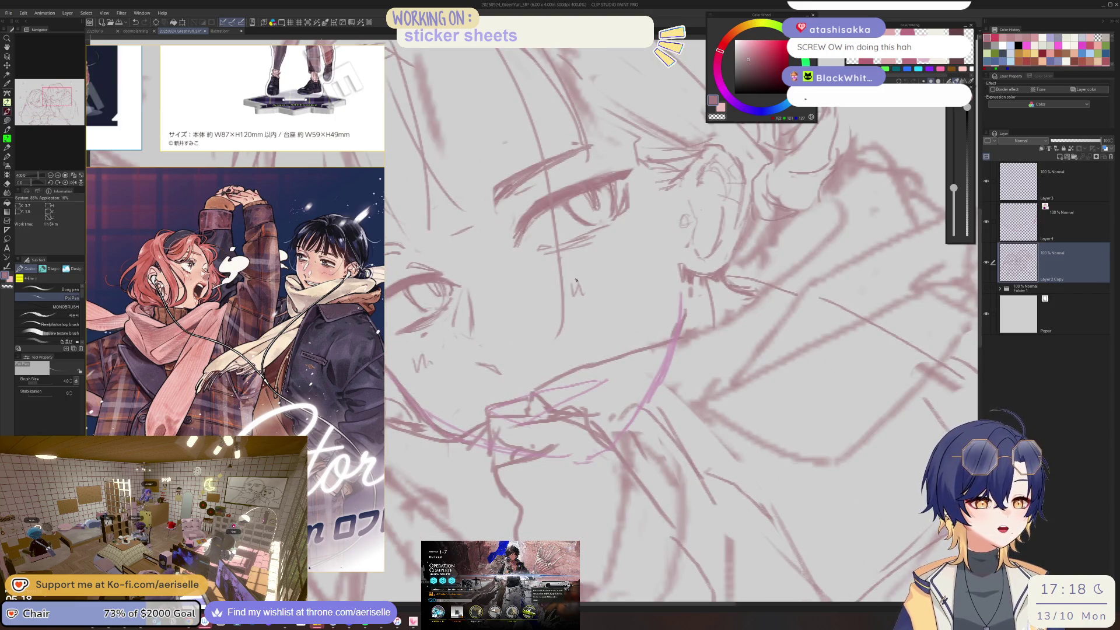
scroll(601, 308, down, 3)
scroll(602, 308, up, 1)
scroll(637, 228, up, 1)
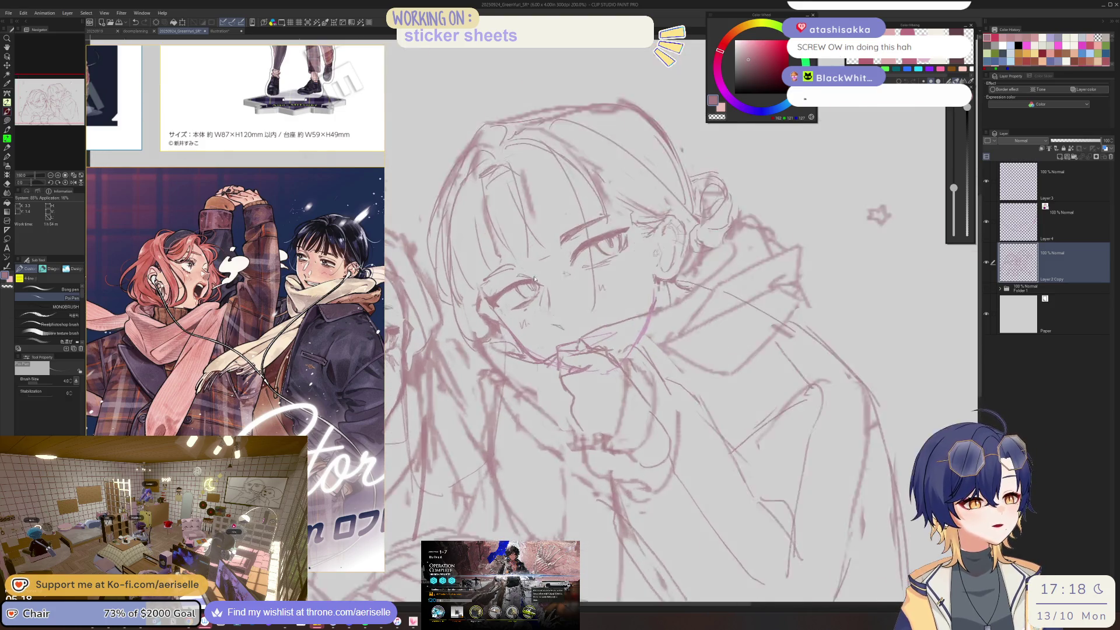
scroll(637, 228, up, 1)
- Lasso the right-hand eye, shift it slightly downward with the Move layer tool, and deselect
key(m)
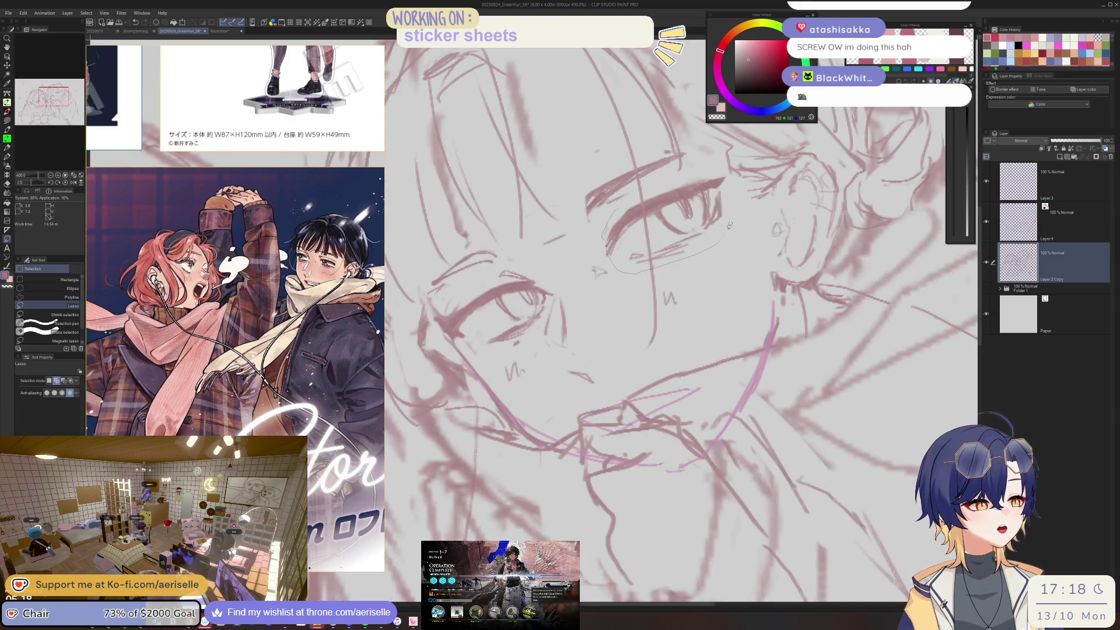
drag(725, 169, 727, 175)
key(k)
drag(694, 225, 697, 231)
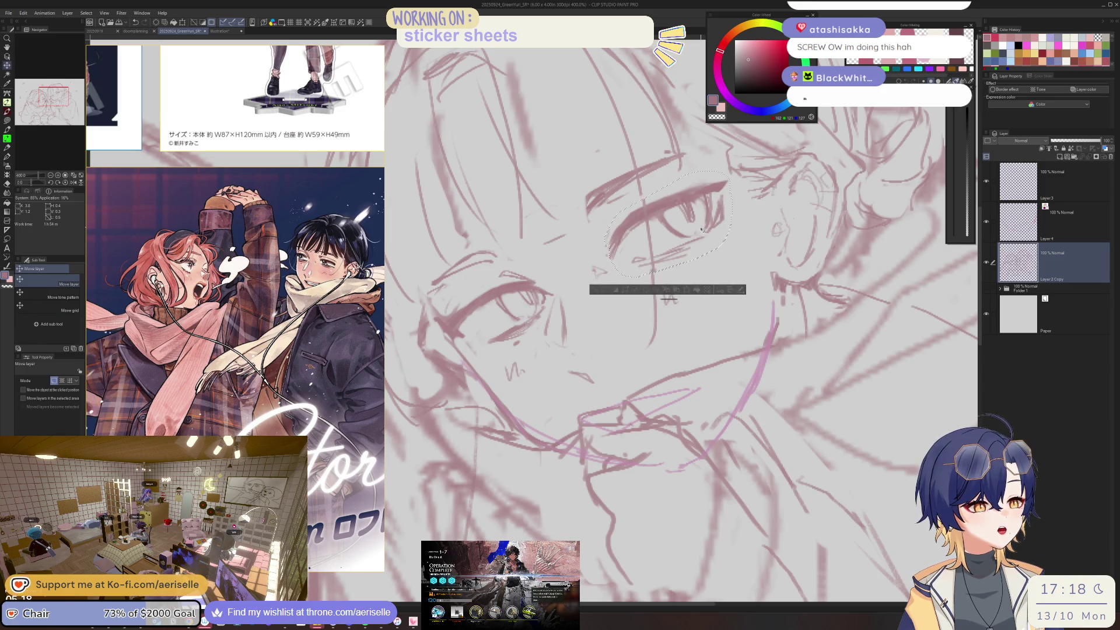
key(ctrl+d)
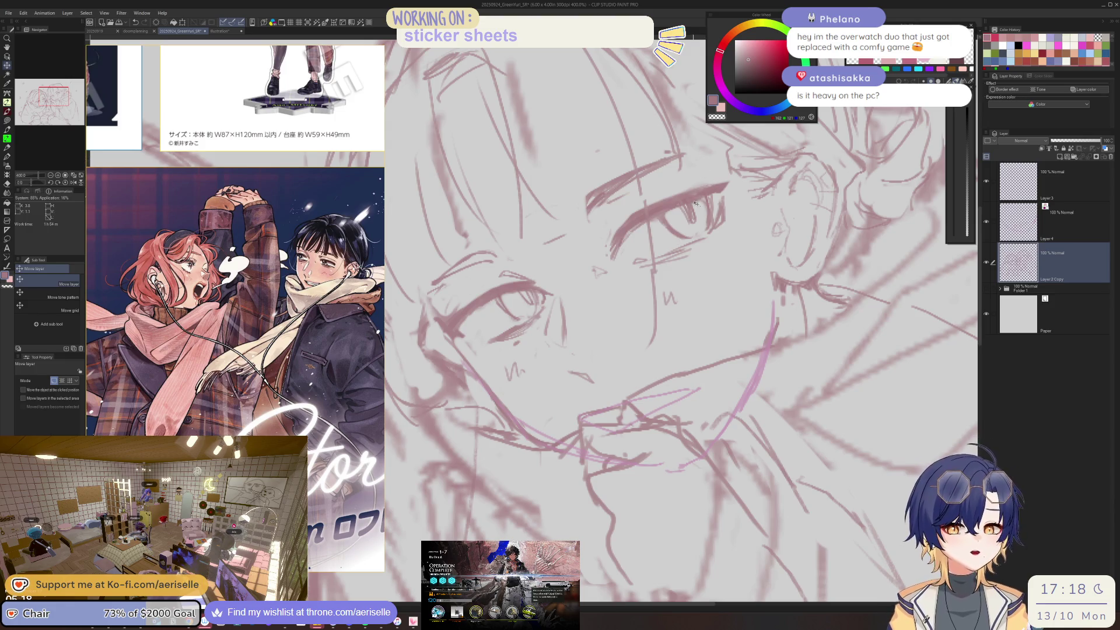
- Re-lasso a wider region around the eye, nudge it again, deselect, and return to the pen
key(m)
drag(623, 211, 647, 271)
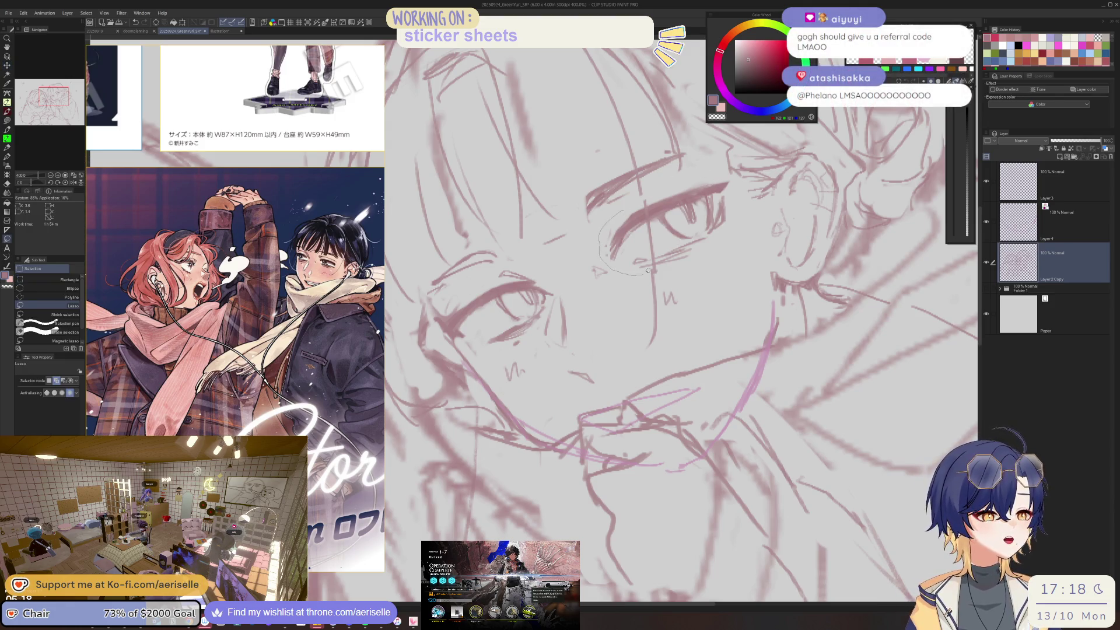
mouse_move(743, 188)
mouse_down()
mouse_move(648, 194)
mouse_move(715, 201)
mouse_up()
key(k)
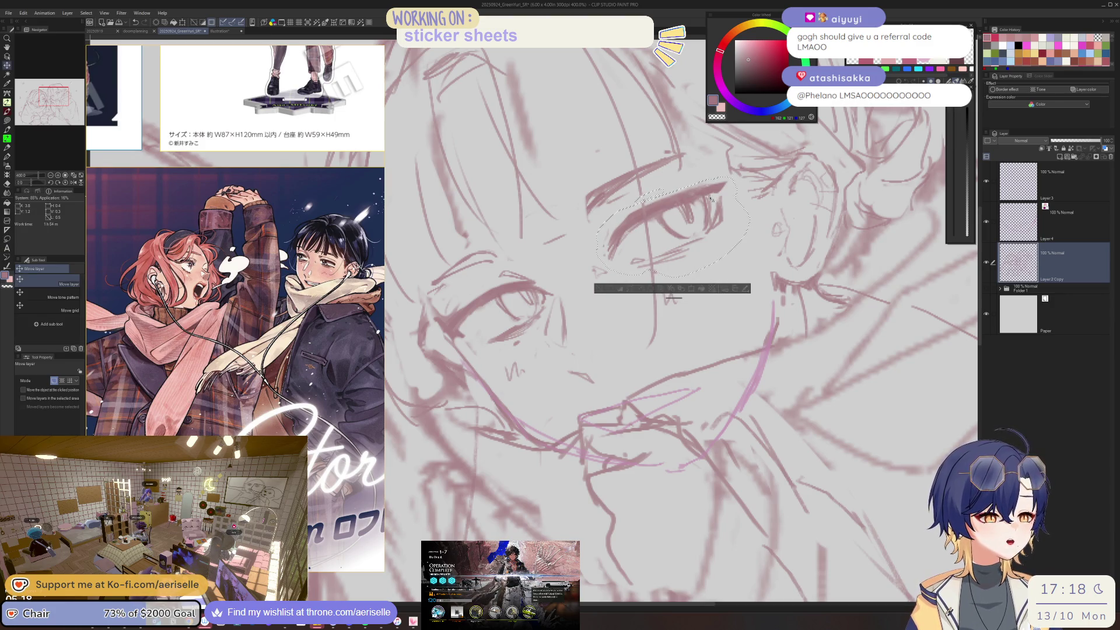
key(ctrl+d)
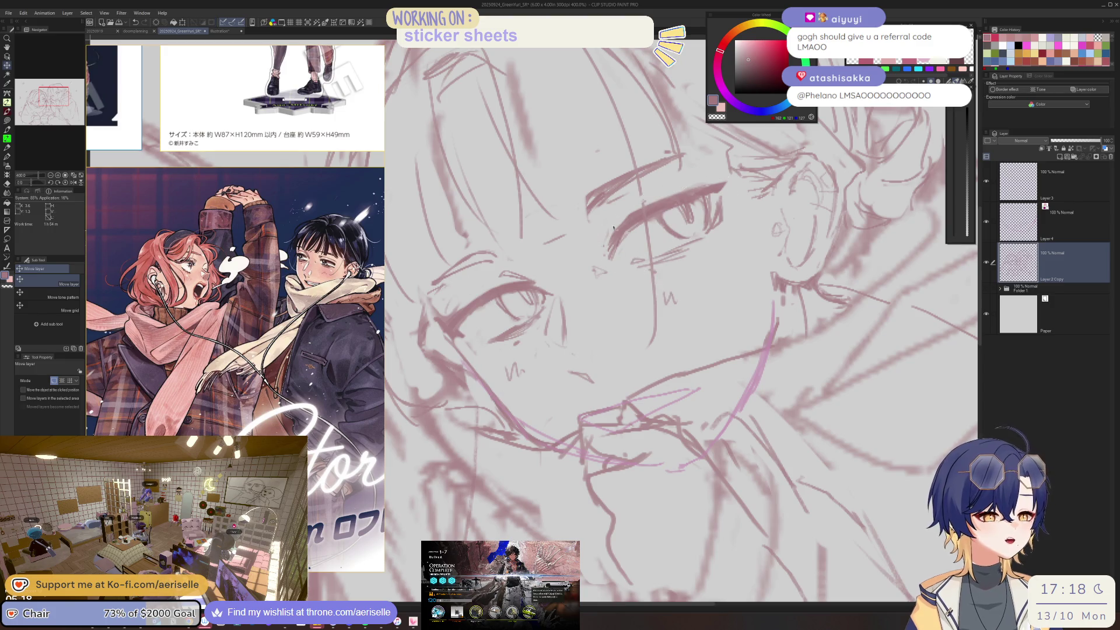
key(p)
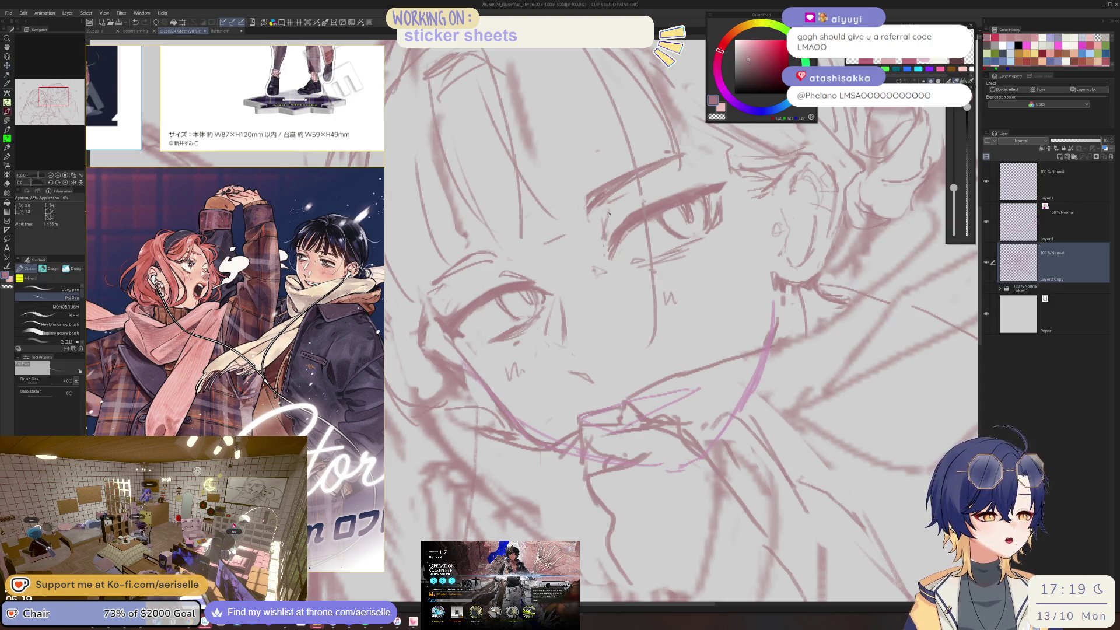
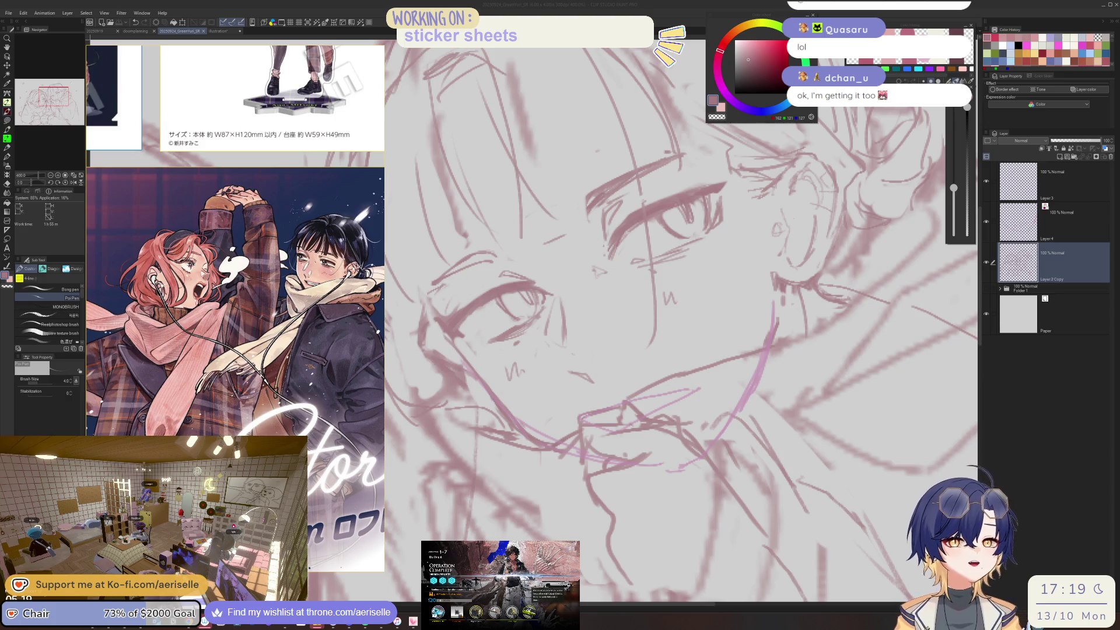
- Add short strokes along the girl's jaw and ear, then erase with a smaller brush
mouse_move(776, 277)
mouse_down()
mouse_move(791, 290)
mouse_move(774, 295)
mouse_up()
key(e)
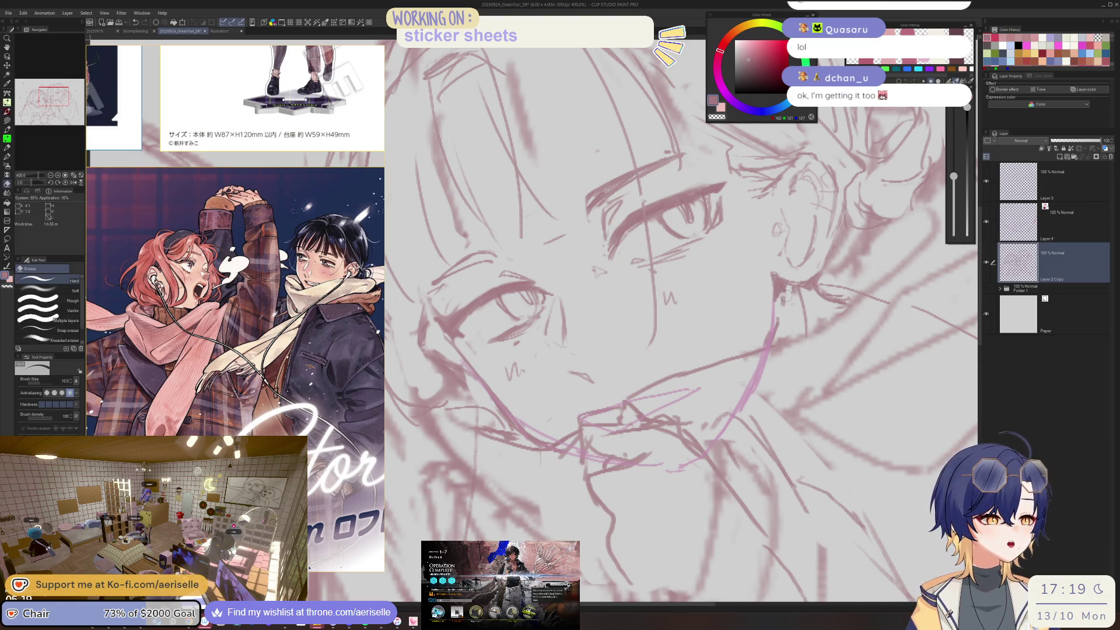
key(bracketleft)
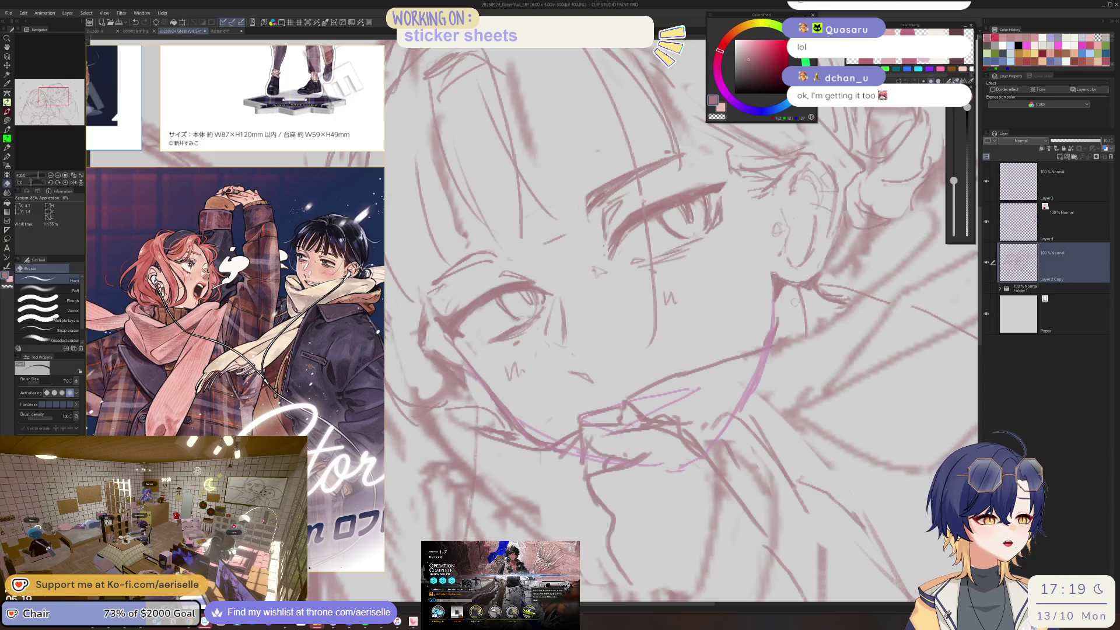
key(p)
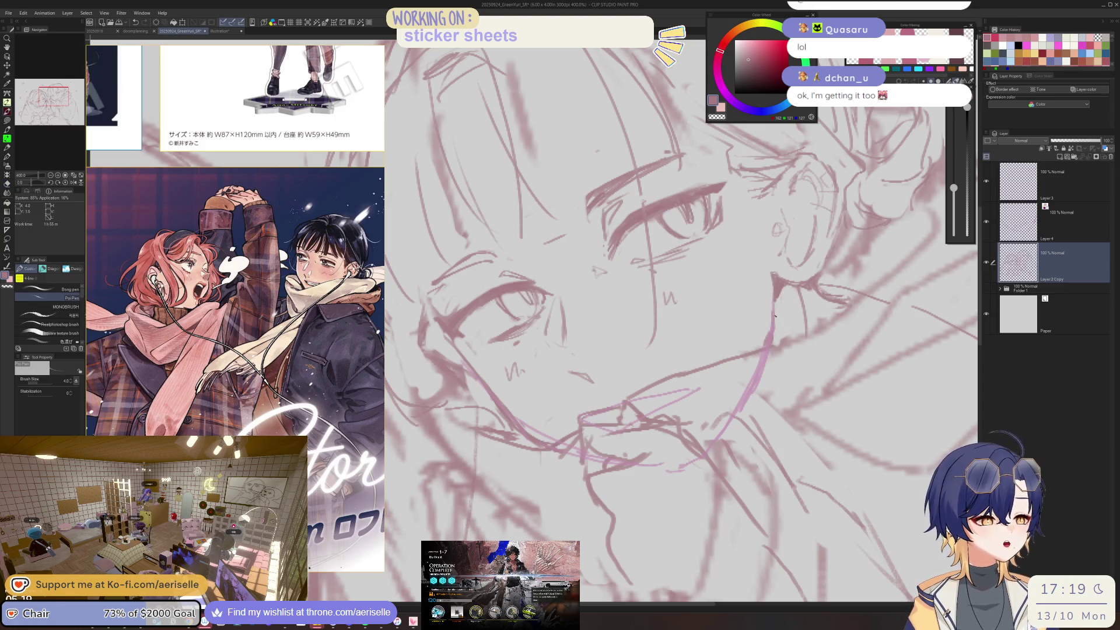
key(ctrl+minus)
key(ctrl+minus)
key(ctrl+minus)
key(ctrl+plus)
key(ctrl+plus)
key(ctrl+plus)
- Alternate between eraser and pen to clean up her eye and mouth lines, zooming to check
key(e)
key(ctrl+minus)
key(ctrl+minus)
key(ctrl+minus)
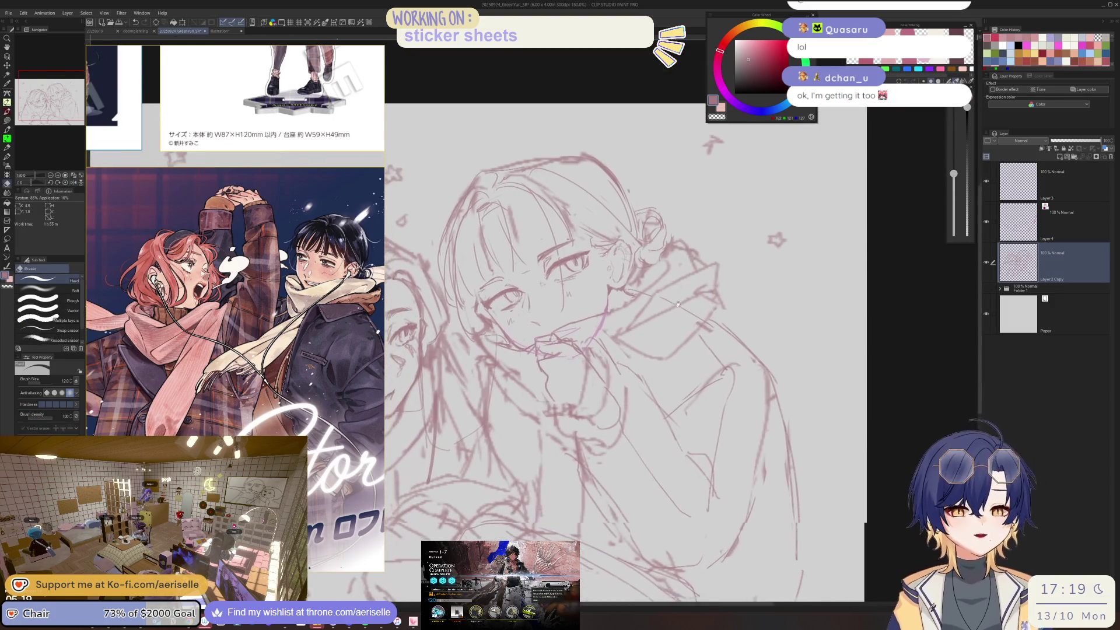
key(ctrl+plus)
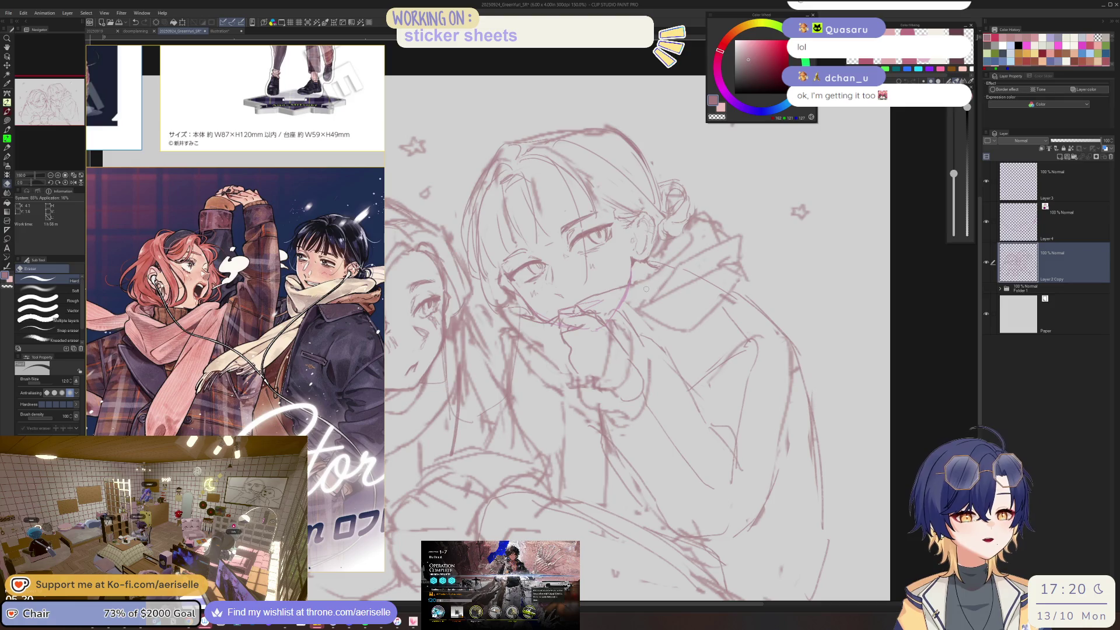
key(p)
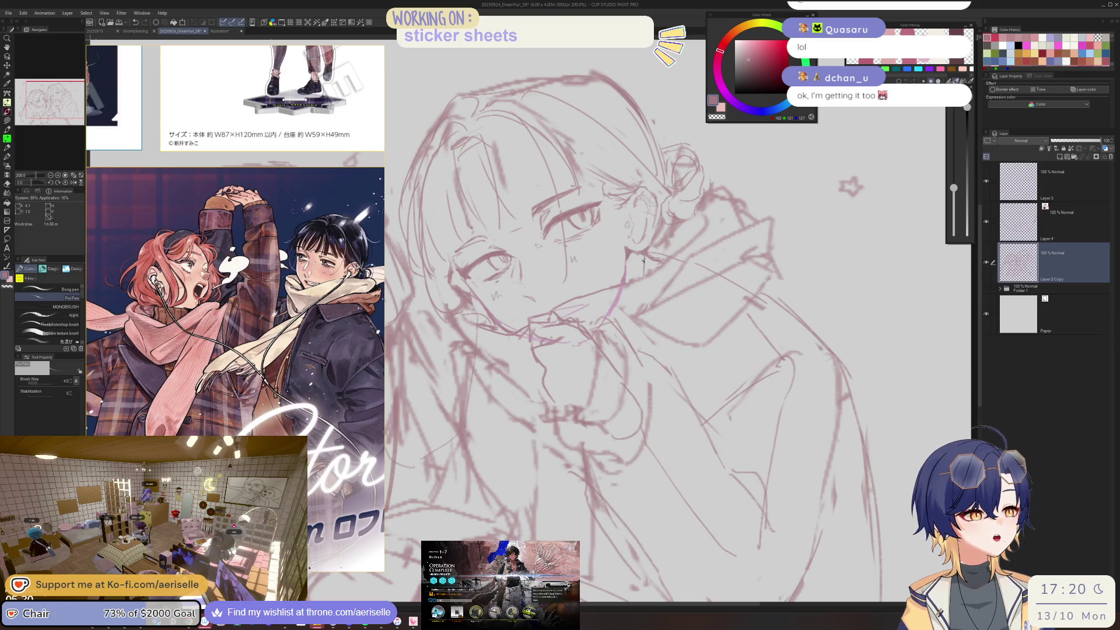
key(e)
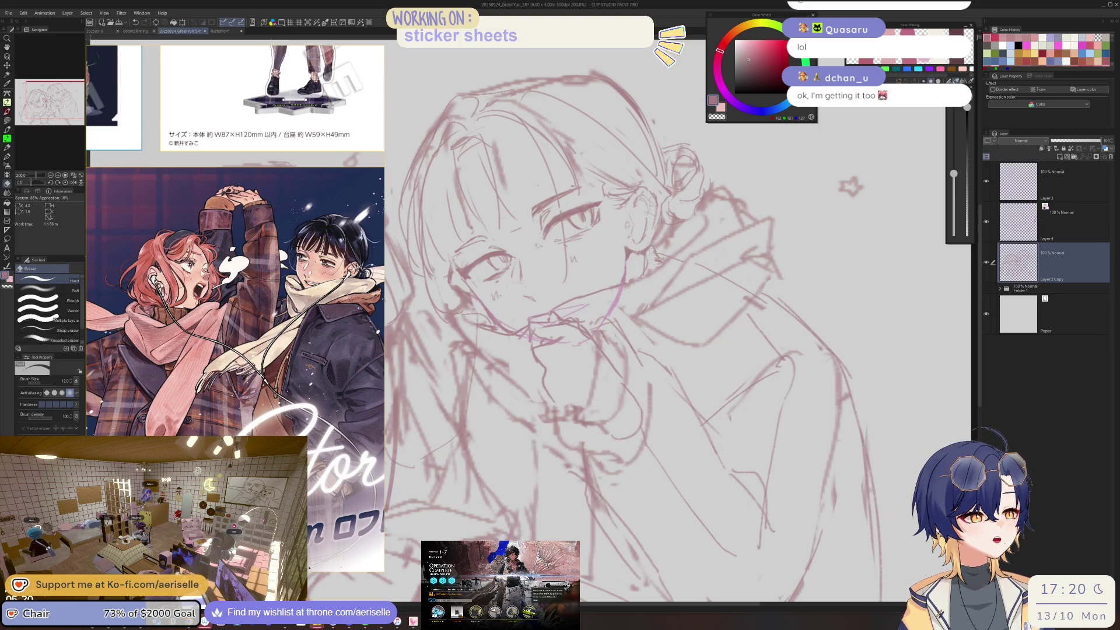
key(p)
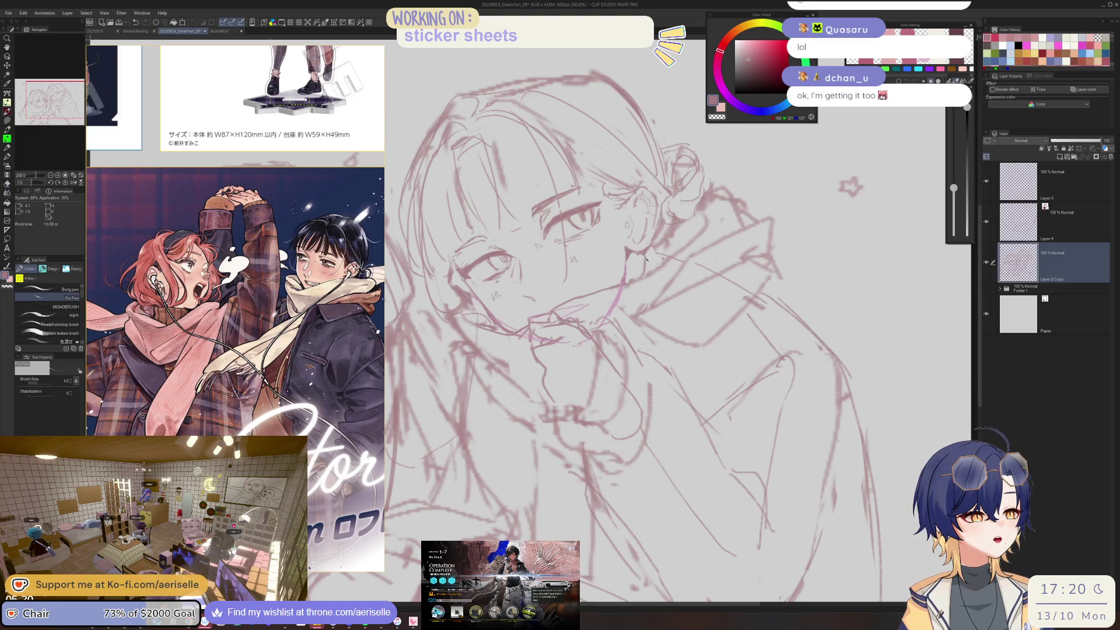
scroll(647, 265, down, 2)
drag(695, 166, 771, 208)
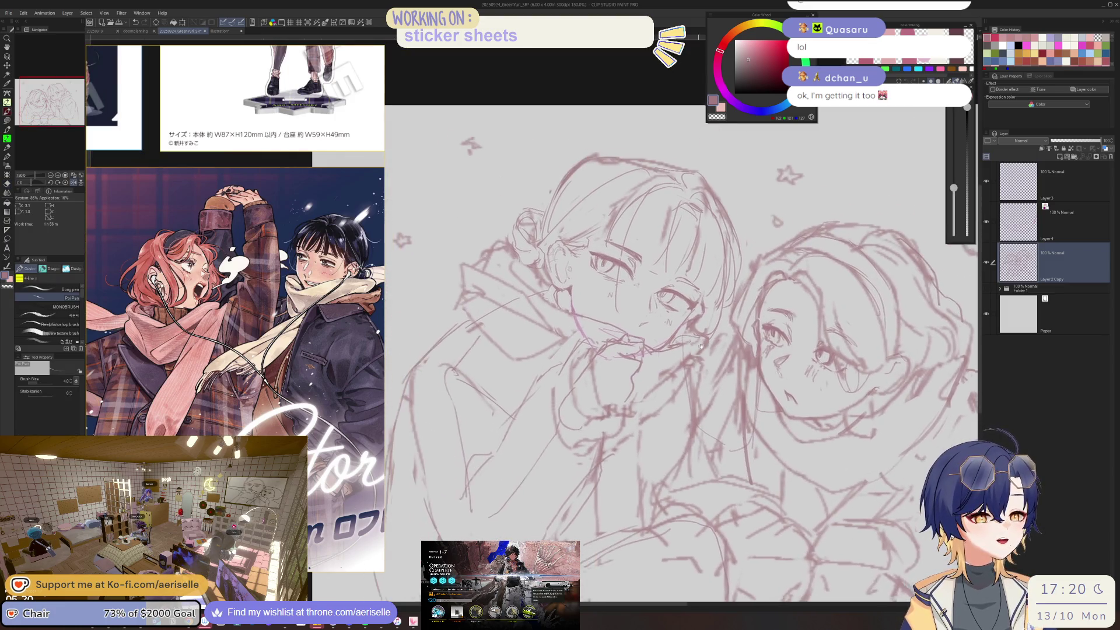
scroll(560, 291, up, 3)
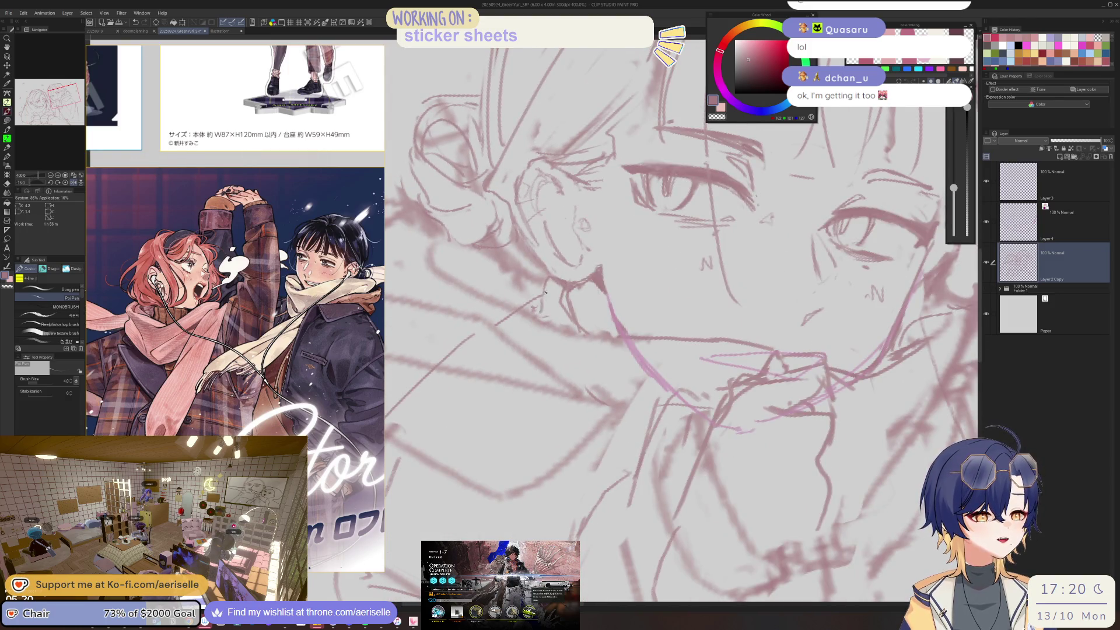
- Erase stray face lines with a large eraser, then reduce the brush size to 6
key(e)
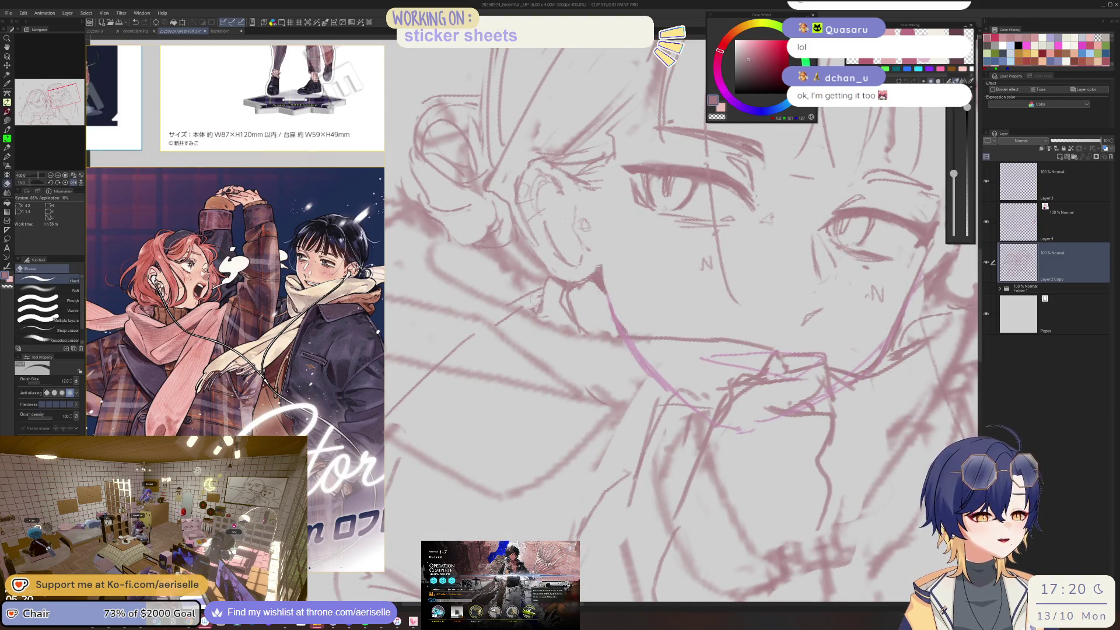
scroll(477, 336, down, 1)
scroll(477, 336, down, 1)
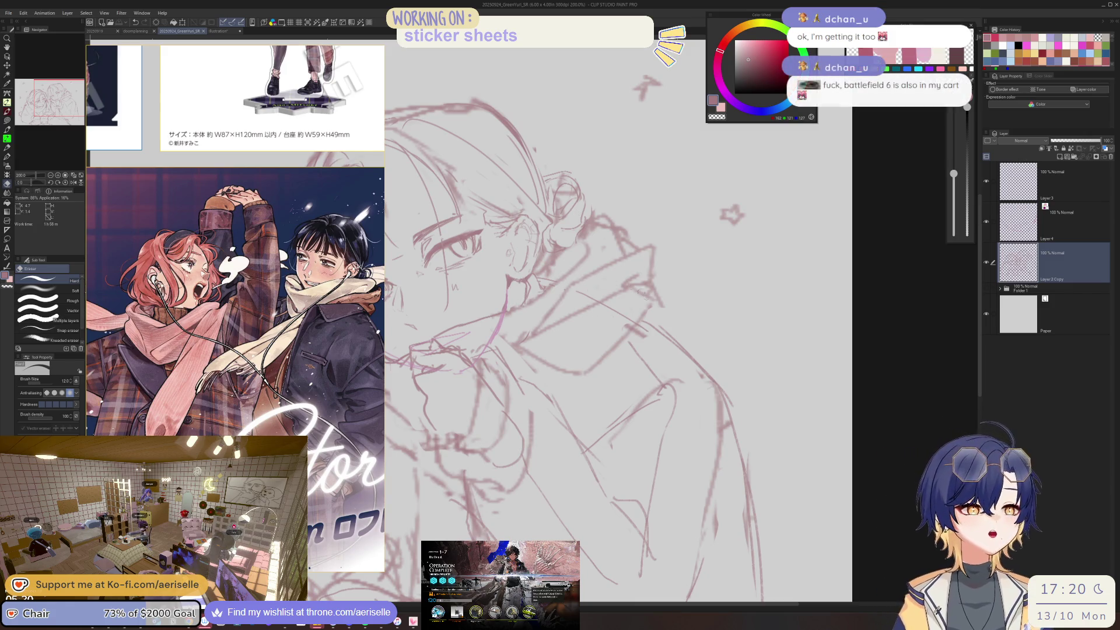
drag(544, 220, 713, 190)
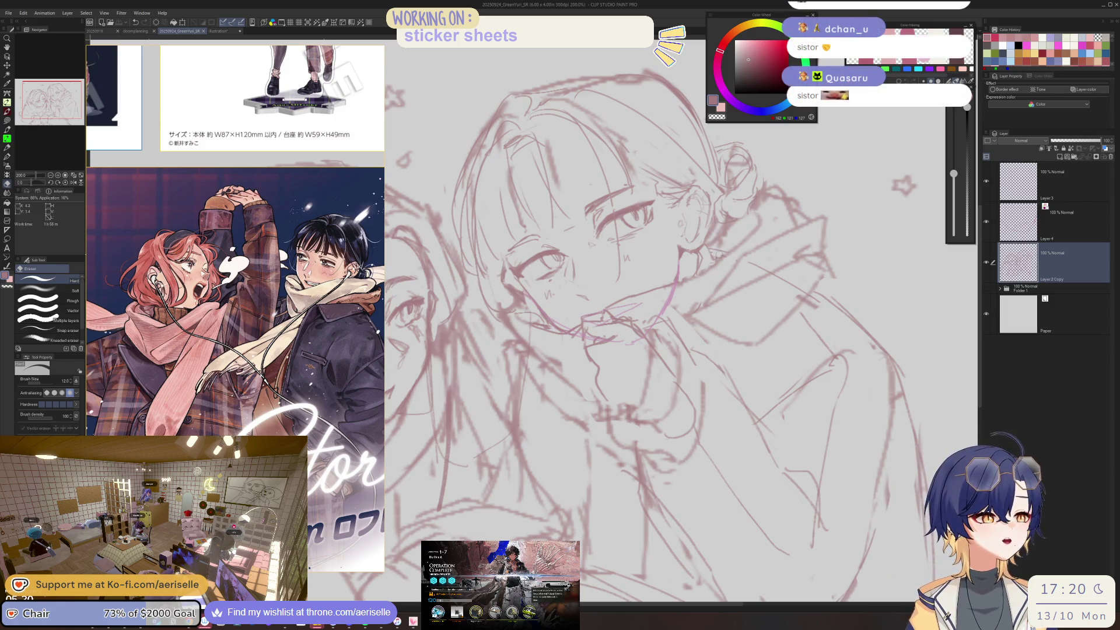
key(bracketleft)
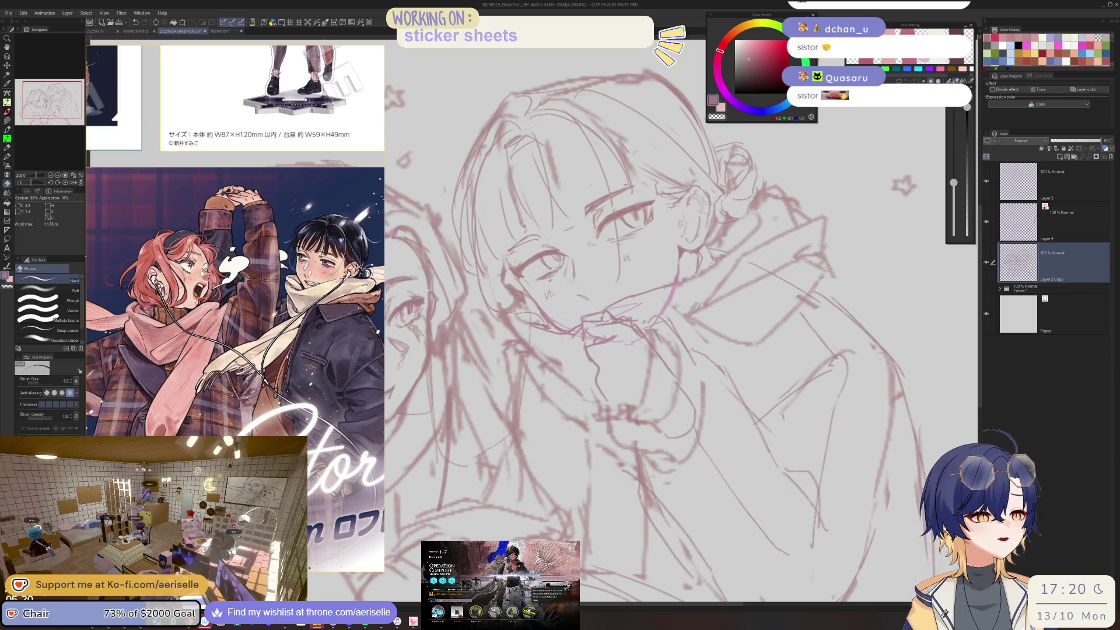
scroll(742, 221, down, 3)
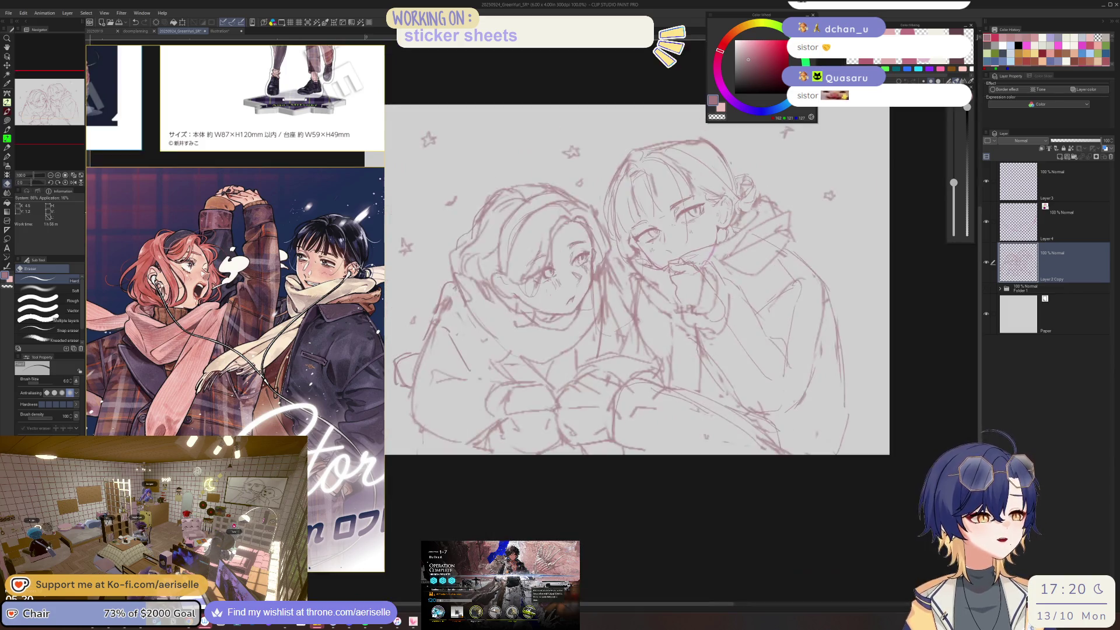
- Pan and zoom around the sketch with the pen ready to review the girls' faces
scroll(742, 221, down, 1)
drag(741, 221, 787, 228)
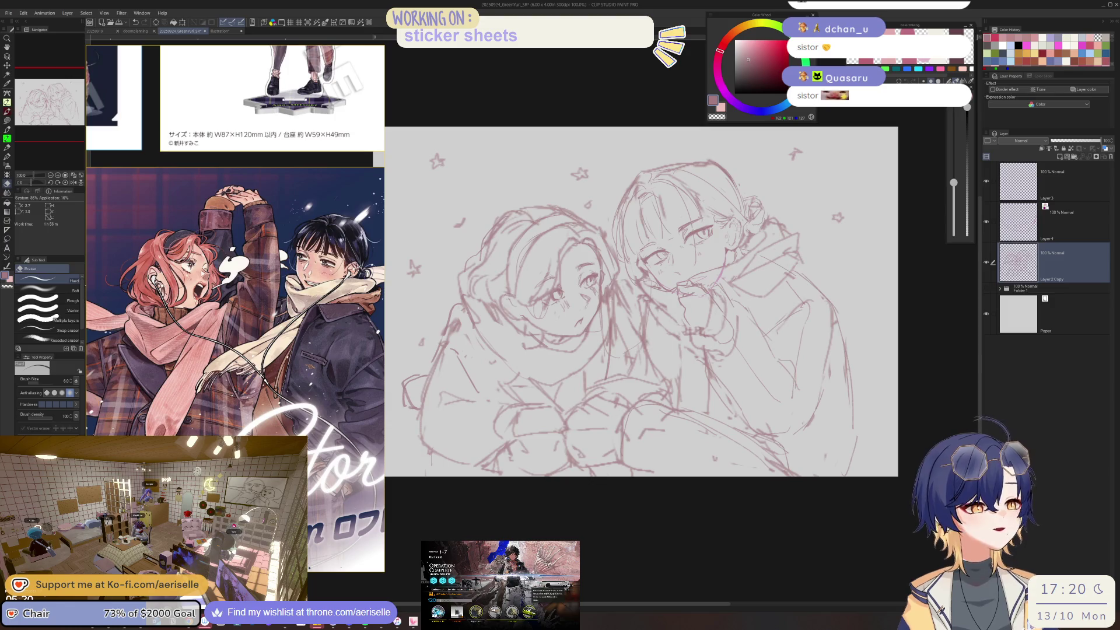
scroll(589, 271, up, 3)
key(p)
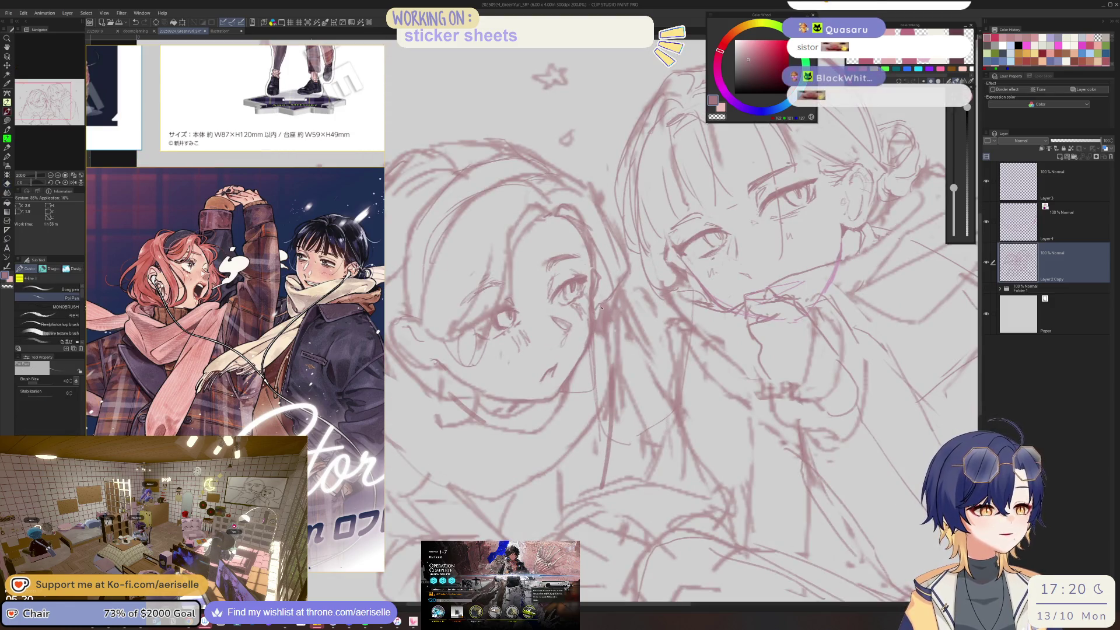
scroll(610, 305, down, 1)
scroll(619, 309, down, 1)
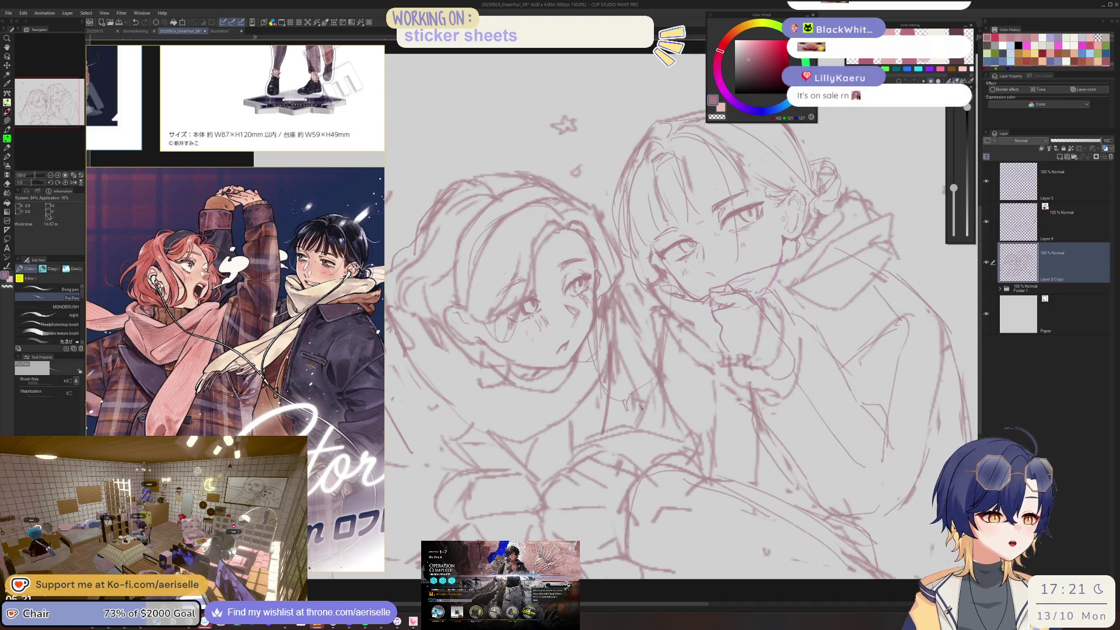
drag(637, 402, 603, 369)
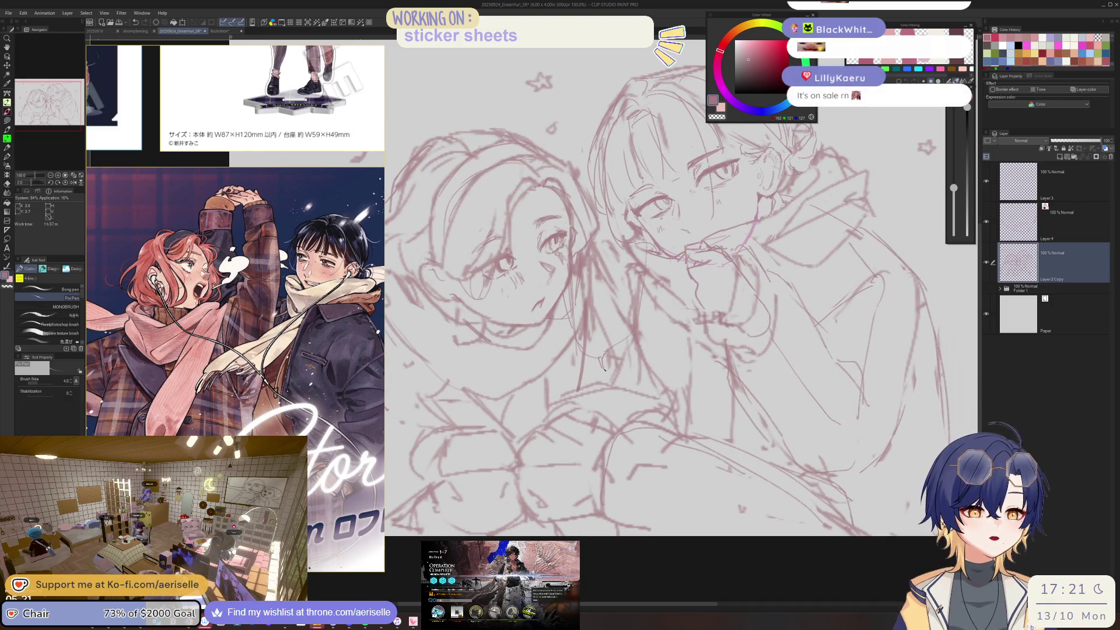
scroll(604, 367, down, 2)
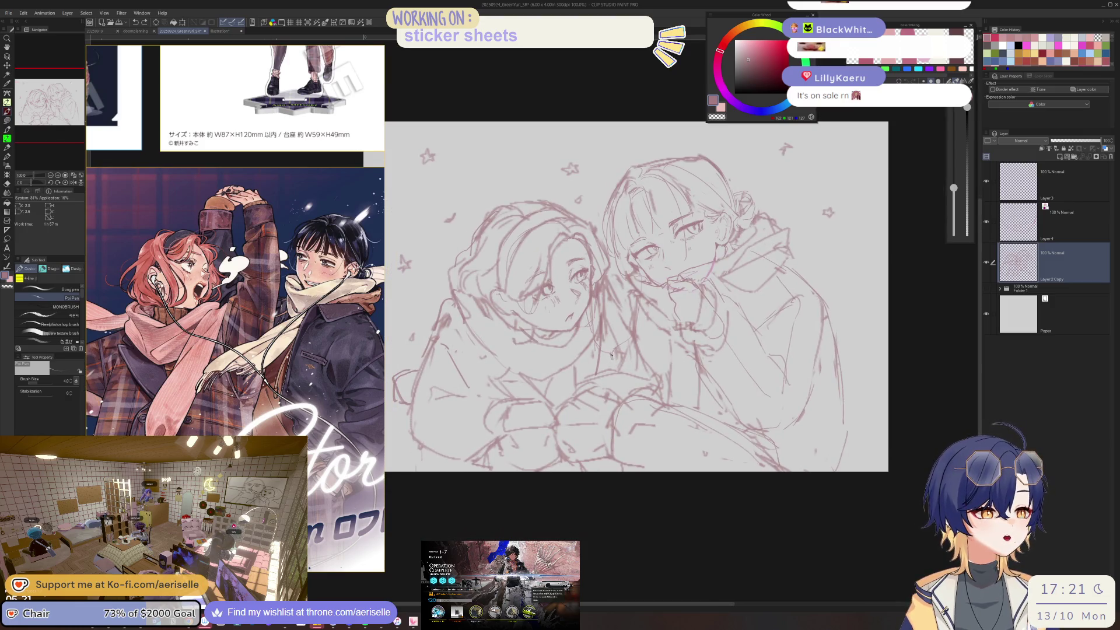
scroll(611, 355, up, 3)
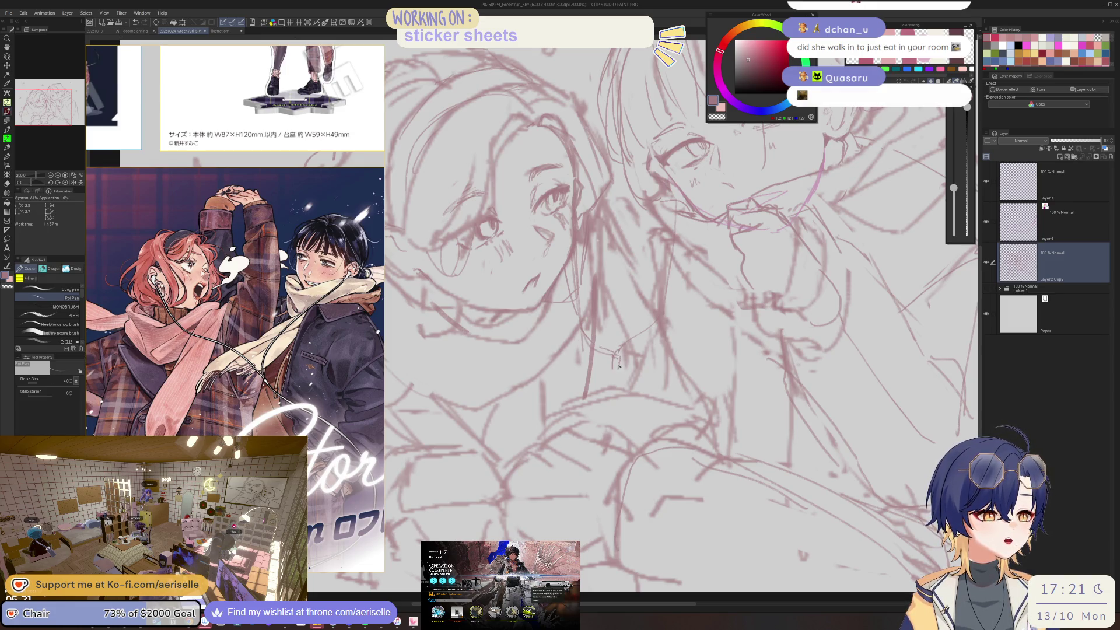
- Zoom out over the whole sketch, save the file, and add a small stroke
scroll(618, 369, down, 1)
scroll(618, 369, down, 3)
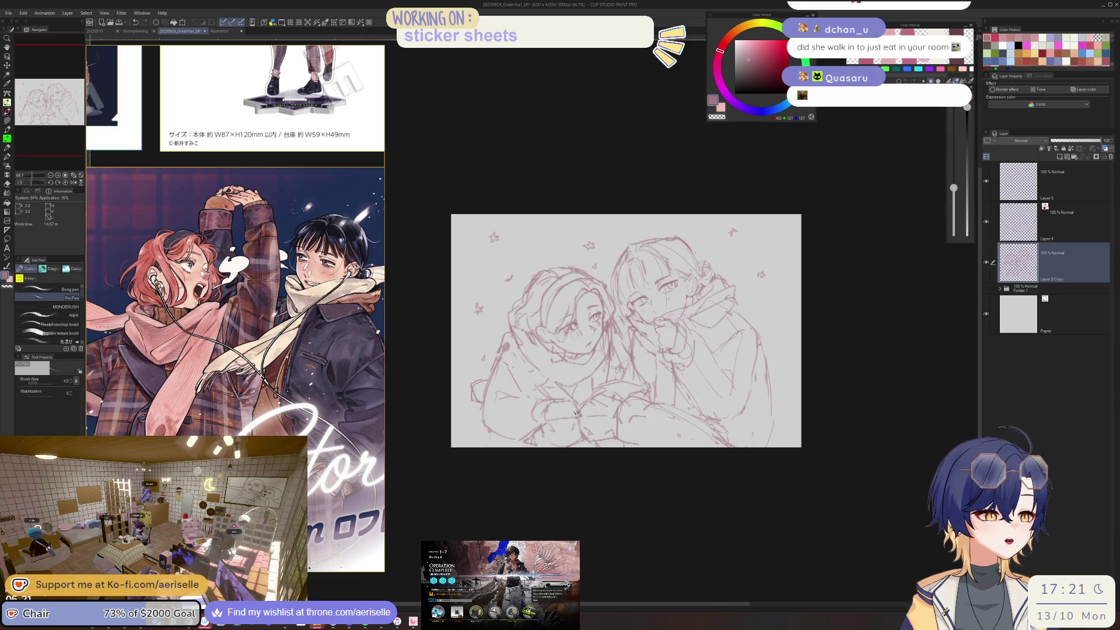
scroll(615, 374, up, 2)
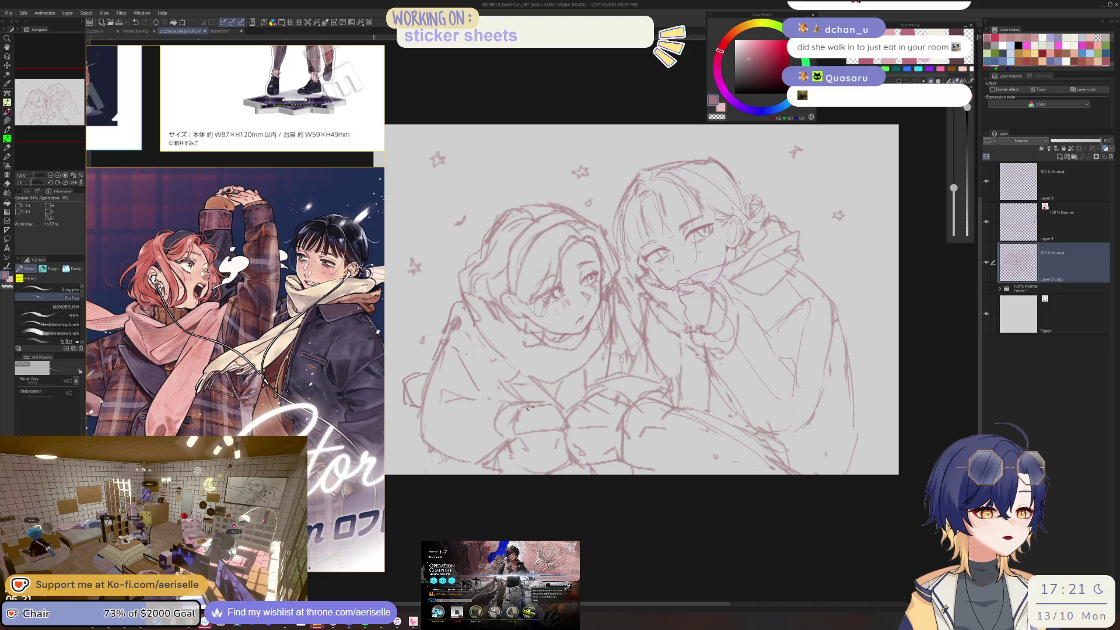
key(ctrl+s)
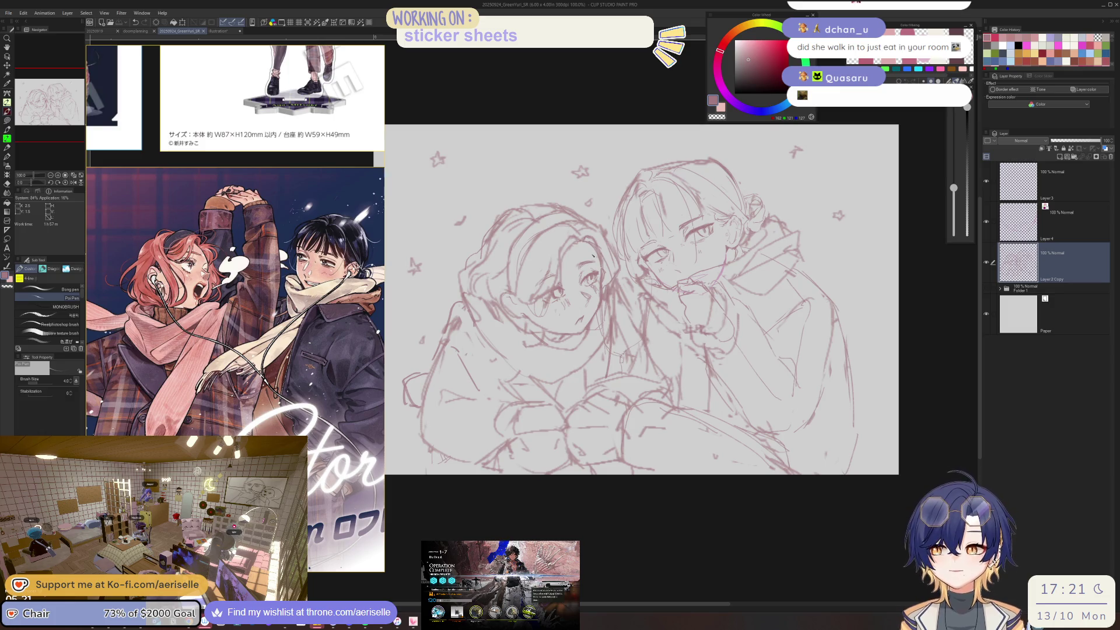
drag(593, 255, 503, 274)
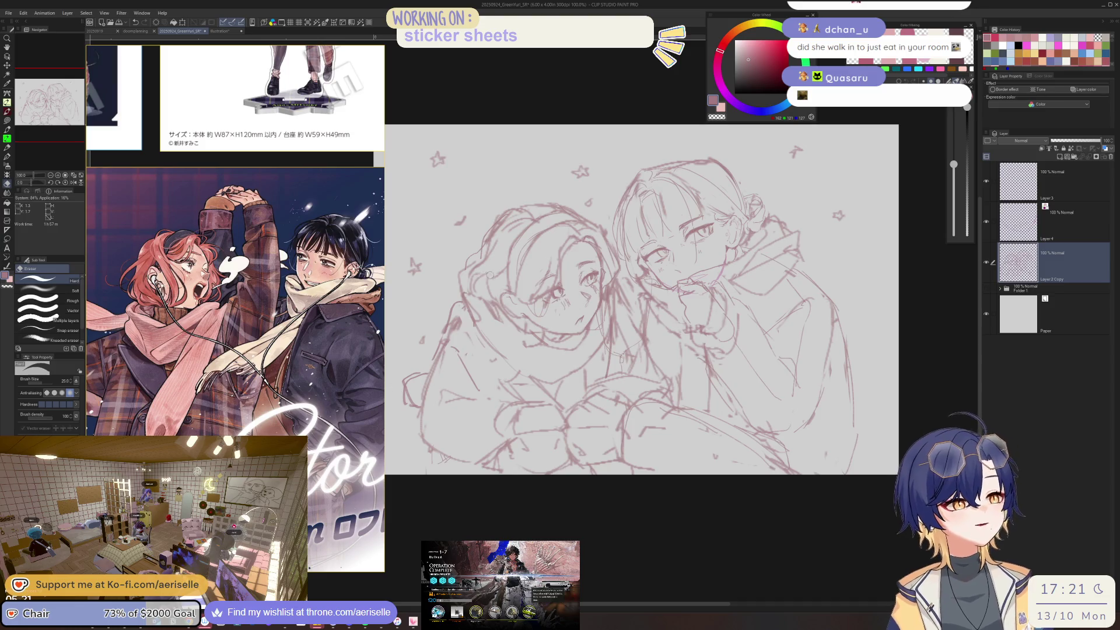
- Touch up facial lines by alternating the fine pen and eraser, framing both faces
scroll(521, 314, up, 1)
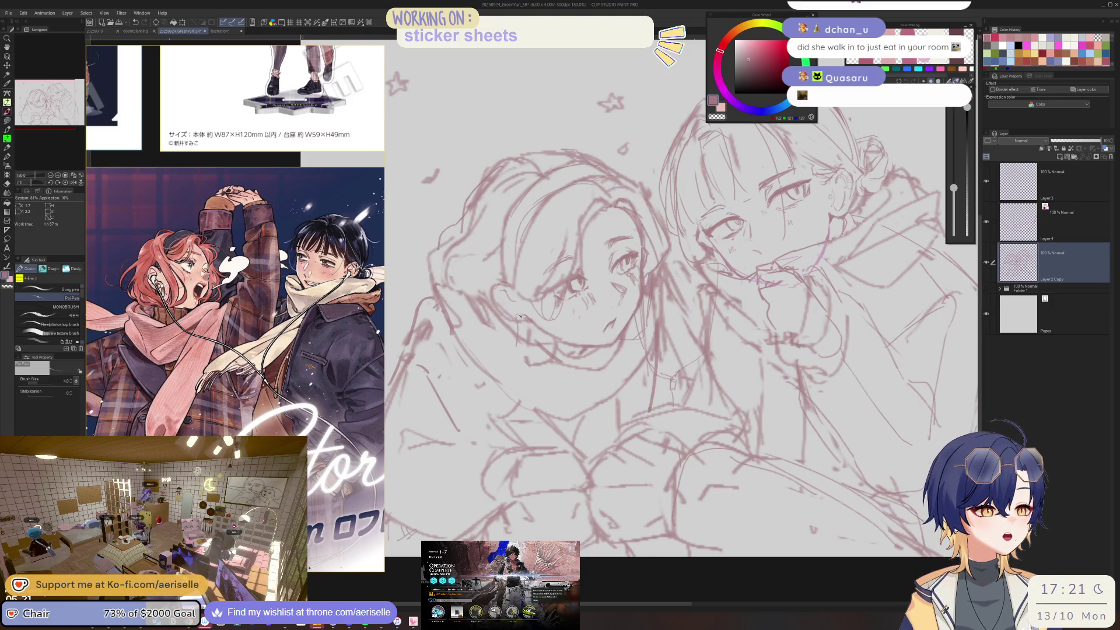
key(e)
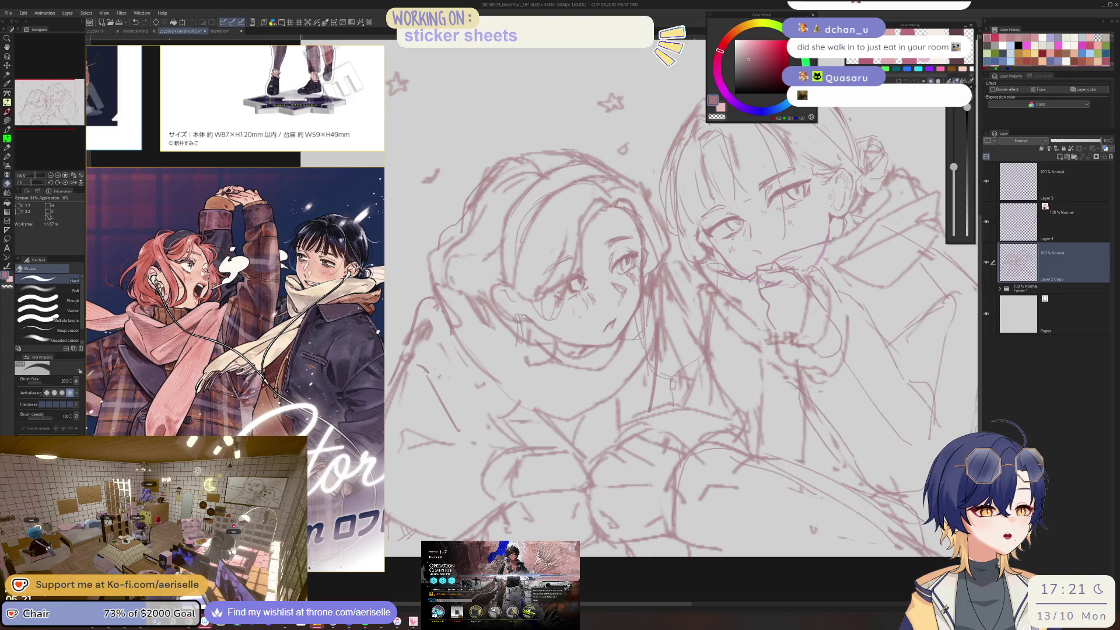
key(p)
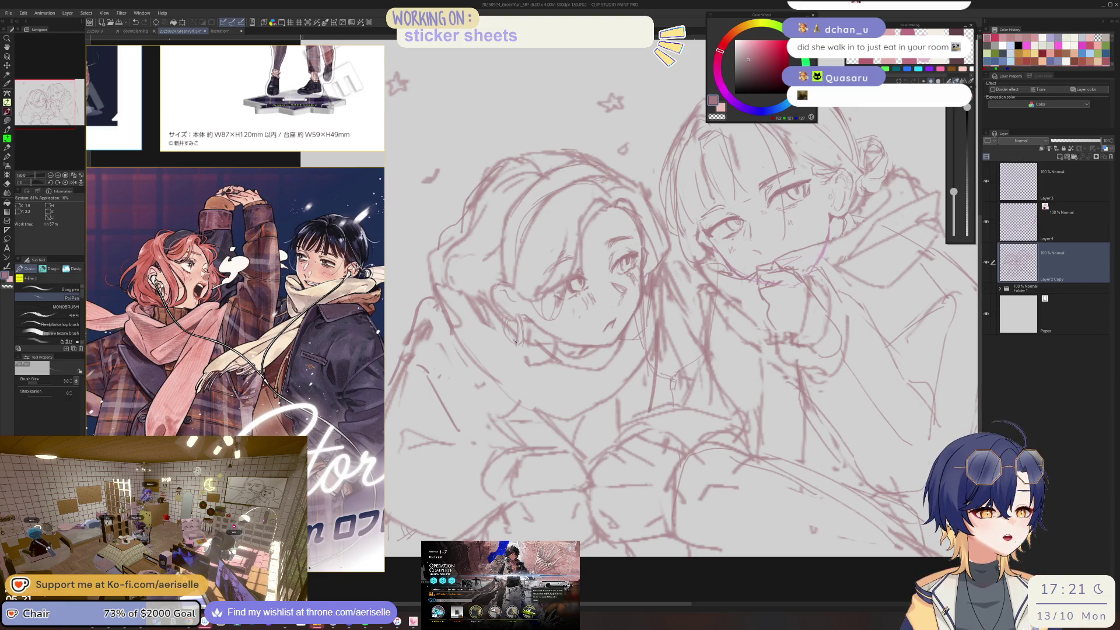
key(e)
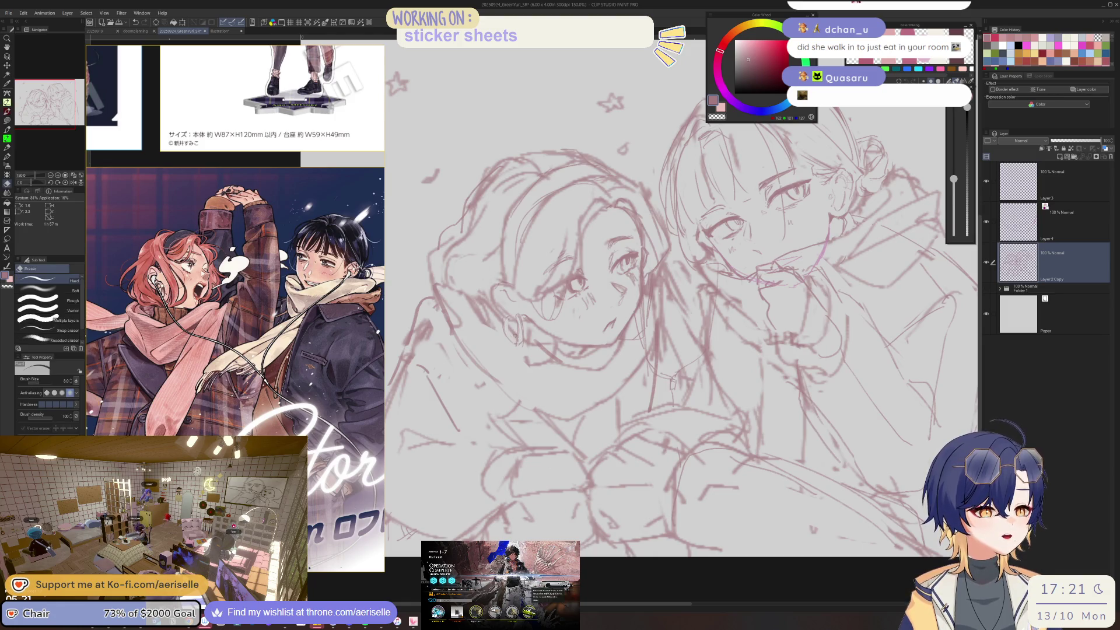
key(p)
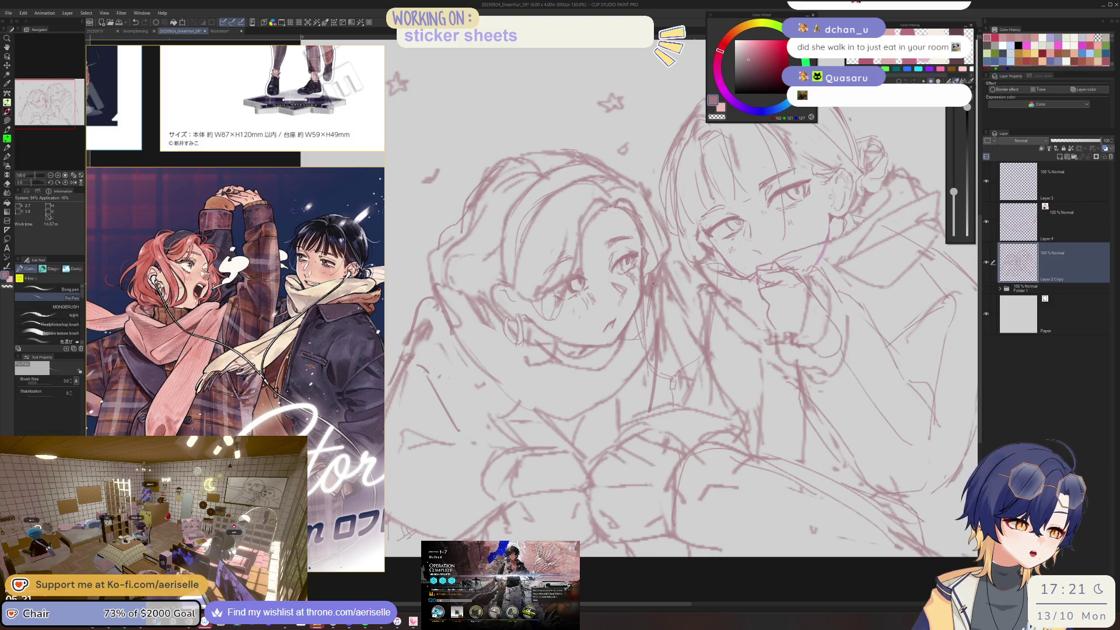
key(e)
key(p)
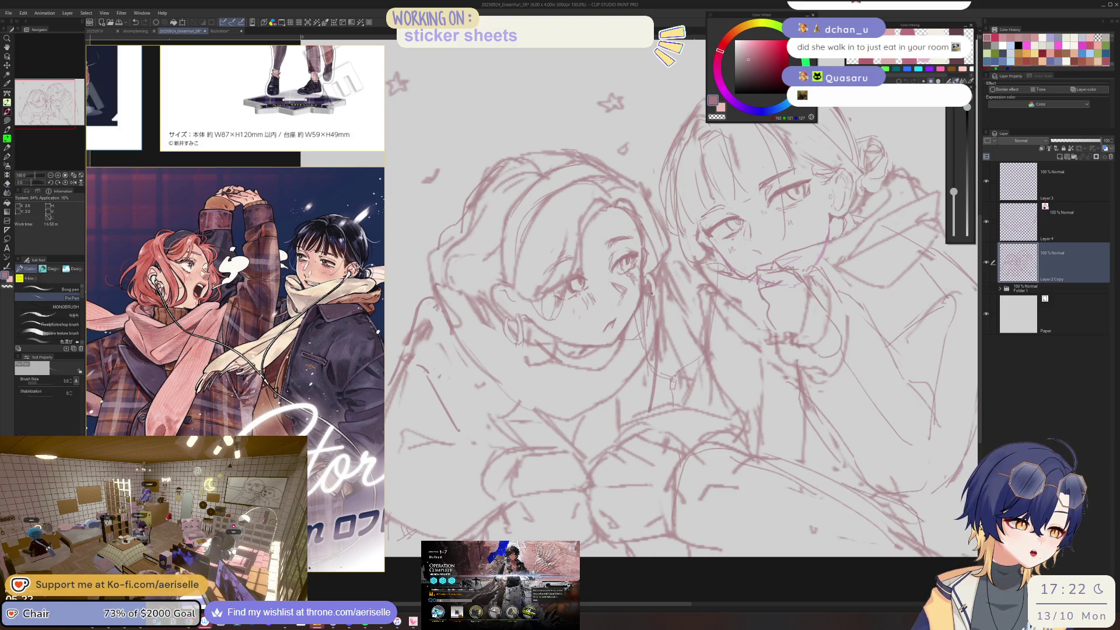
key(e)
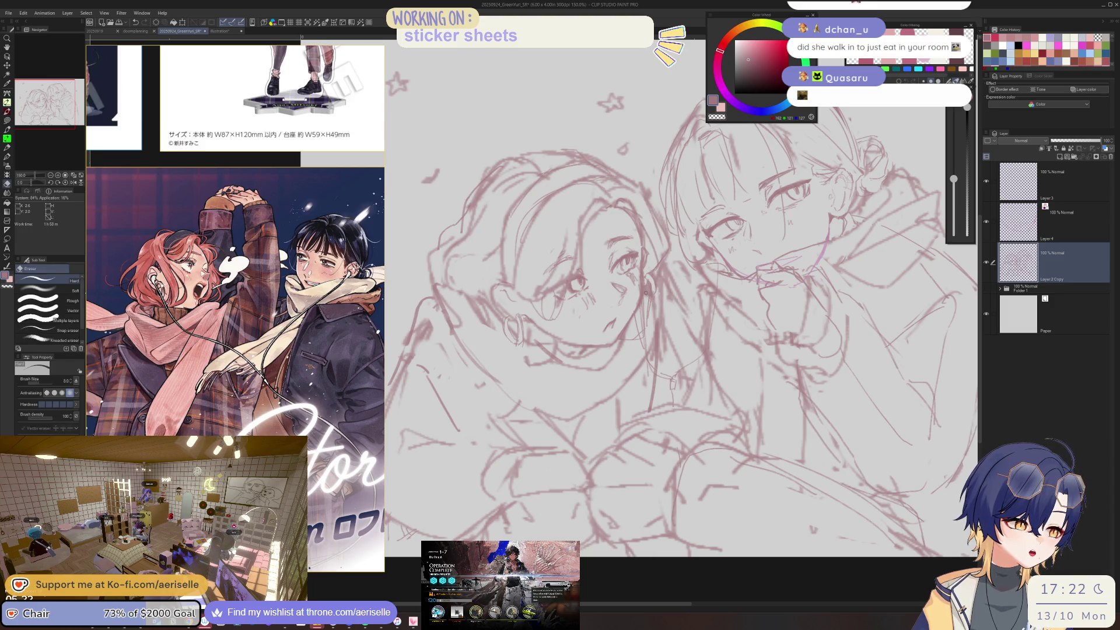
key(ctrl+alt+0)
scroll(906, 185, up, 2)
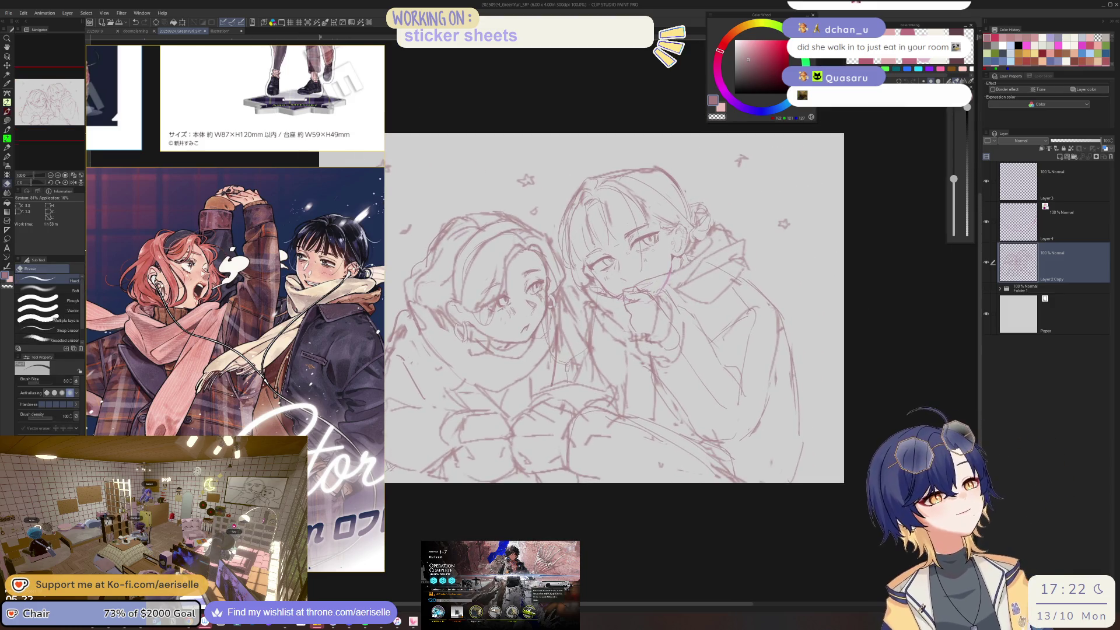
drag(642, 321, 723, 304)
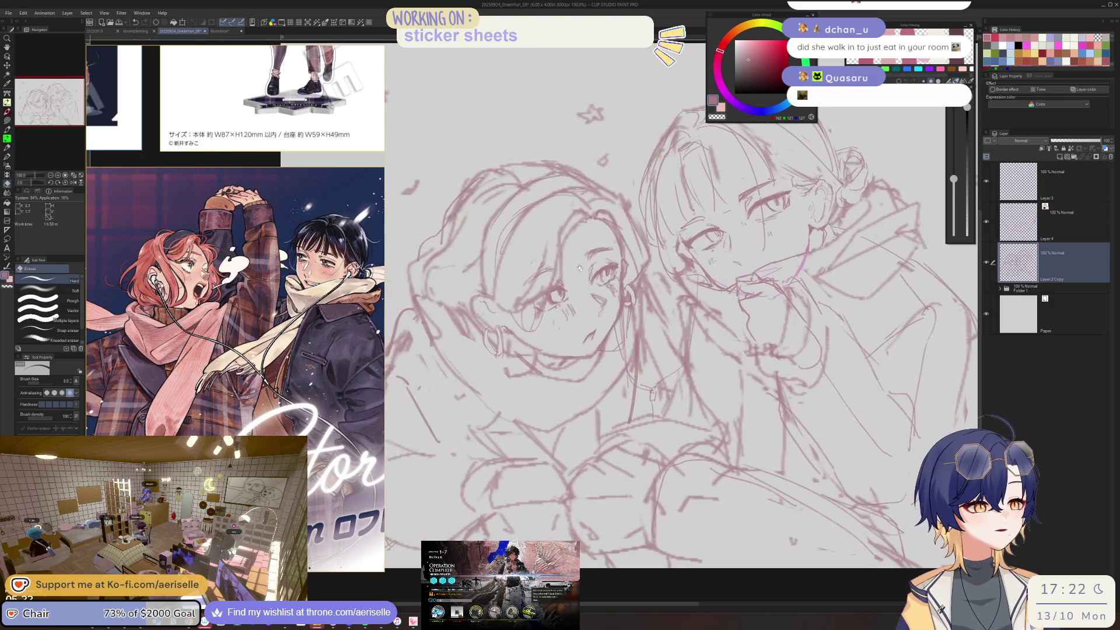
- Lasso the left girl's eye and nudge it with Move layer
key(m)
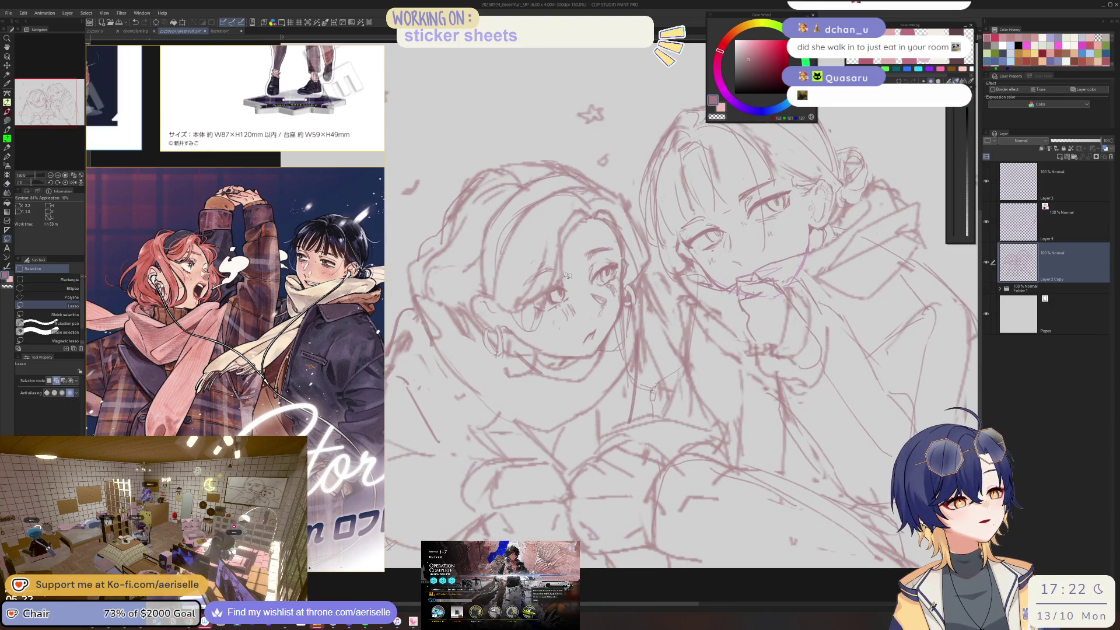
drag(547, 290, 548, 286)
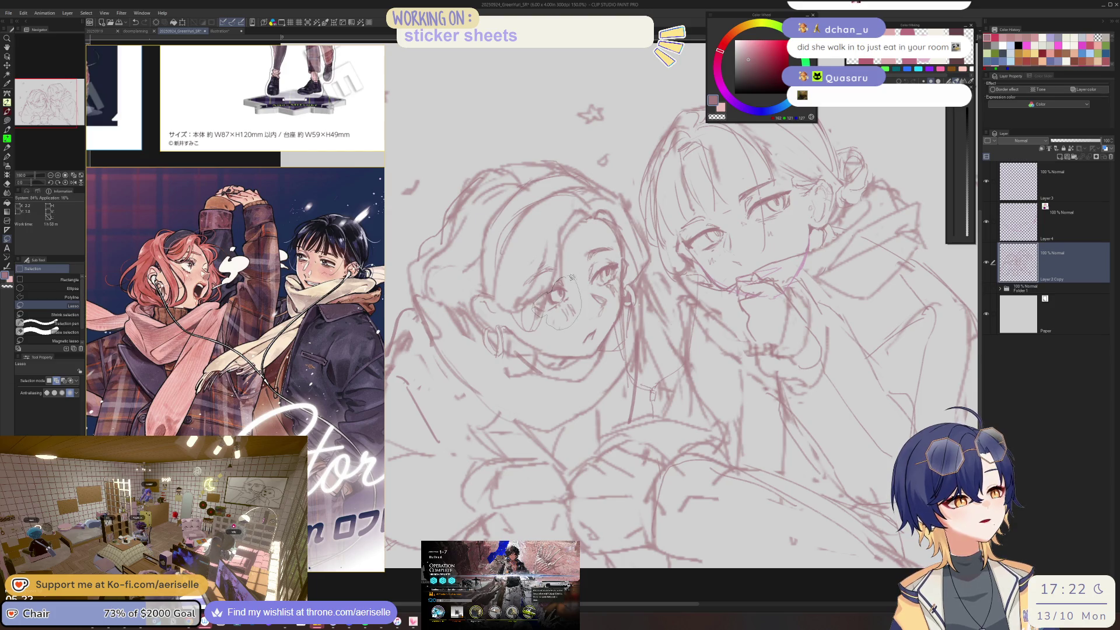
key(k)
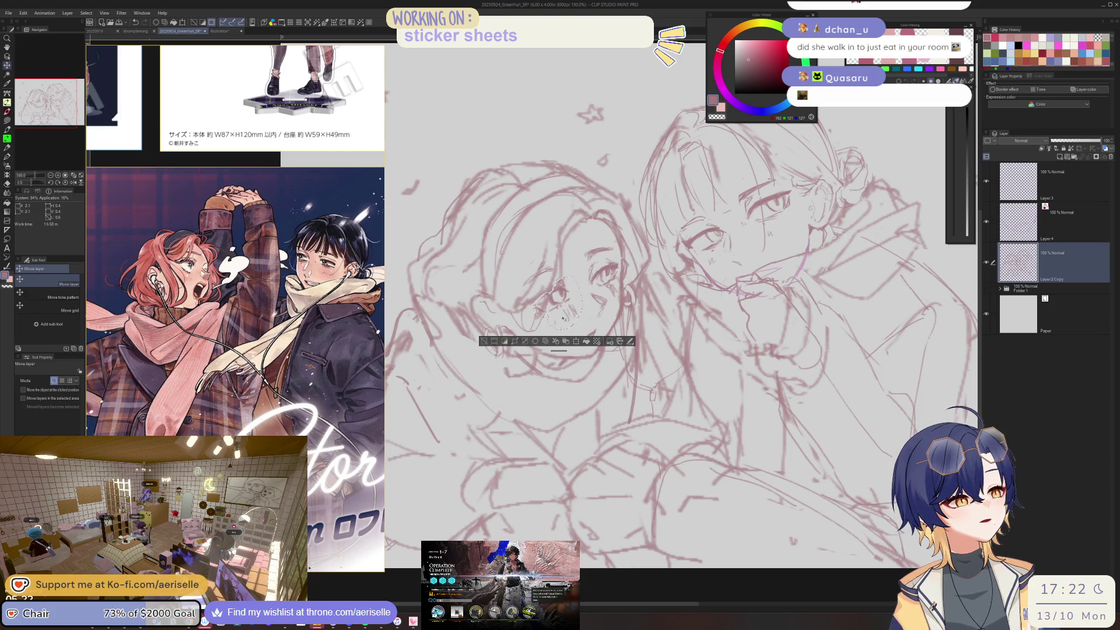
key(ctrl+d)
key(p)
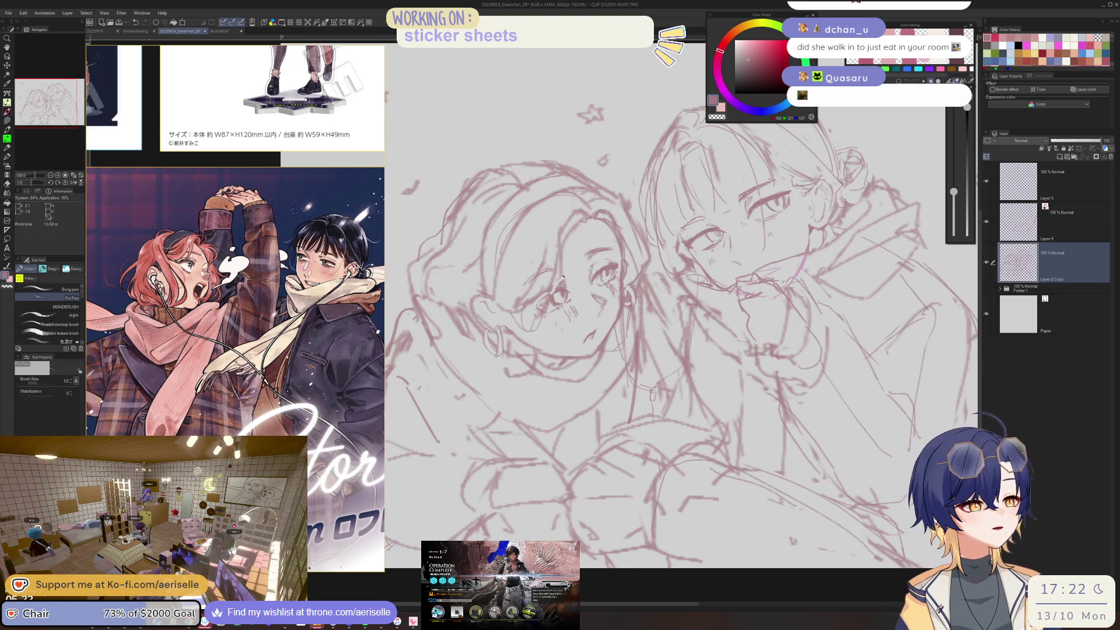
- Erase lines on the left girl's face and flip the canvas horizontally to check it
key(e)
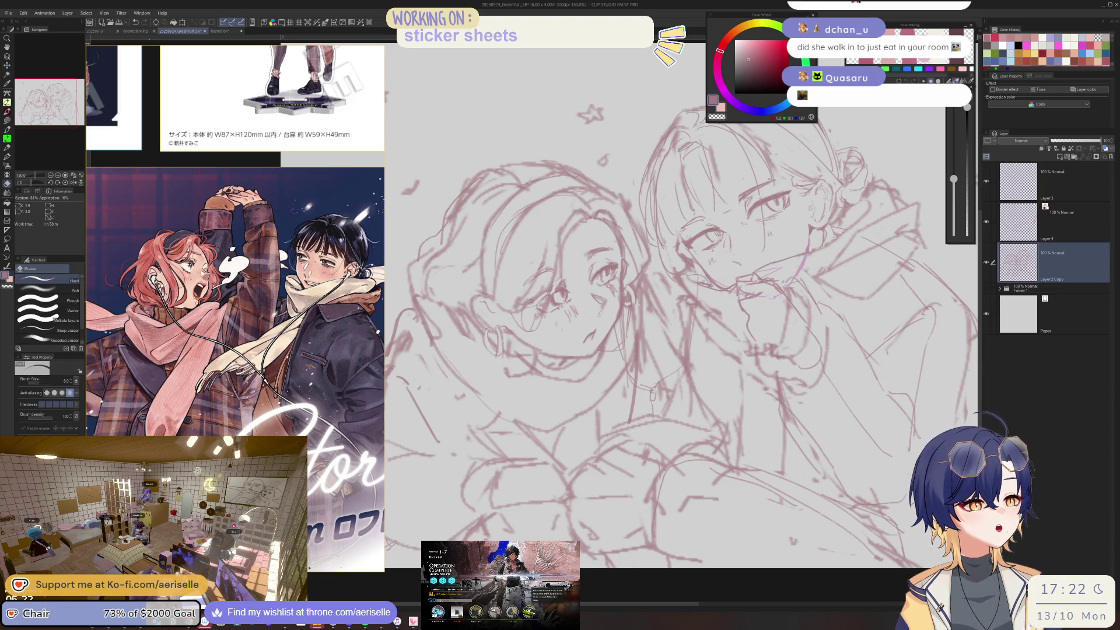
scroll(681, 303, down, 3)
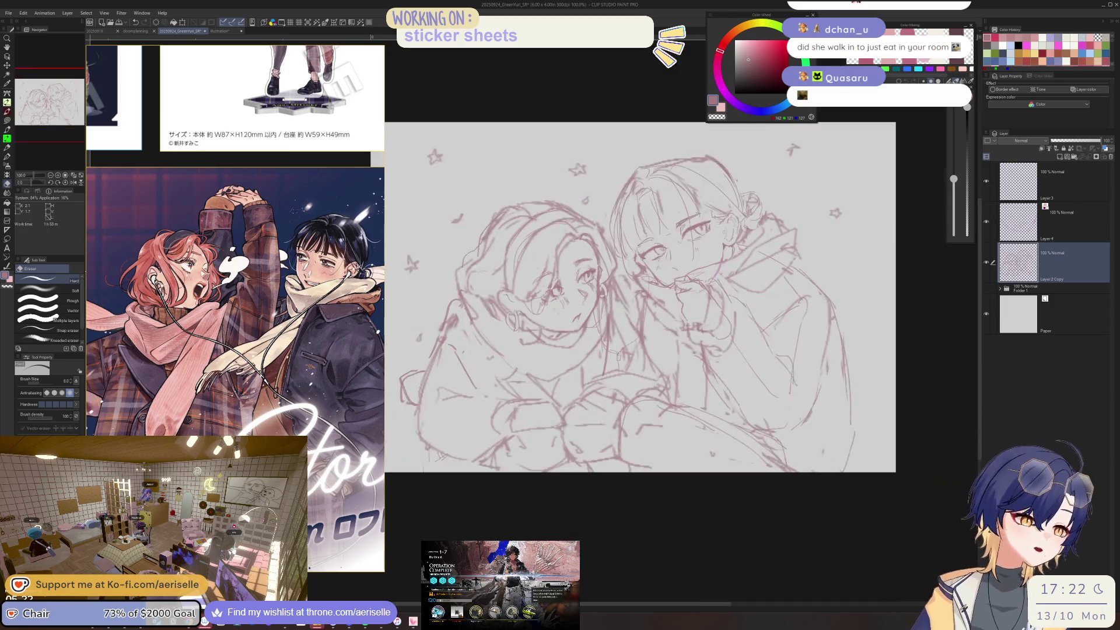
scroll(681, 303, up, 5)
key(p)
key(e)
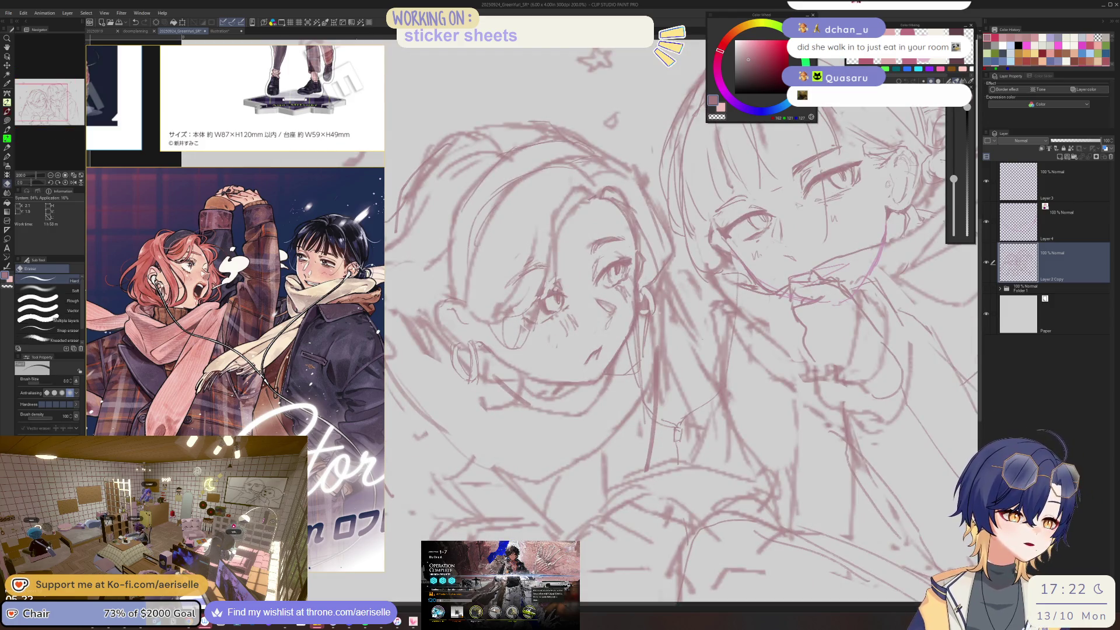
scroll(598, 266, down, 4)
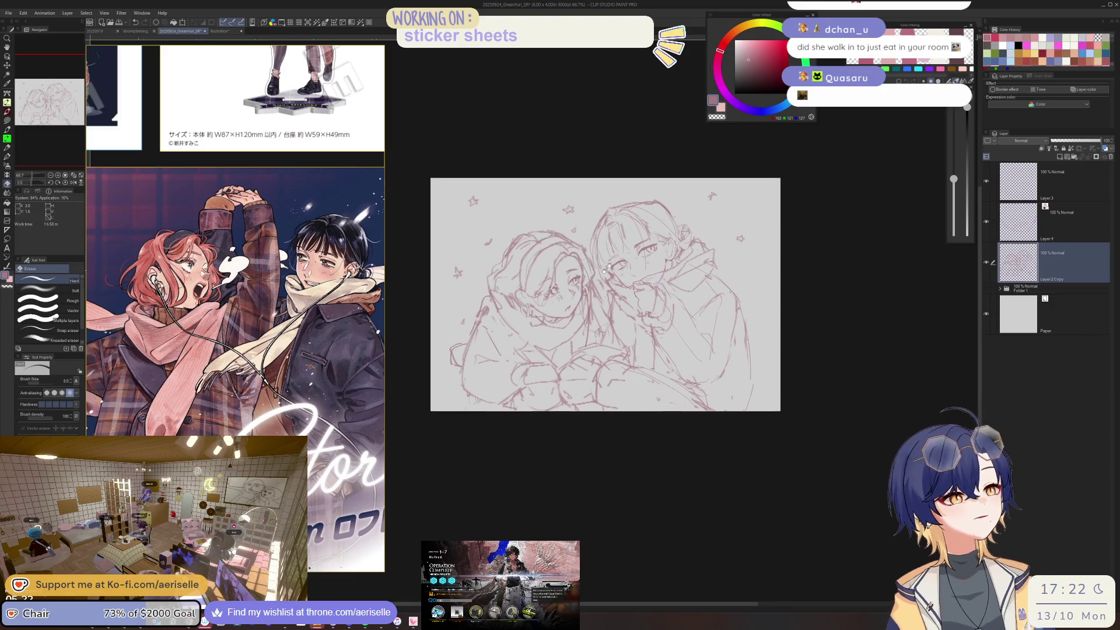
key(h)
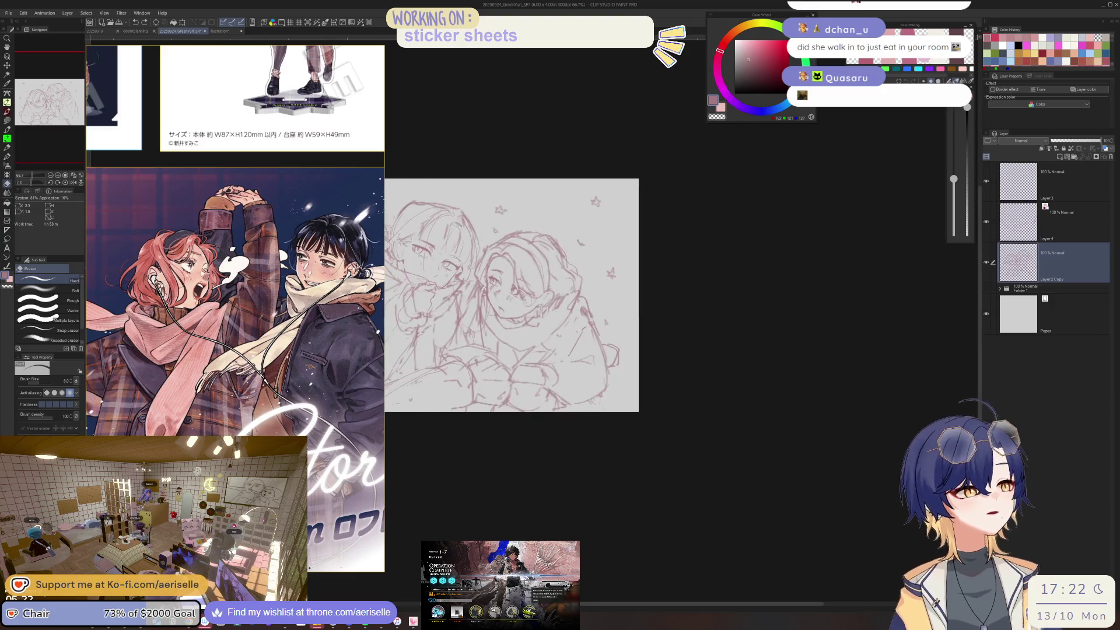
scroll(530, 266, up, 4)
key(ctrl+z)
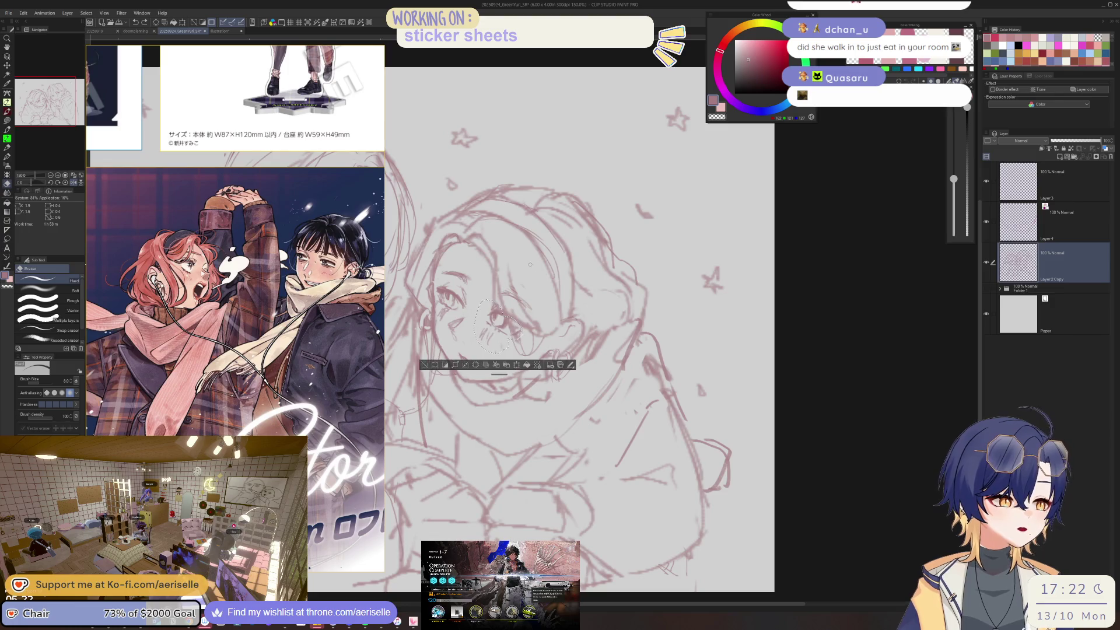
scroll(429, 368, down, 2)
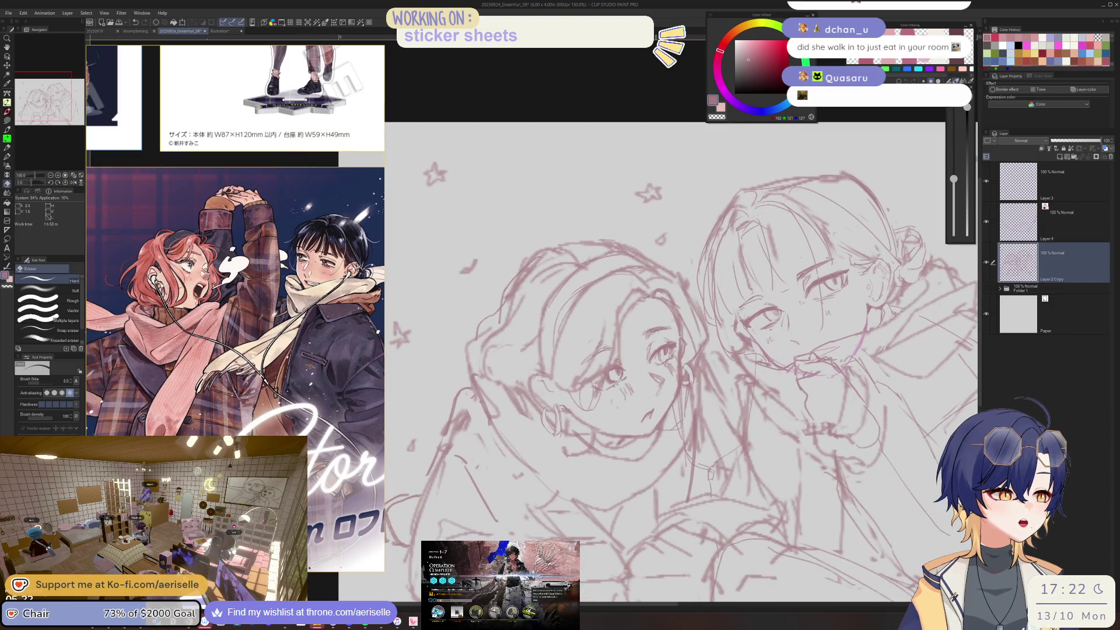
- Lasso part of the left girl's face and shift it with Move layer
key(m)
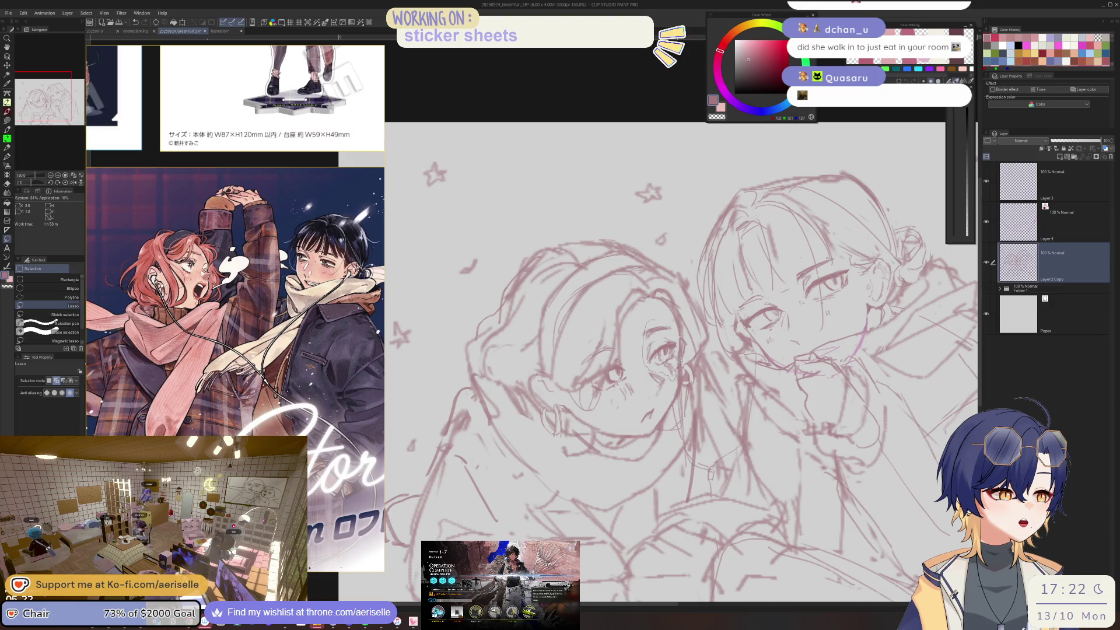
drag(679, 348, 675, 357)
key(k)
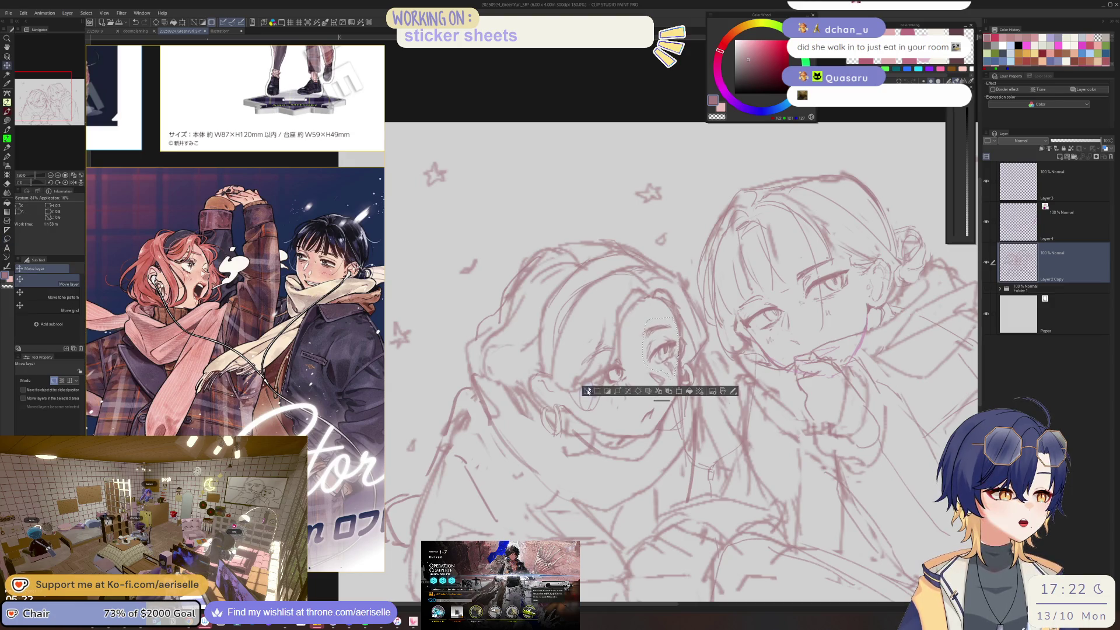
click(588, 392)
scroll(659, 374, up, 1)
- Lasso and move the area around her ear, then touch up lines with pen and eraser
key(m)
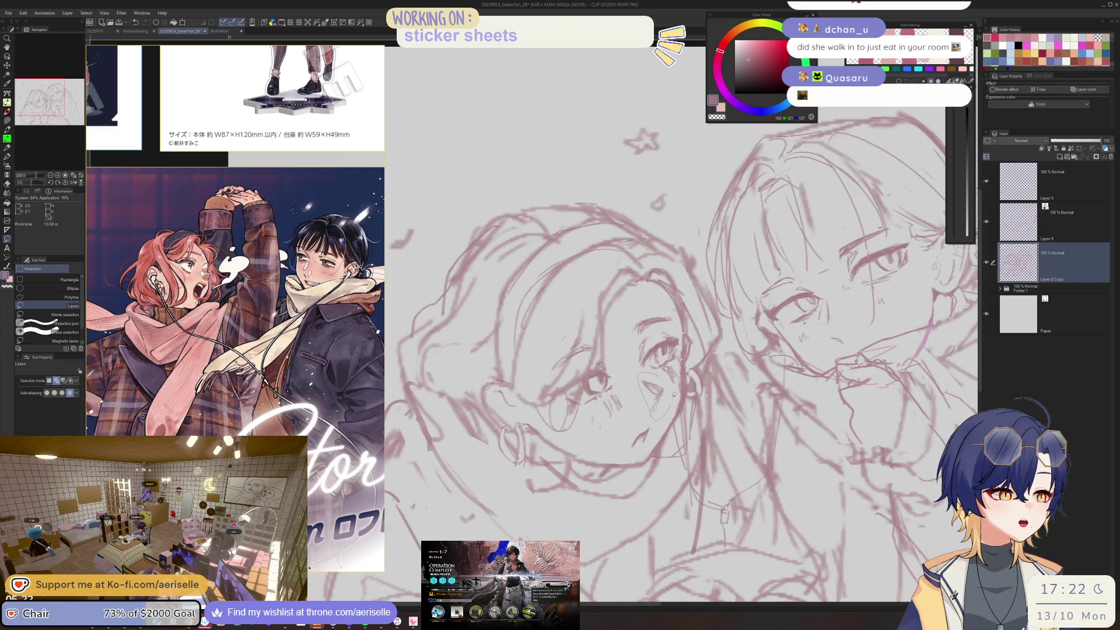
drag(674, 396, 671, 403)
key(k)
key(ctrl+d)
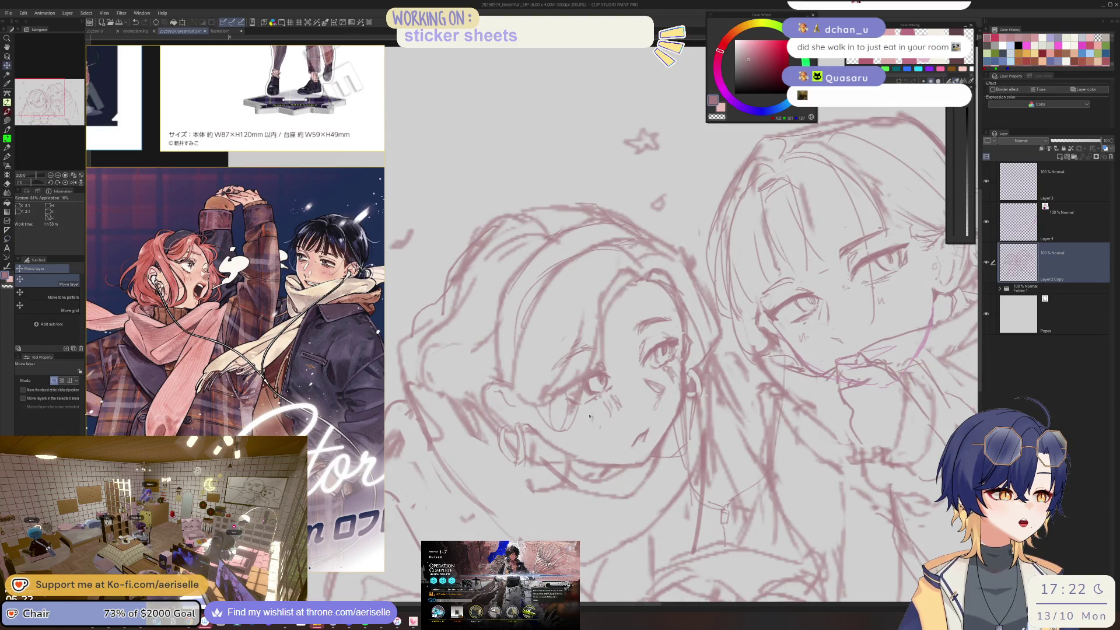
key(p)
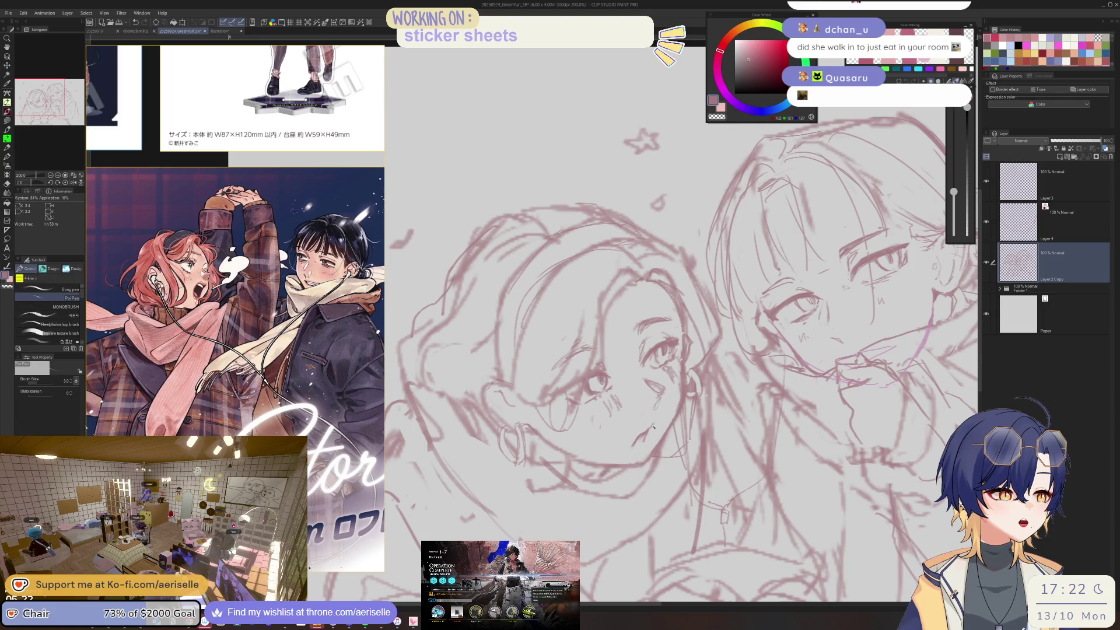
key(e)
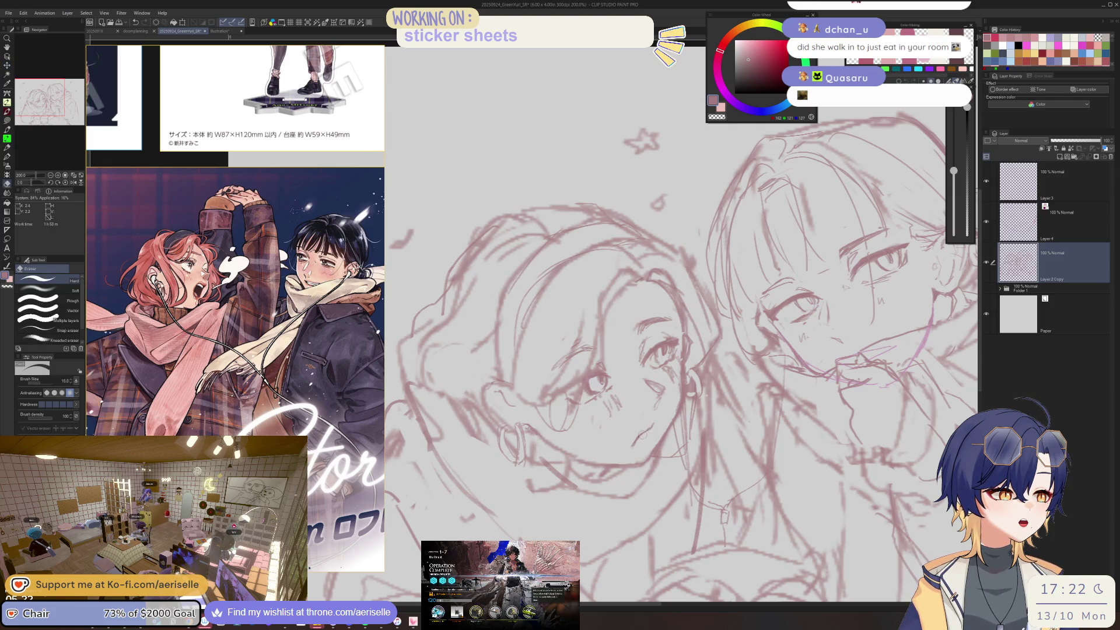
key(p)
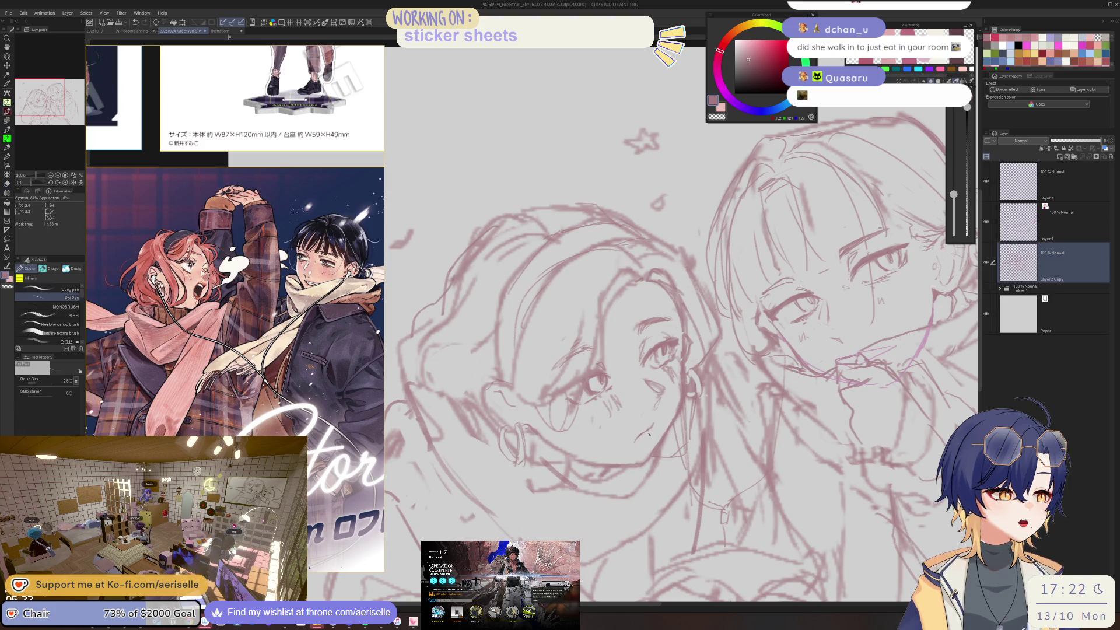
scroll(651, 431, down, 2)
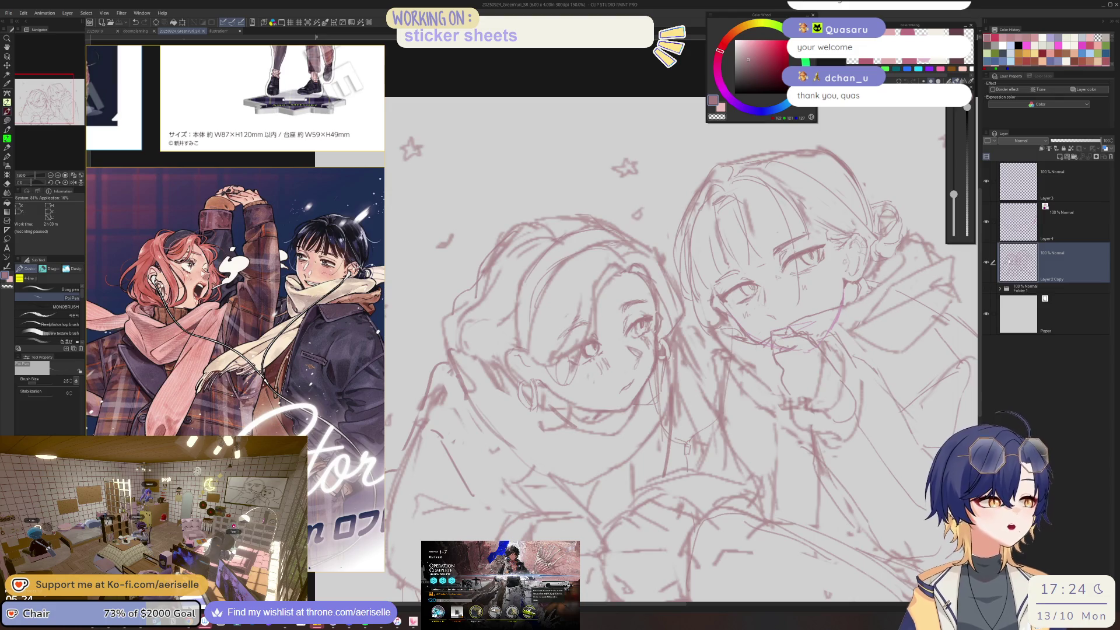
- Lasso the left girl's lower face and test a slight shrink, undoing it before confirming
scroll(636, 273, up, 1)
key(m)
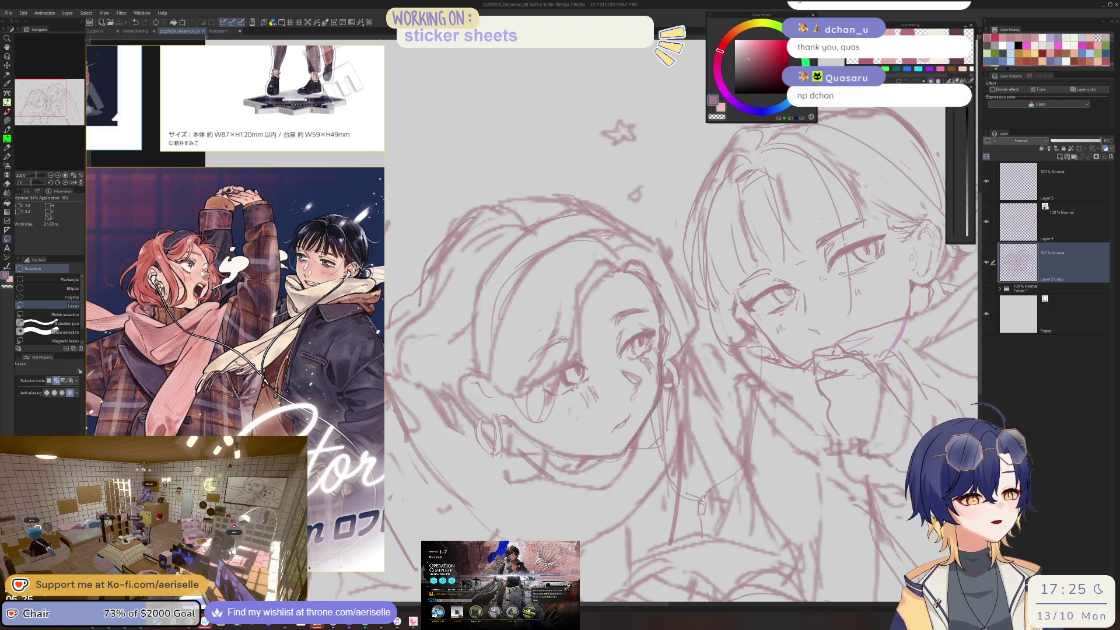
drag(538, 428, 588, 440)
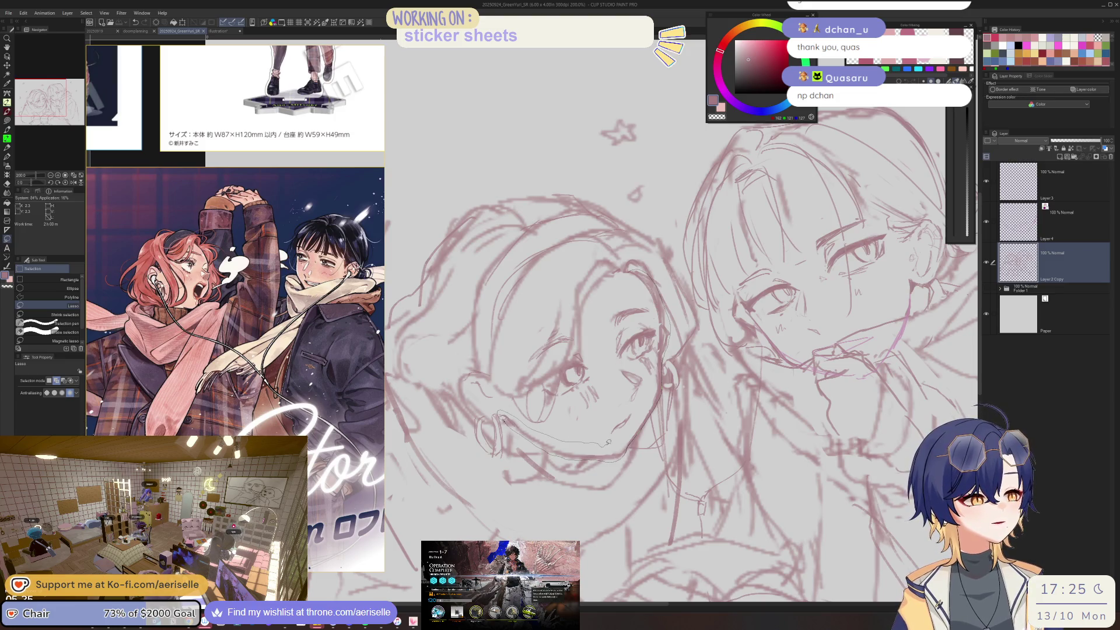
mouse_move(611, 392)
mouse_down()
mouse_move(607, 320)
mouse_move(654, 302)
mouse_move(627, 452)
mouse_up()
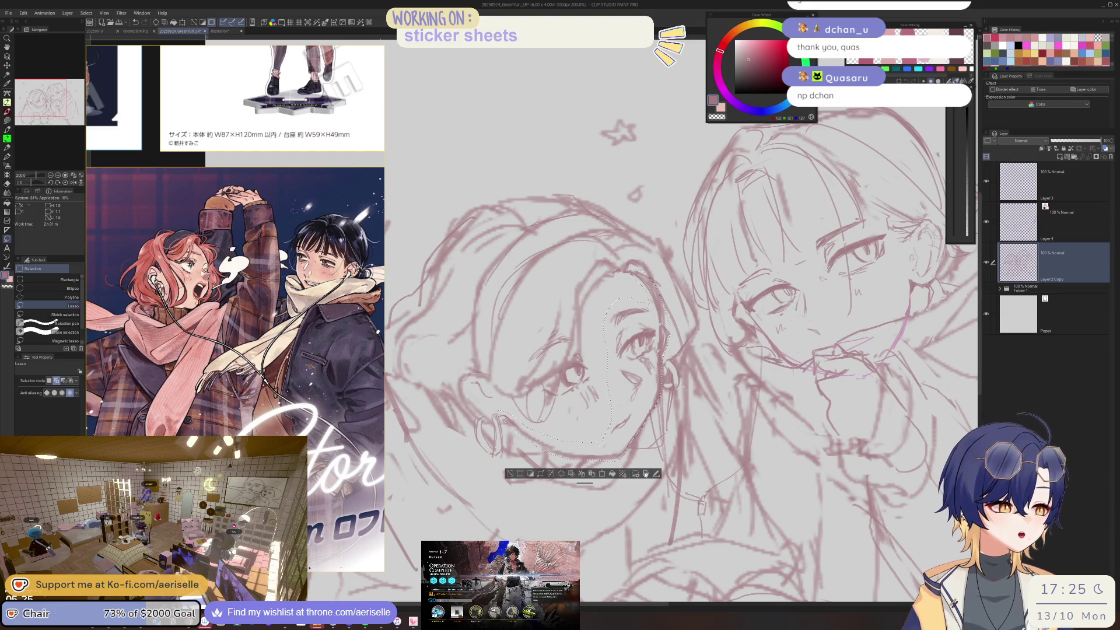
click(602, 473)
drag(671, 463, 667, 464)
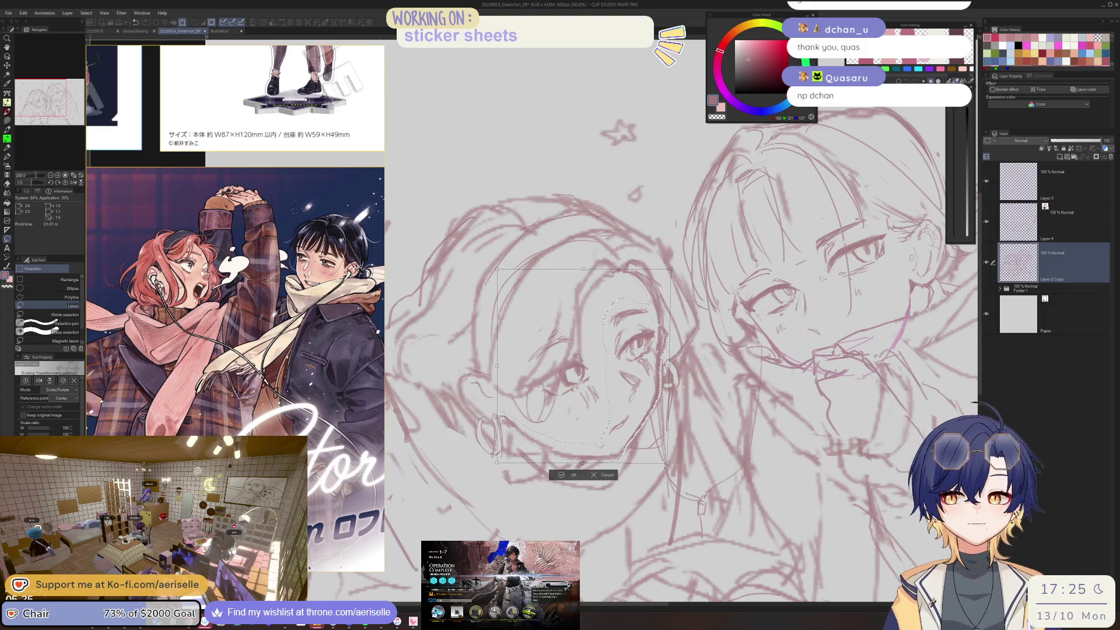
key(ctrl+z)
key(Return)
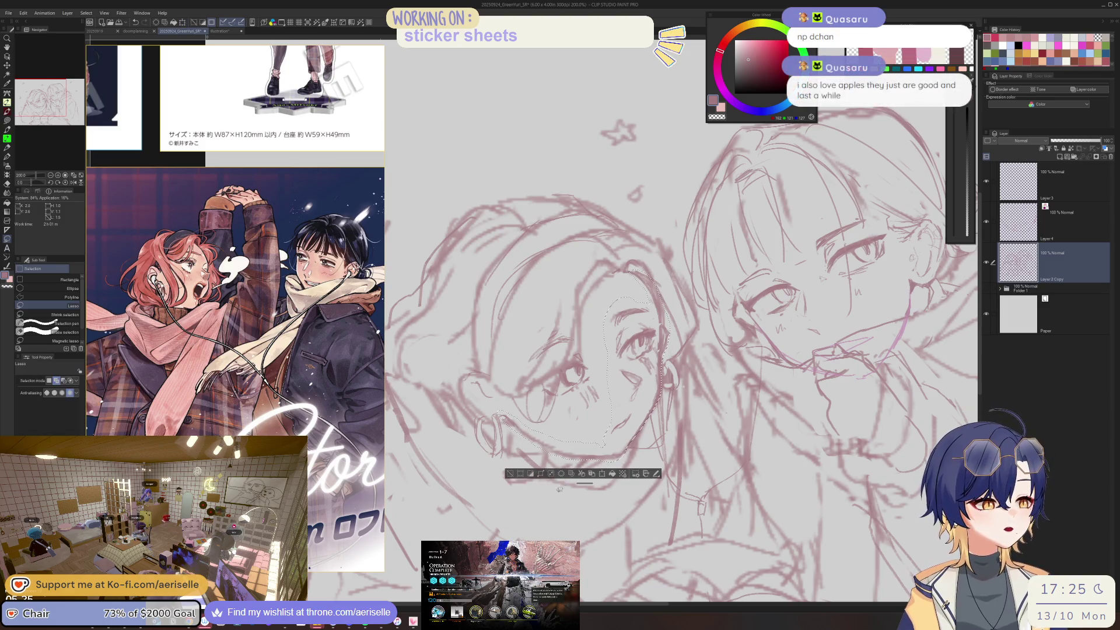
key(ctrl+d)
scroll(585, 349, up, 3)
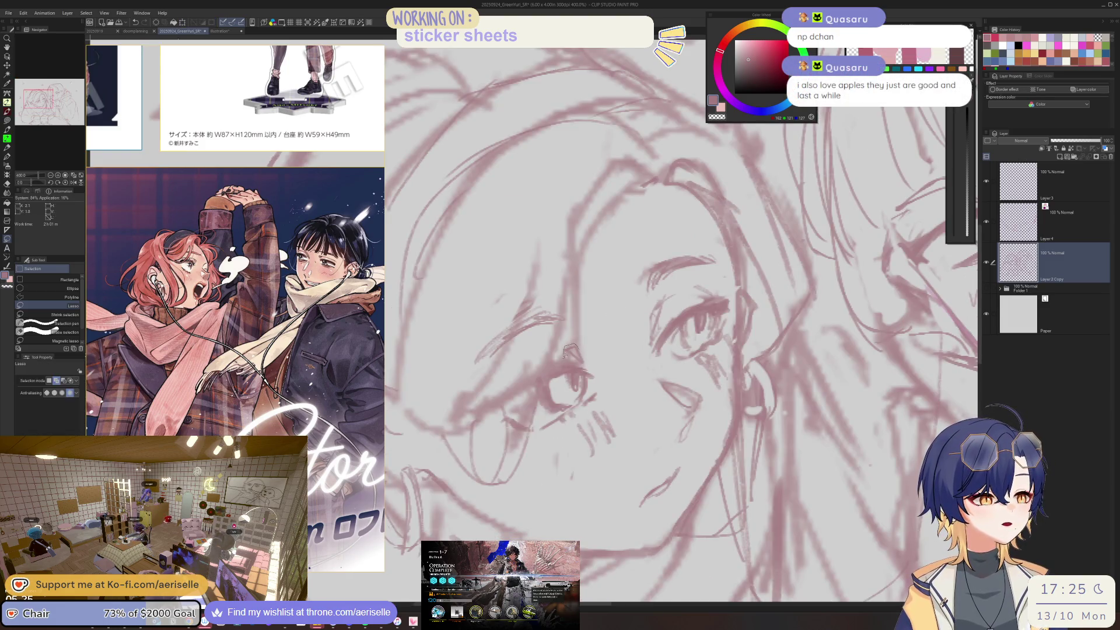
- Lasso the left girl's eye and brow, then cut and paste it onto Layer 2 Copy 2
drag(537, 440, 639, 359)
drag(562, 328, 630, 381)
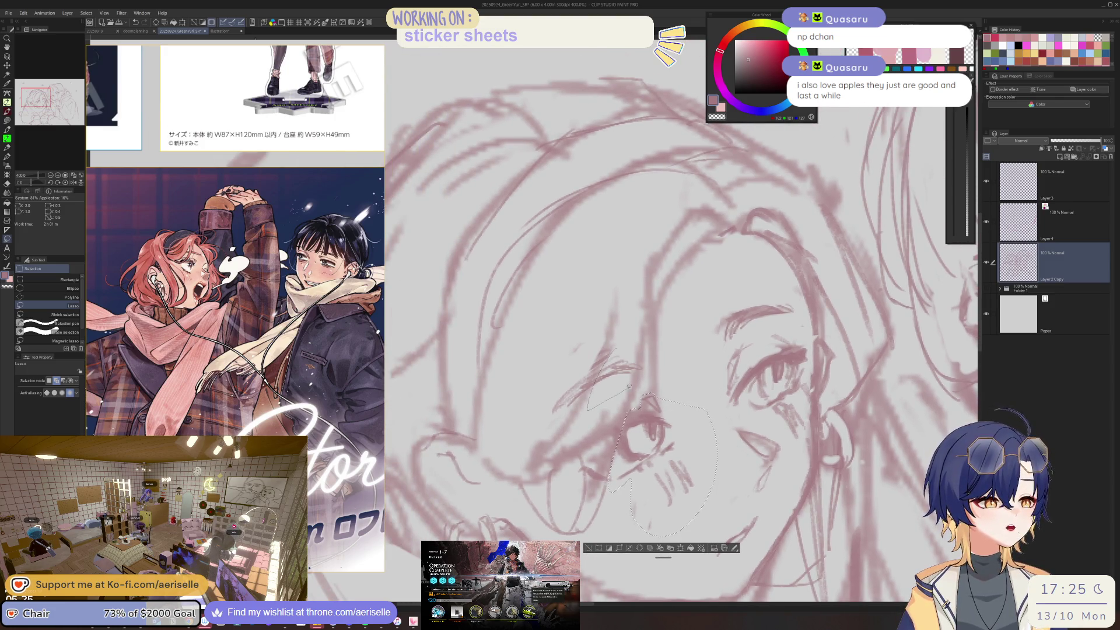
drag(629, 386, 634, 406)
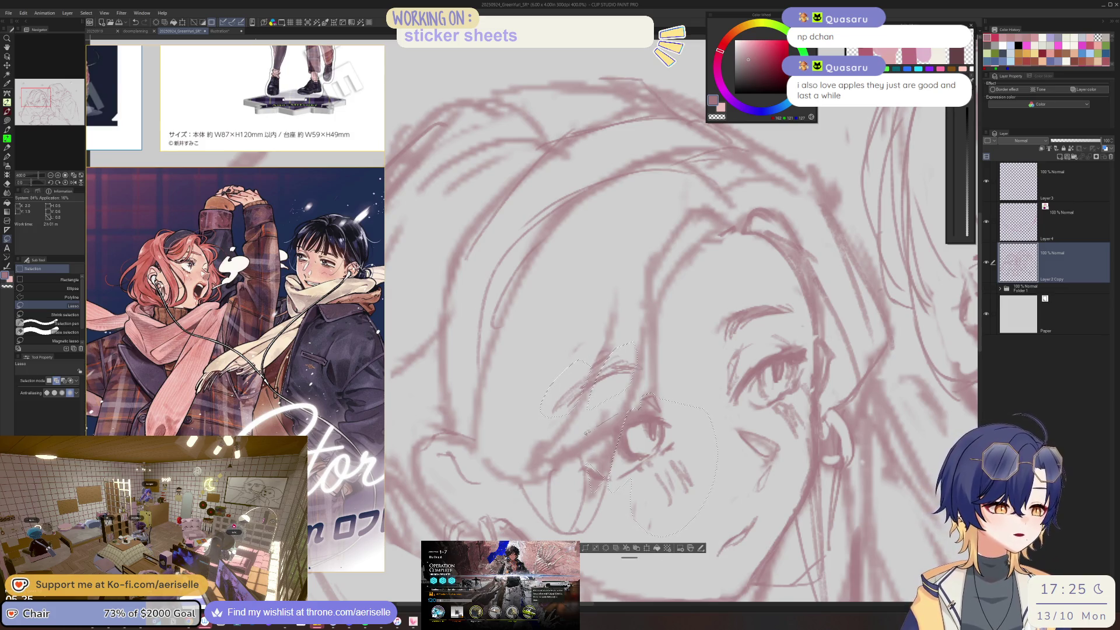
drag(588, 457, 589, 457)
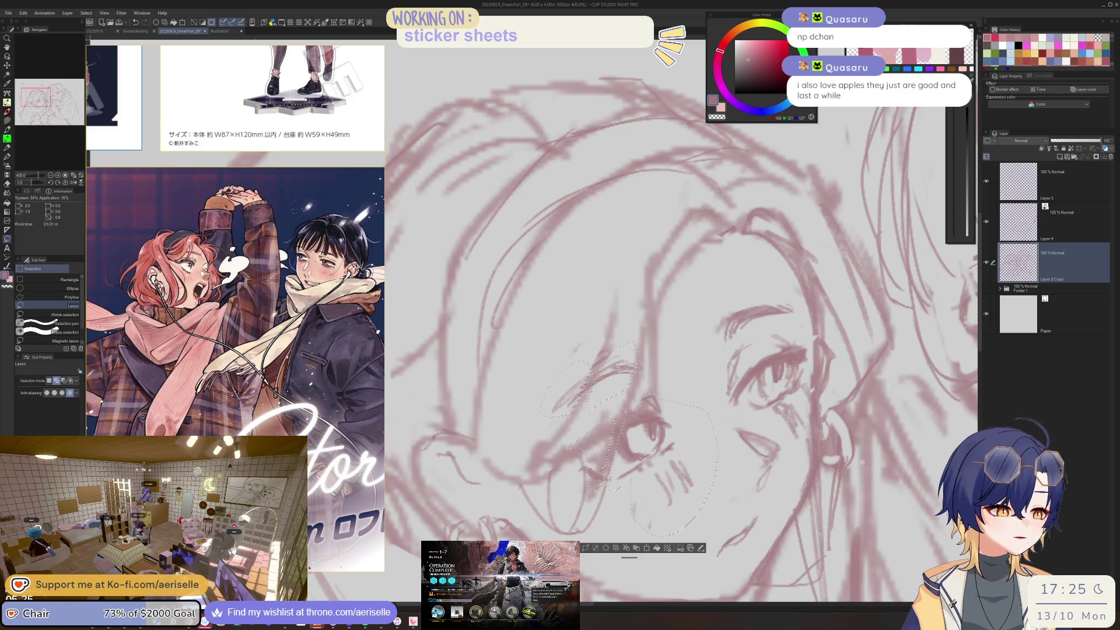
scroll(796, 318, down, 5)
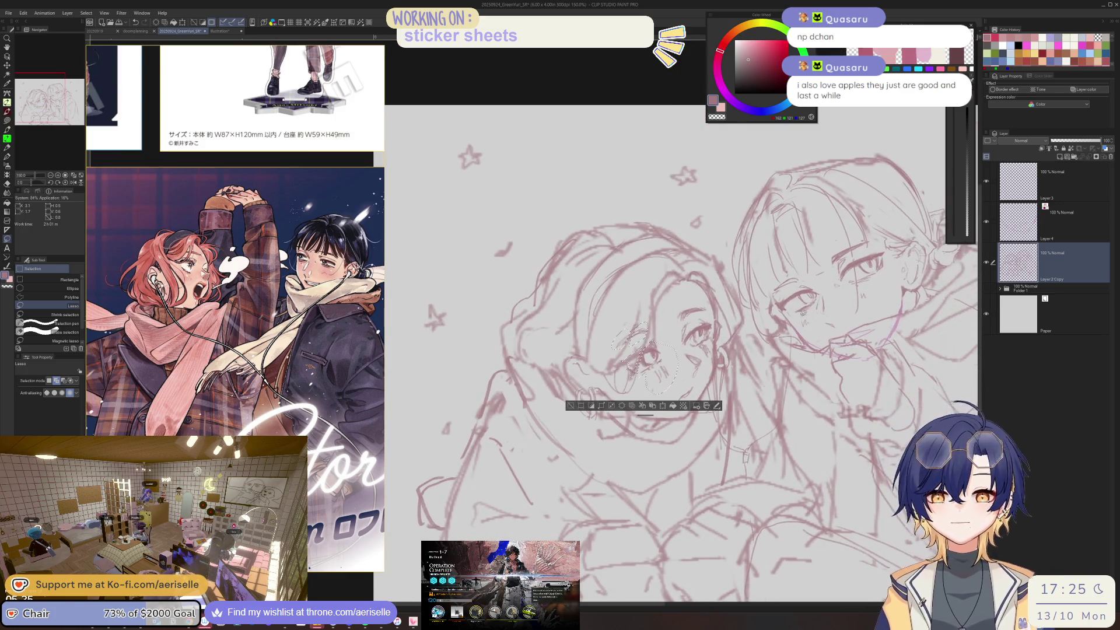
key(ctrl+x)
key(ctrl+v)
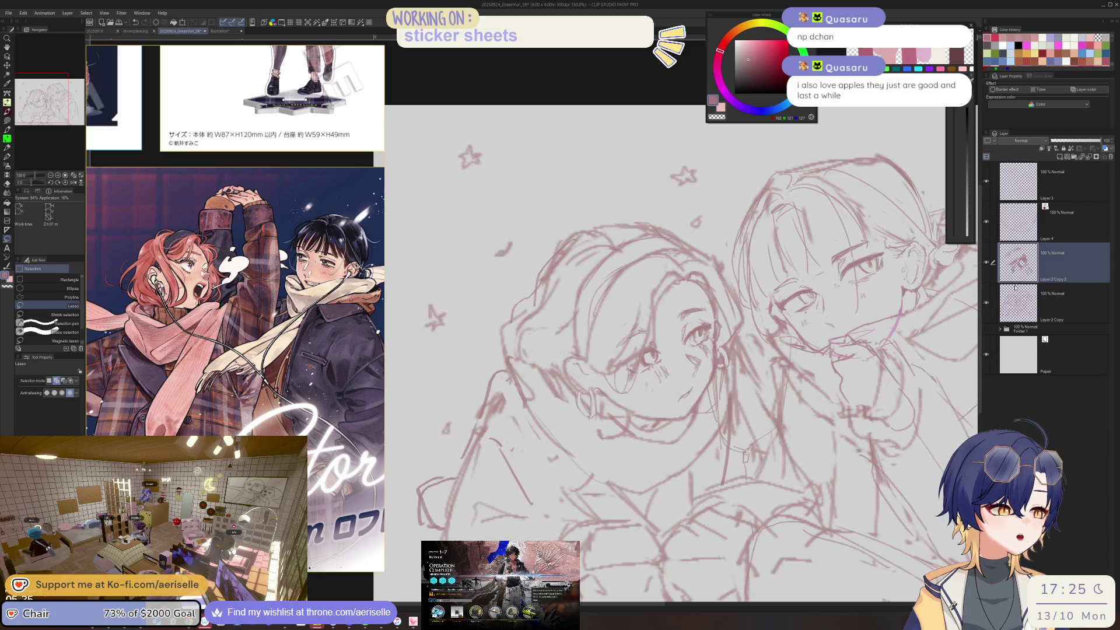
- Make Layer 2 Copy the working layer and lasso around the left girl's face
click(986, 302)
click(986, 302)
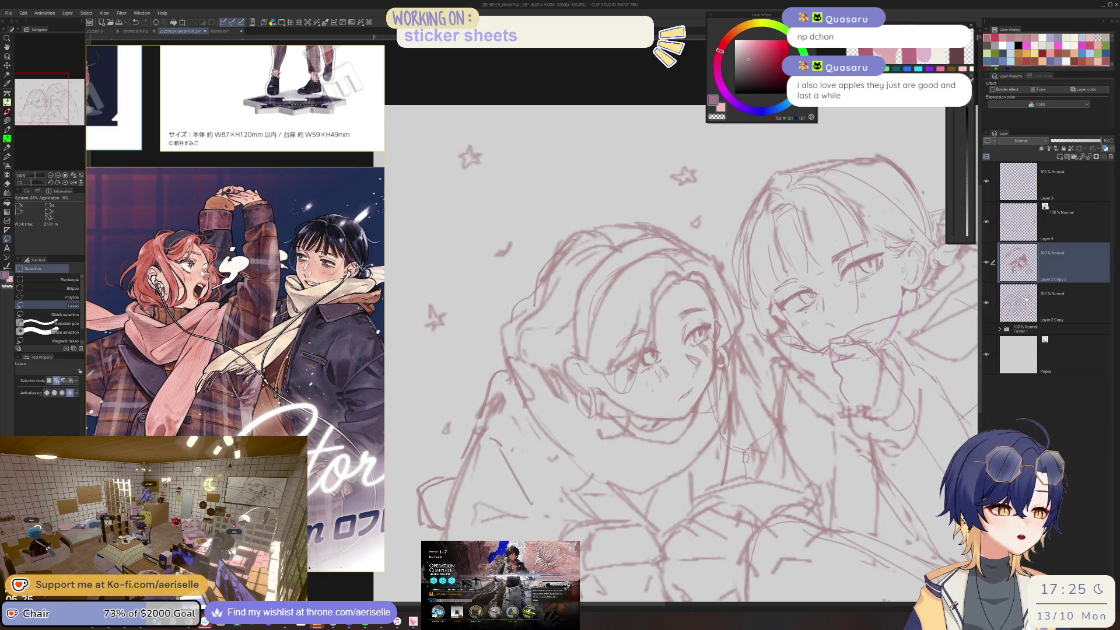
click(1031, 298)
scroll(686, 304, up, 1)
mouse_move(686, 300)
mouse_down()
mouse_move(667, 410)
mouse_move(709, 424)
mouse_up()
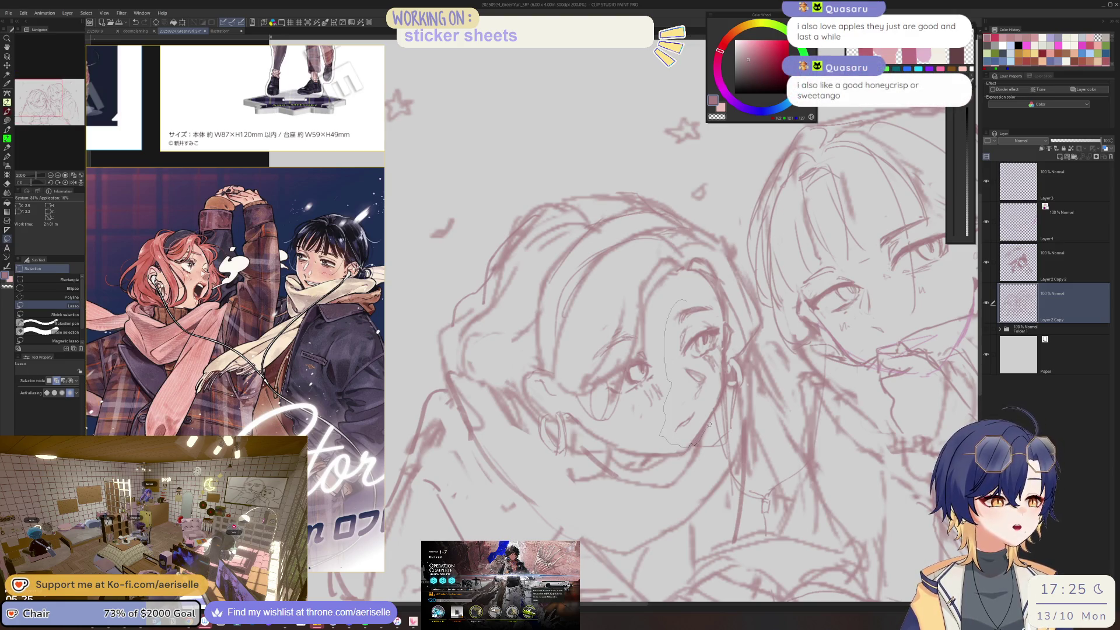
drag(724, 399, 735, 343)
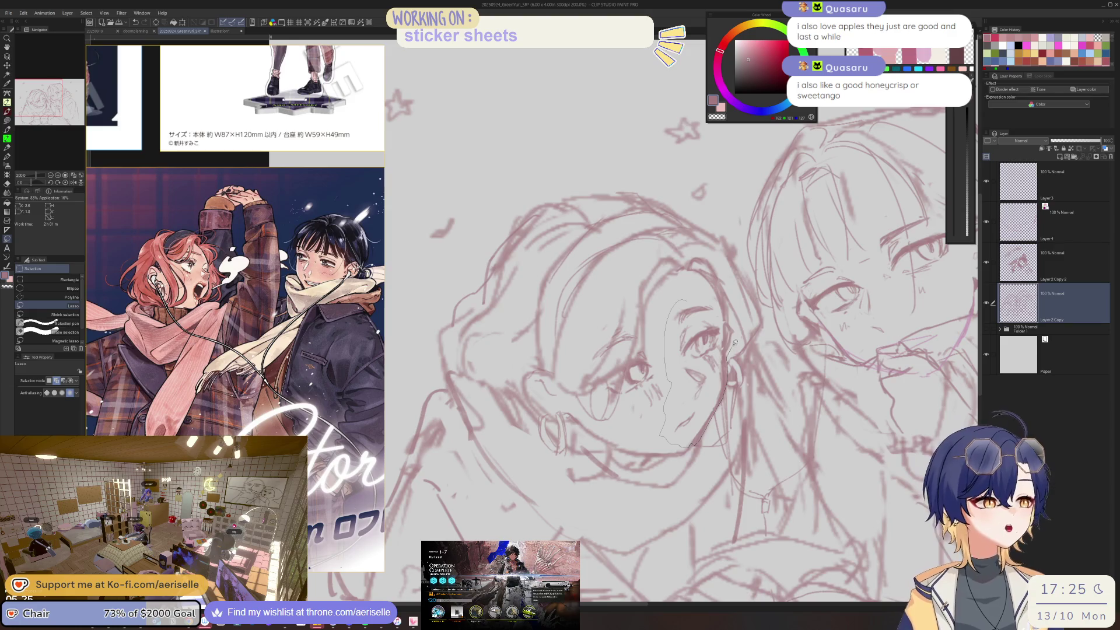
drag(728, 318, 680, 300)
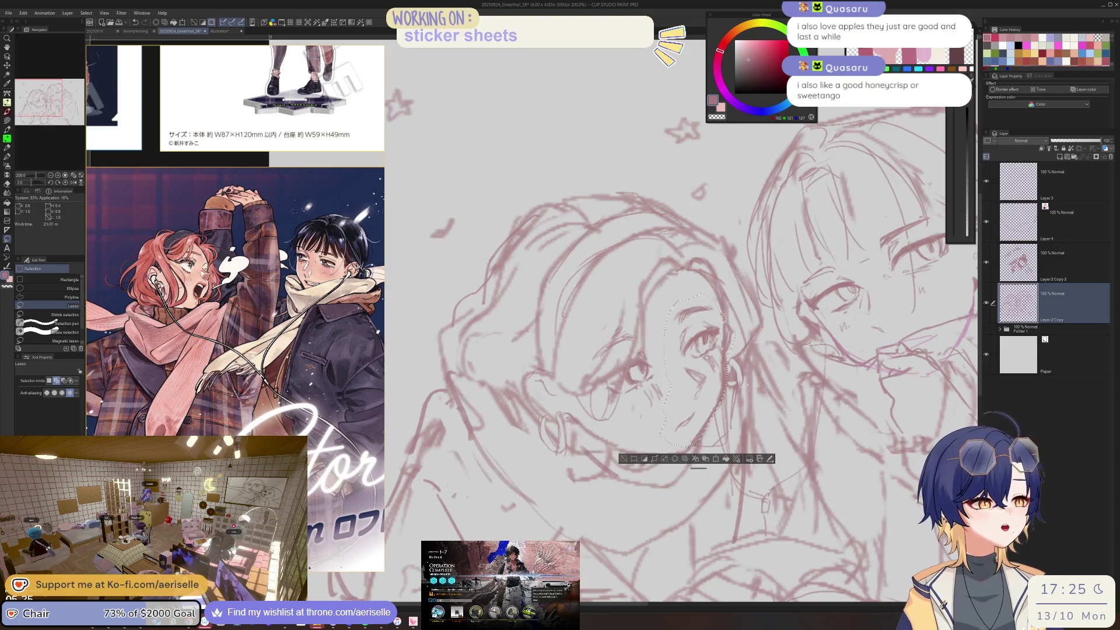
scroll(677, 396, up, 3)
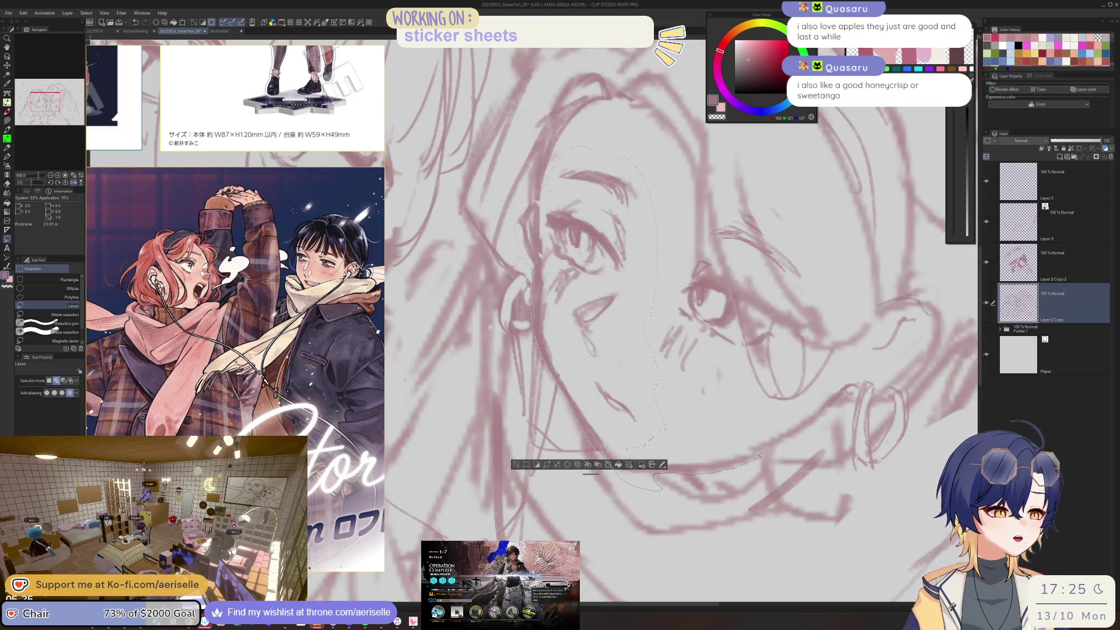
- Extend the face selection with extra loops, then cut and paste it onto Layer 2 Copy 3
mouse_move(828, 407)
mouse_down()
mouse_move(768, 420)
mouse_move(662, 417)
mouse_up()
scroll(724, 393, down, 3)
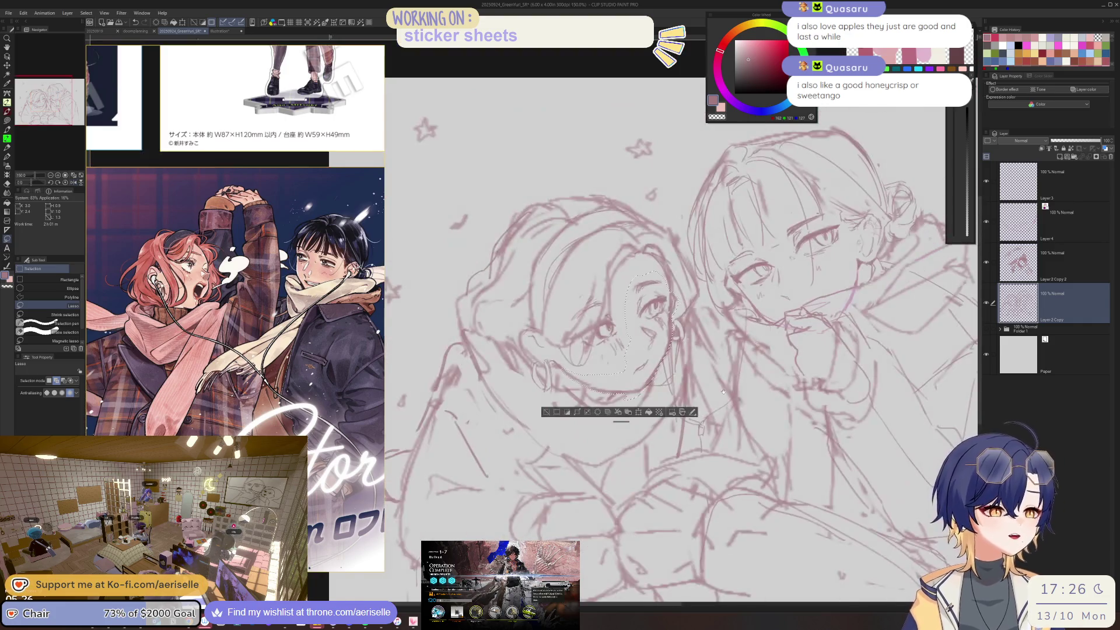
scroll(689, 391, up, 1)
scroll(642, 390, up, 1)
scroll(606, 389, up, 1)
scroll(586, 388, up, 1)
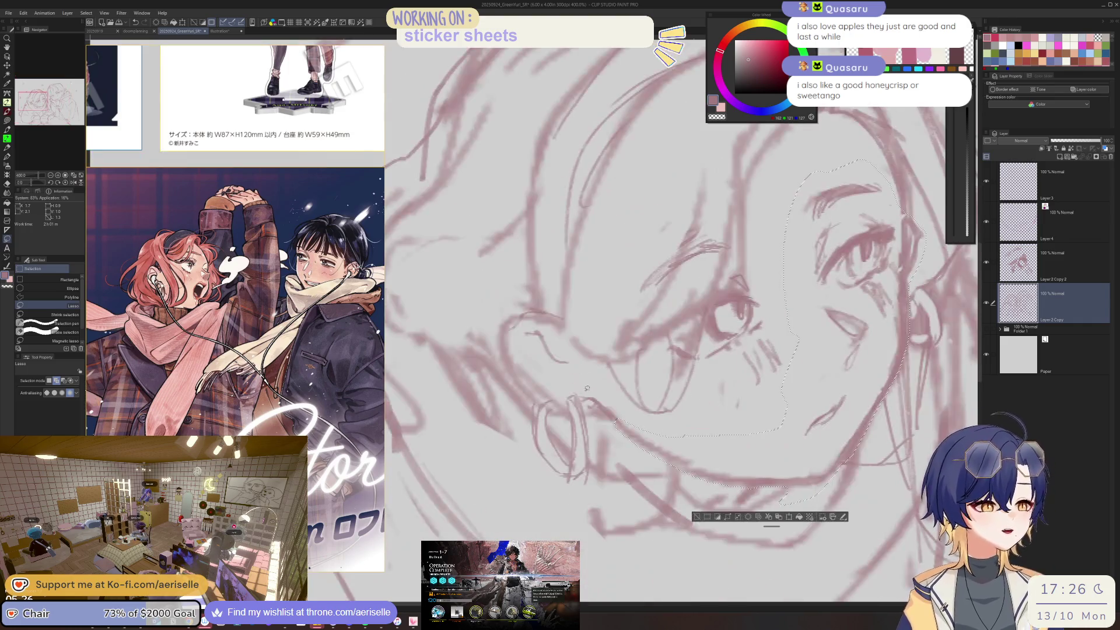
drag(582, 395, 615, 412)
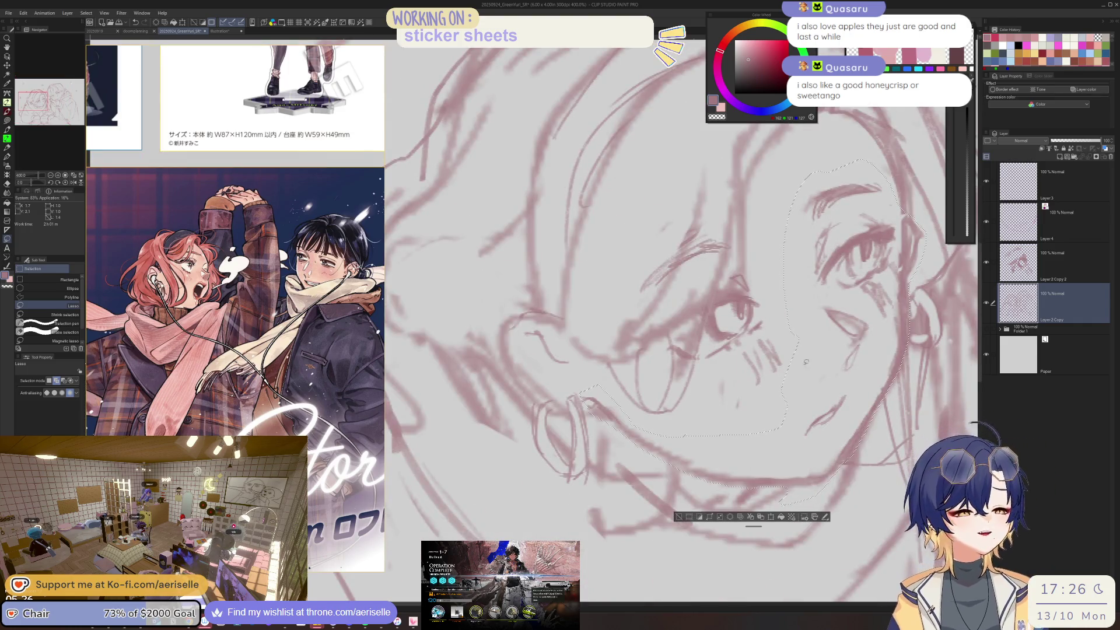
drag(852, 379, 874, 401)
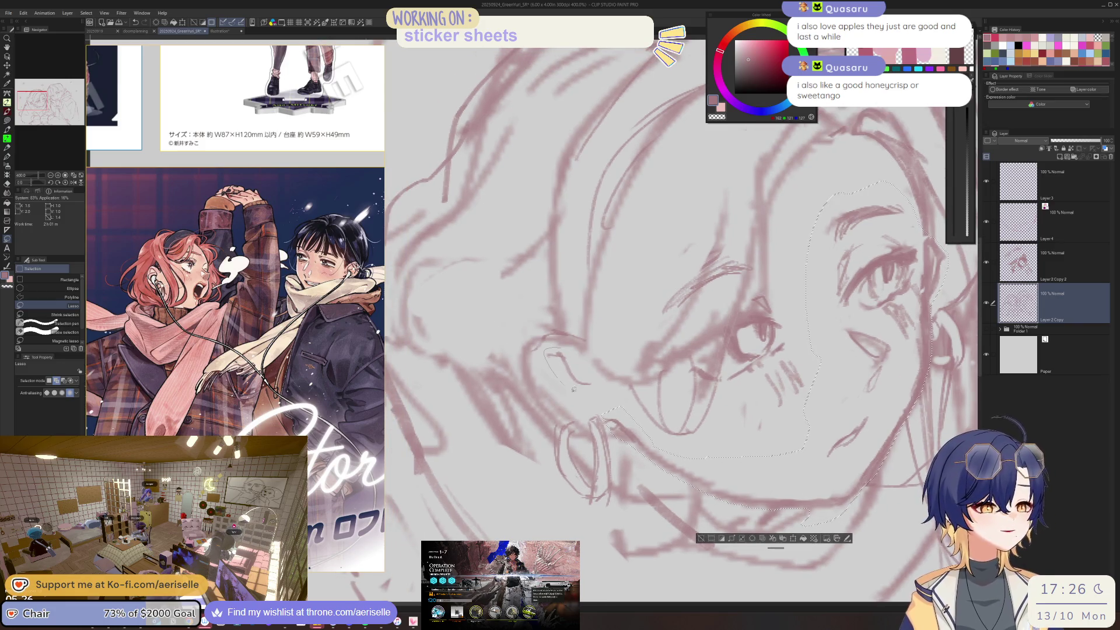
drag(601, 403, 606, 410)
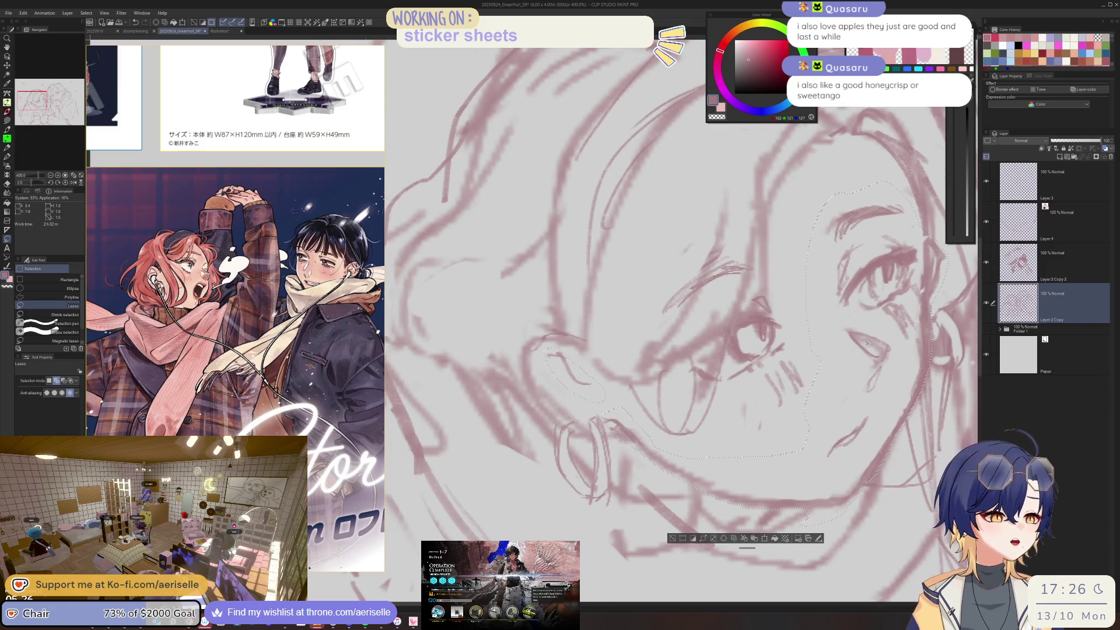
key(ctrl+x)
key(ctrl+v)
scroll(853, 393, down, 2)
scroll(755, 443, down, 3)
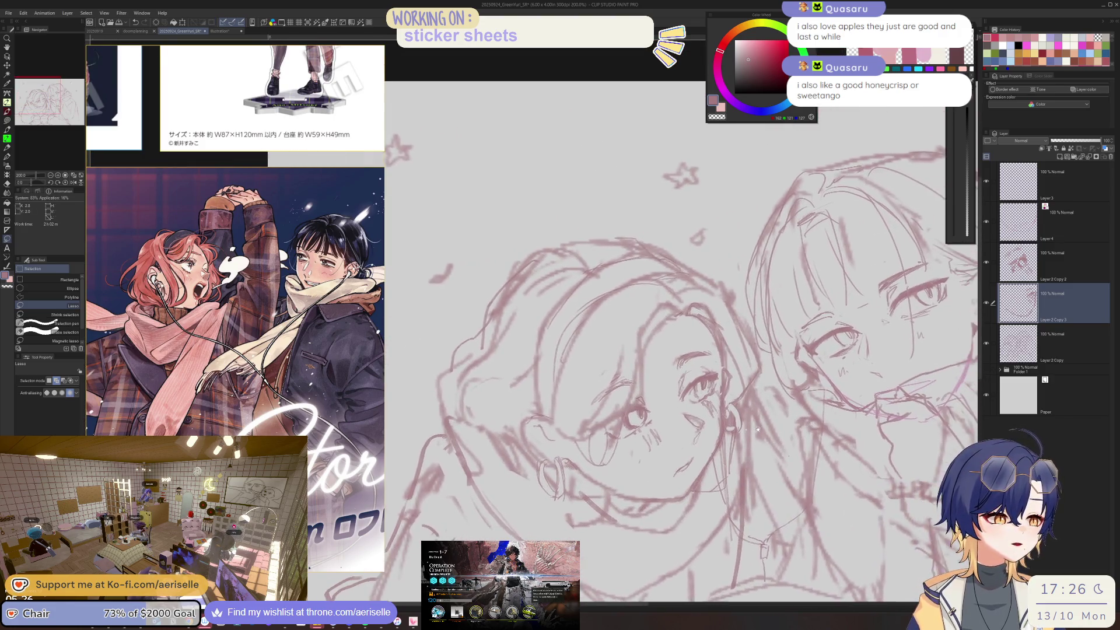
- Select Layer 2 Copy 2 and Copy 3 and scale the left girl's face to 101%
drag(760, 422, 733, 393)
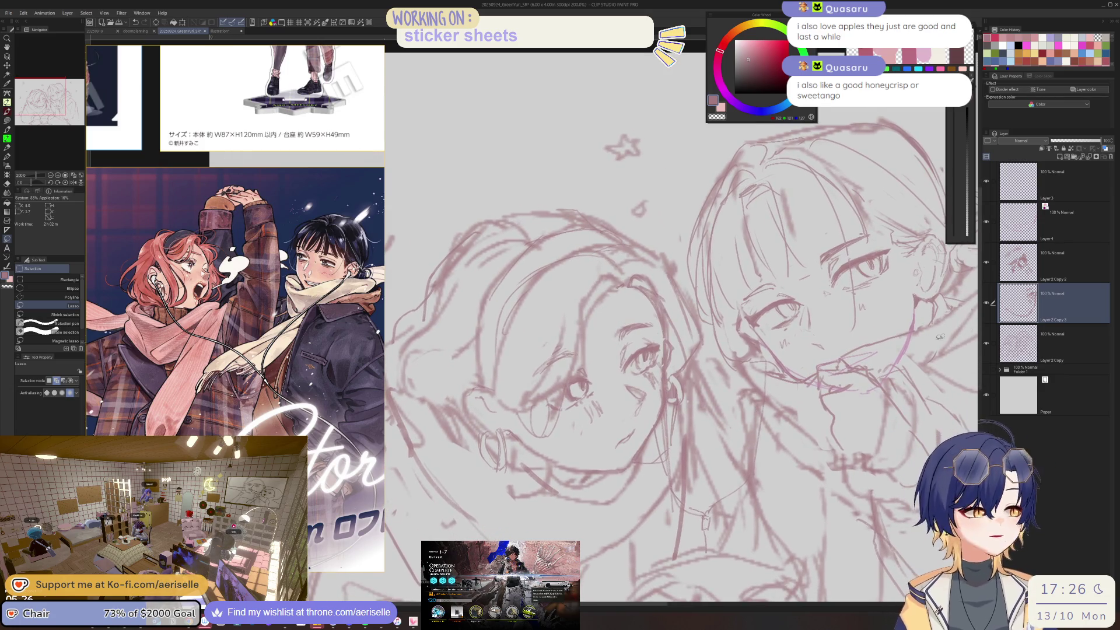
ctrl+click(1013, 279)
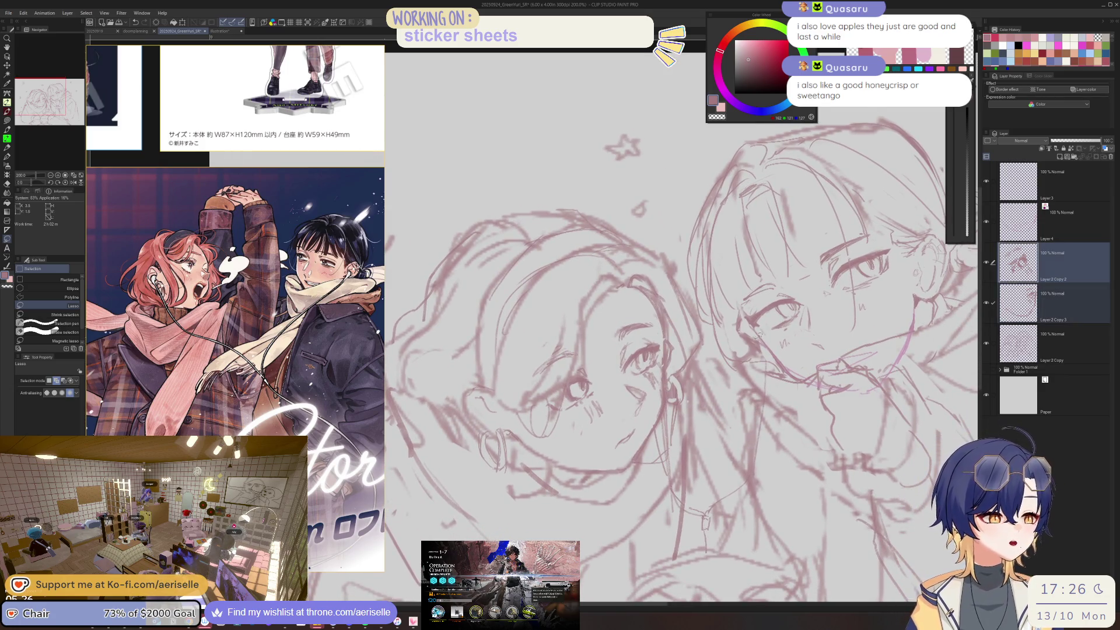
drag(649, 334, 659, 372)
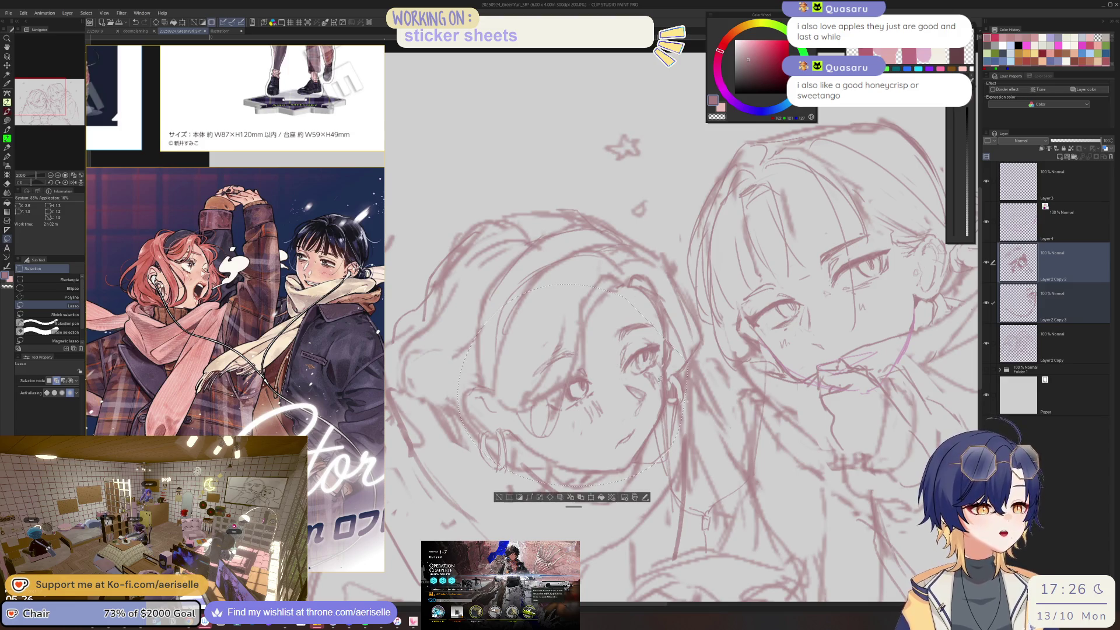
drag(661, 319, 691, 379)
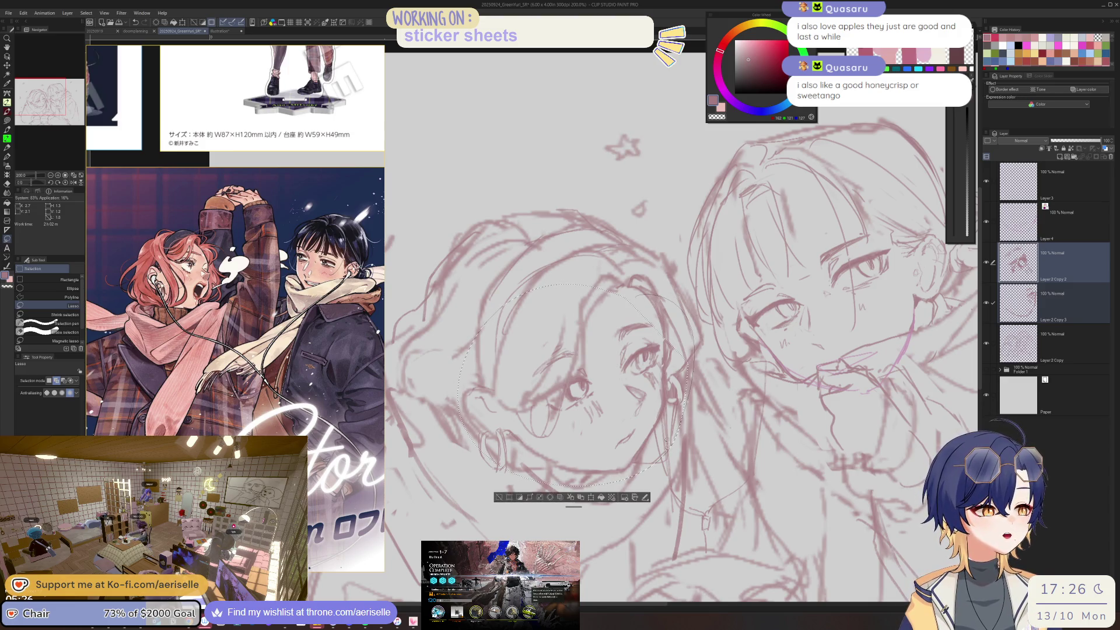
click(600, 498)
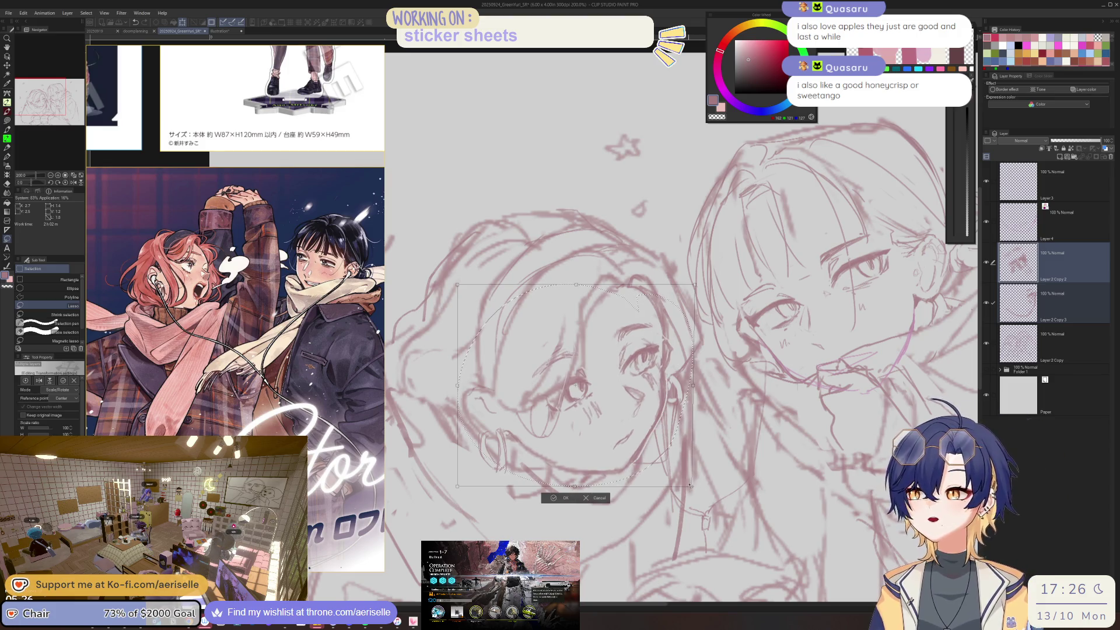
drag(695, 486, 696, 487)
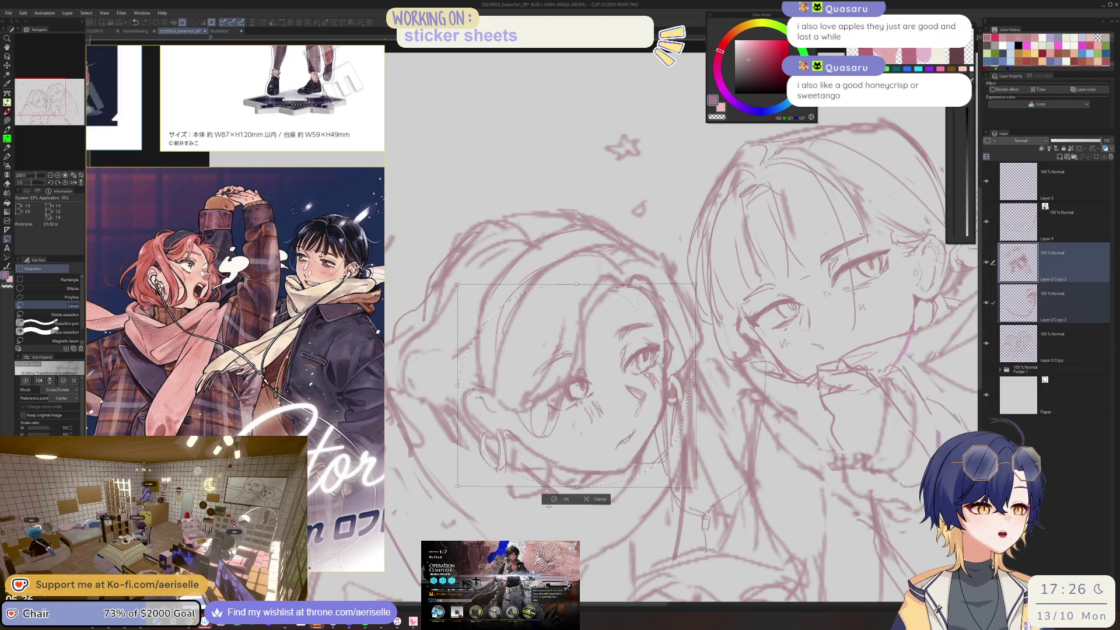
click(557, 500)
- Lasso the left girl's eye area and nudge it slightly with Move layer, then deselect
scroll(638, 311, up, 3)
mouse_move(610, 331)
mouse_down()
mouse_move(646, 448)
mouse_move(697, 405)
mouse_up()
drag(692, 337, 665, 308)
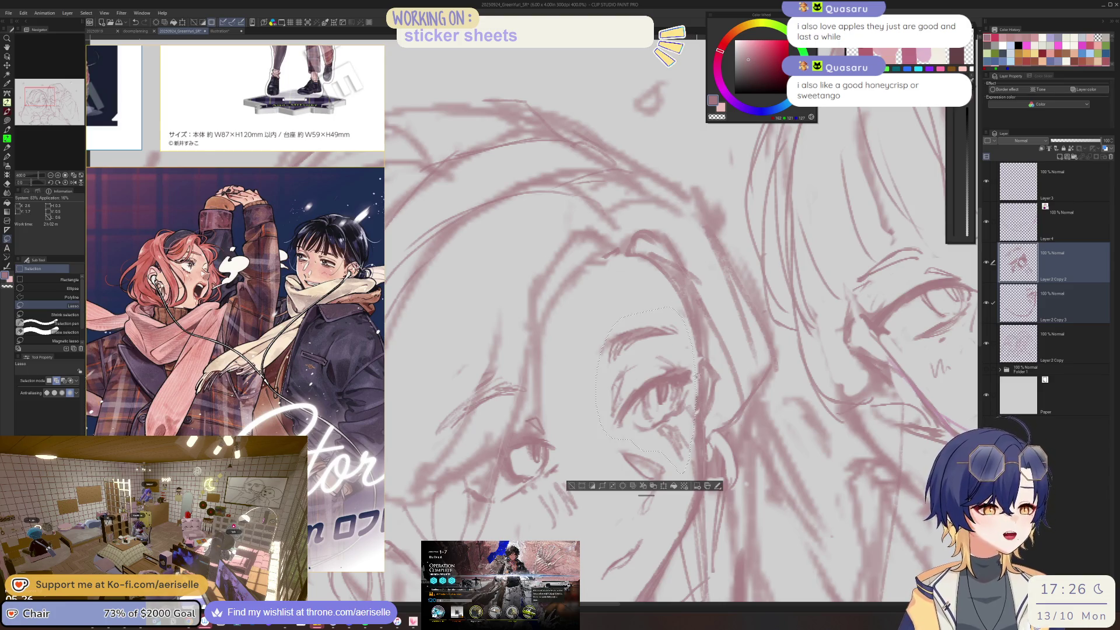
key(k)
drag(697, 435, 689, 437)
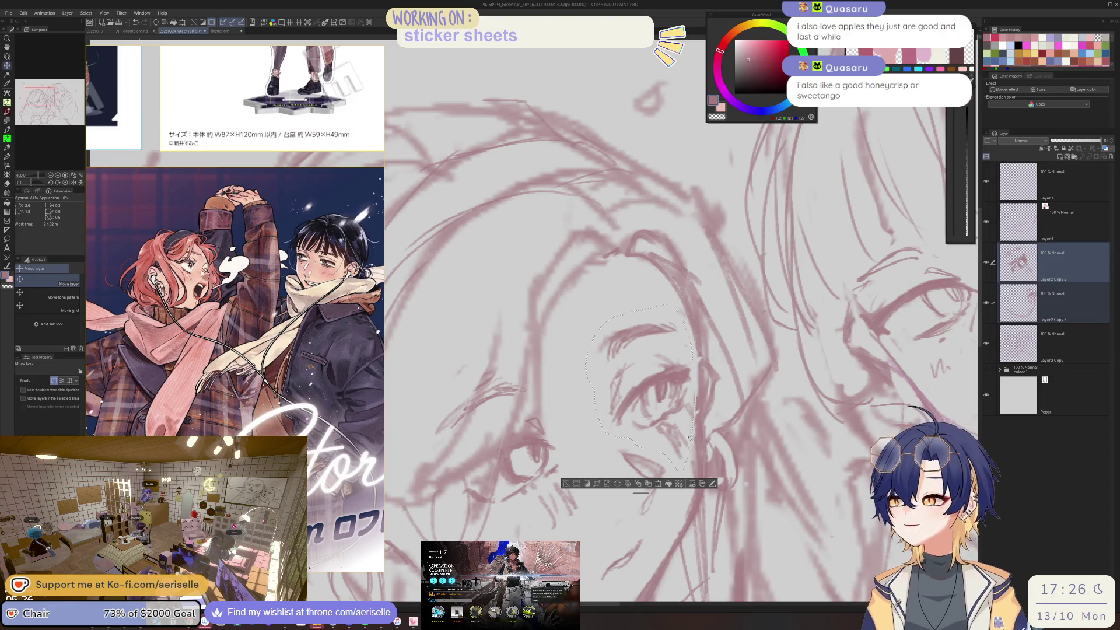
scroll(687, 420, down, 2)
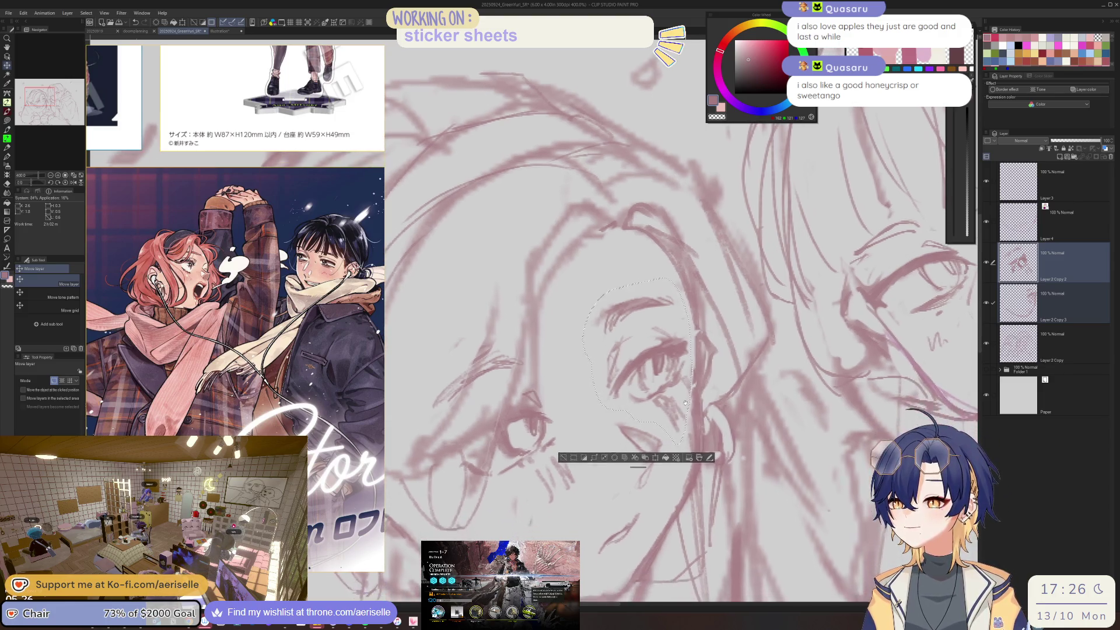
key(ctrl+d)
key(p)
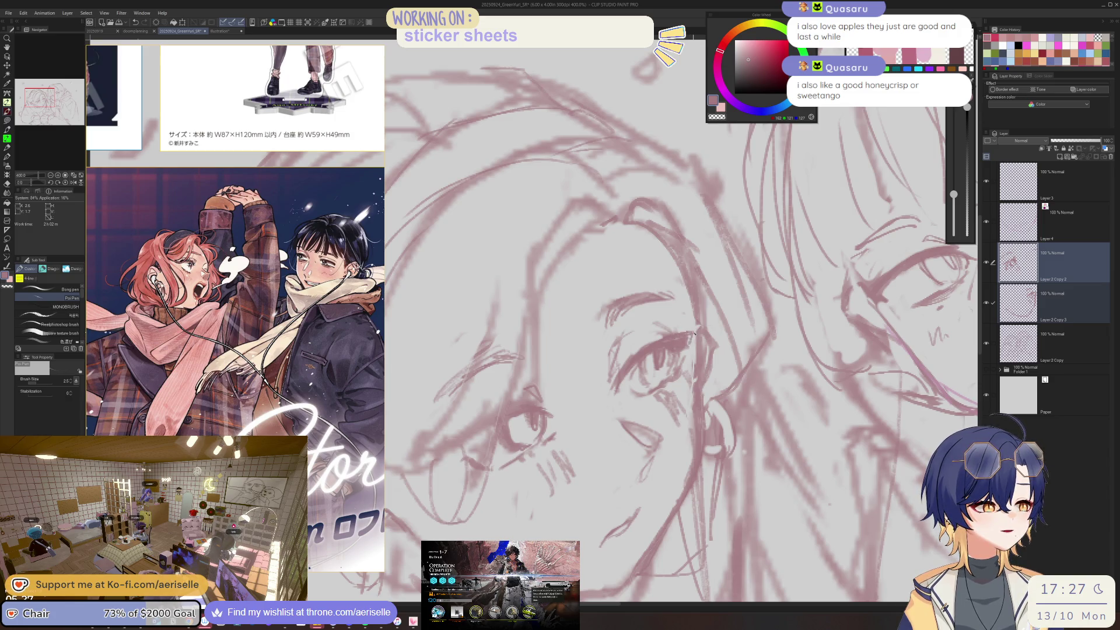
- Make Layer 2 Copy 3 the working layer and fit the whole sketch in view
key(e)
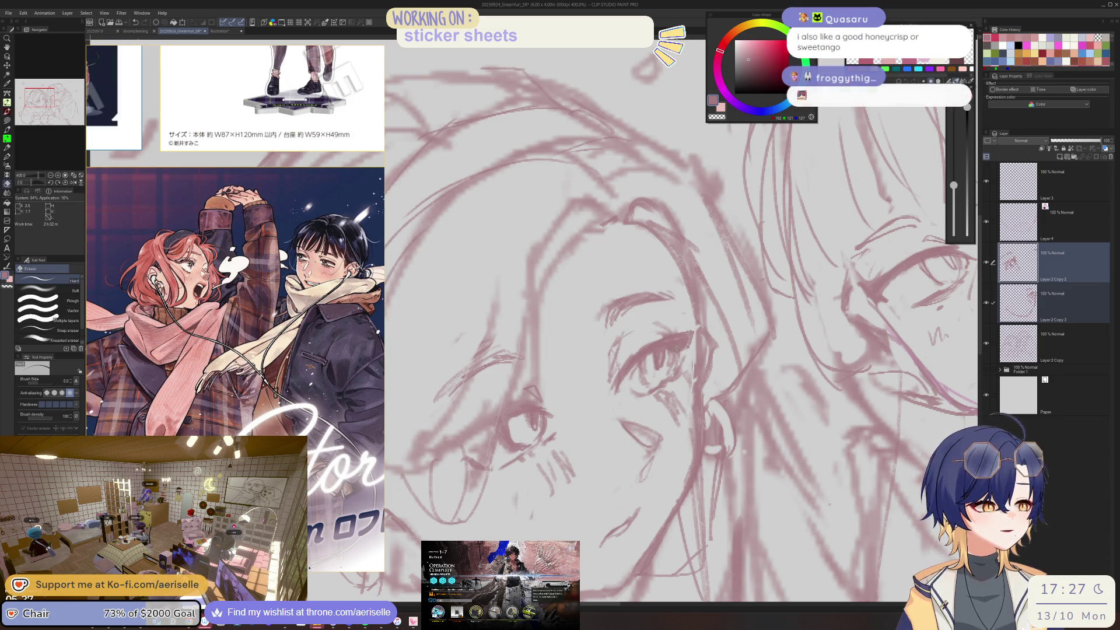
click(1074, 303)
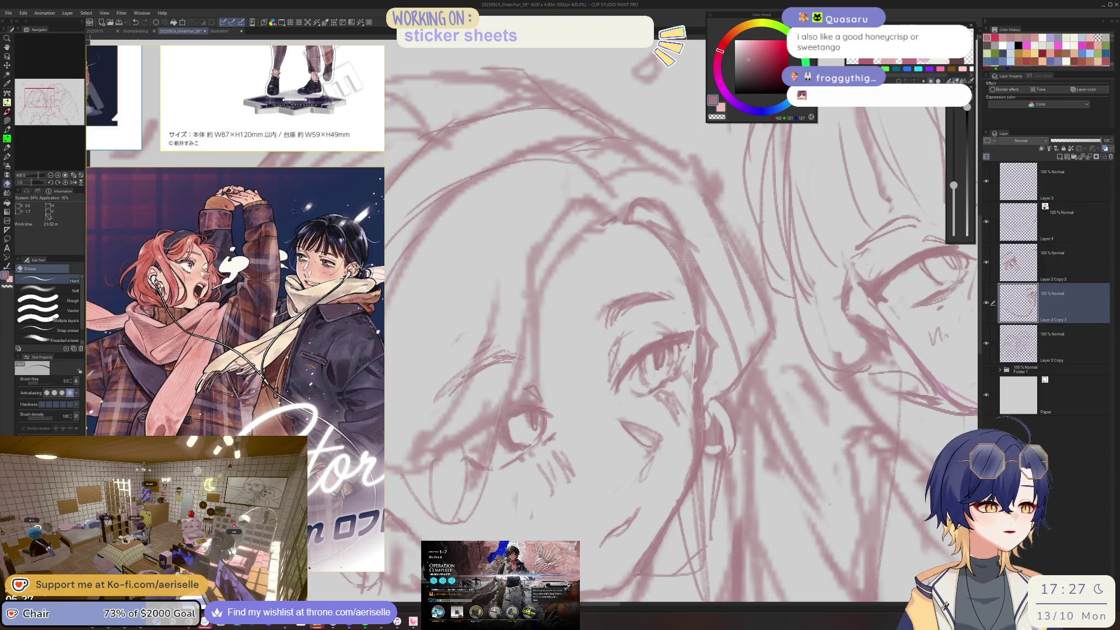
key(p)
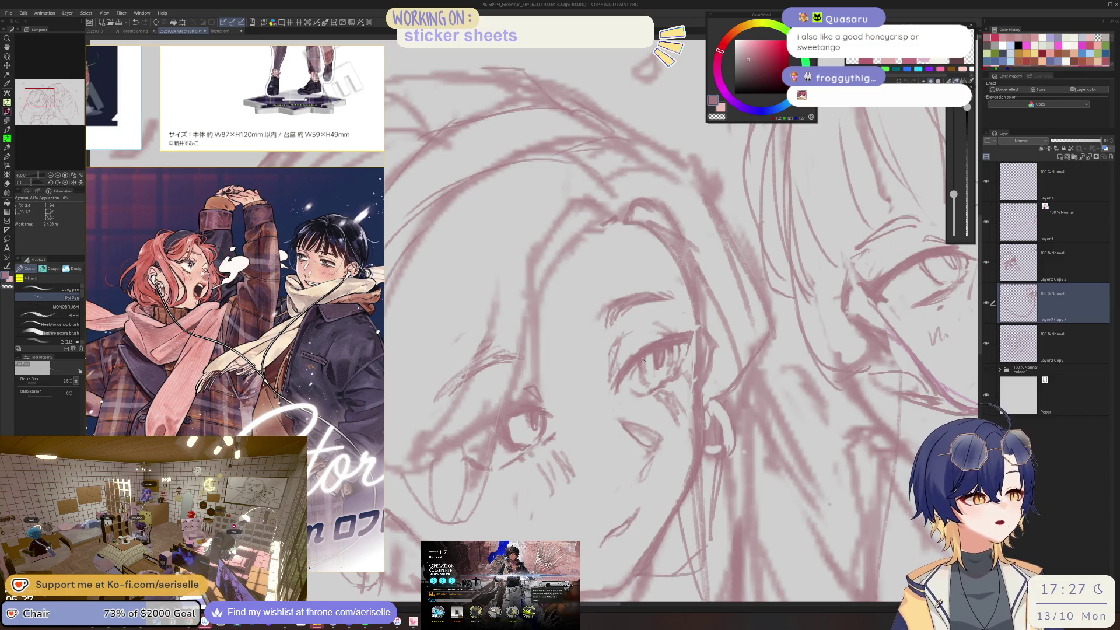
key(e)
key(ctrl+0)
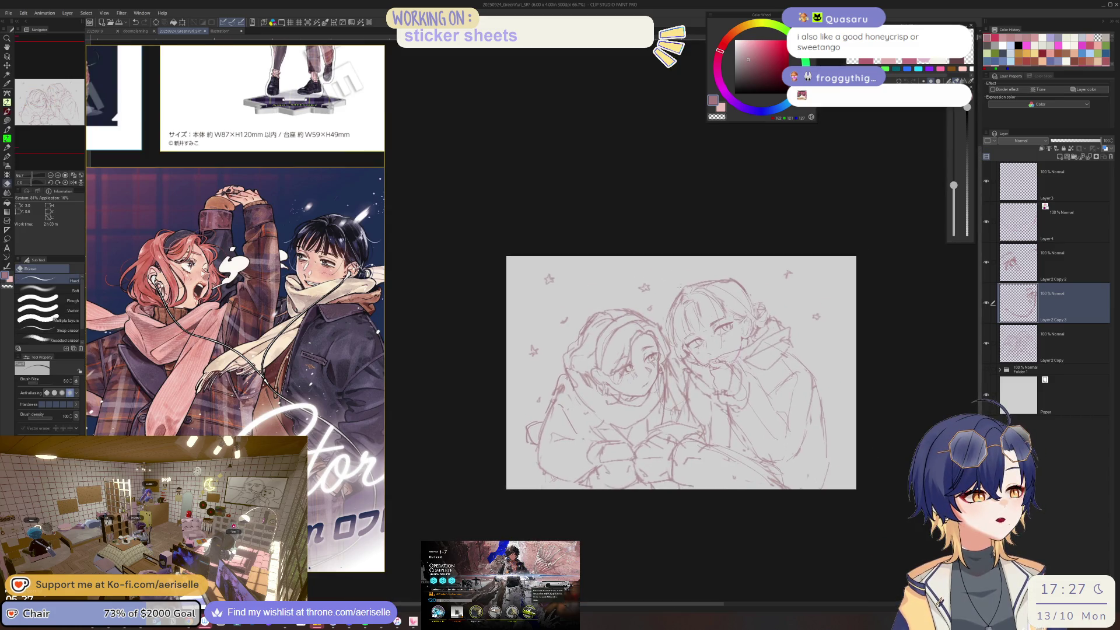
scroll(710, 300, up, 3)
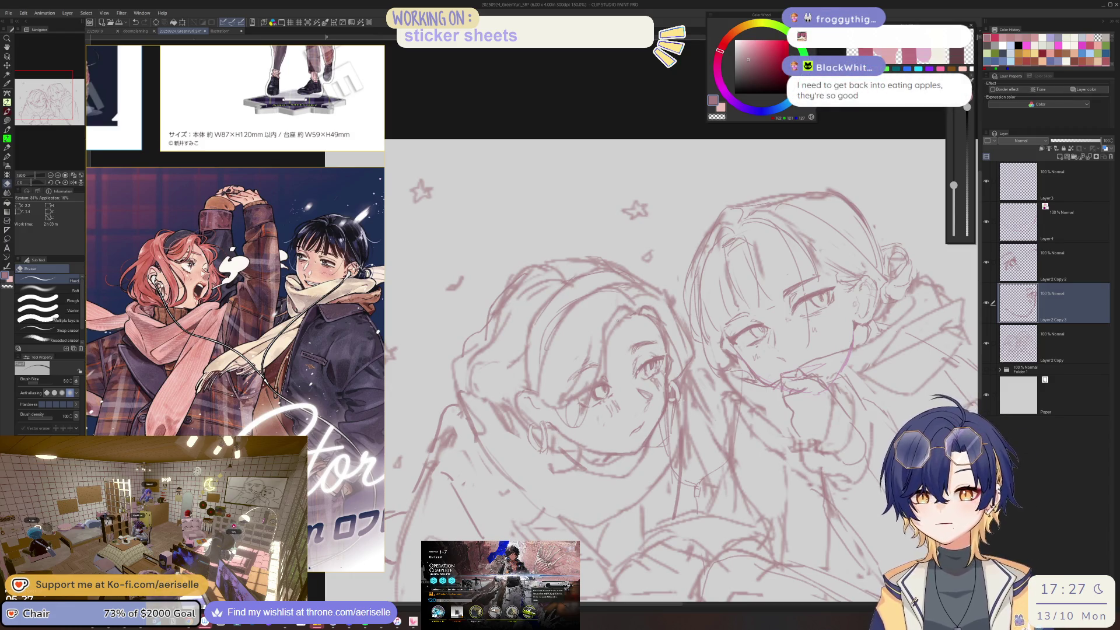
- Zoom in and clean up the left girl's eye with a smaller eraser and pen, then return to 100%
key(p)
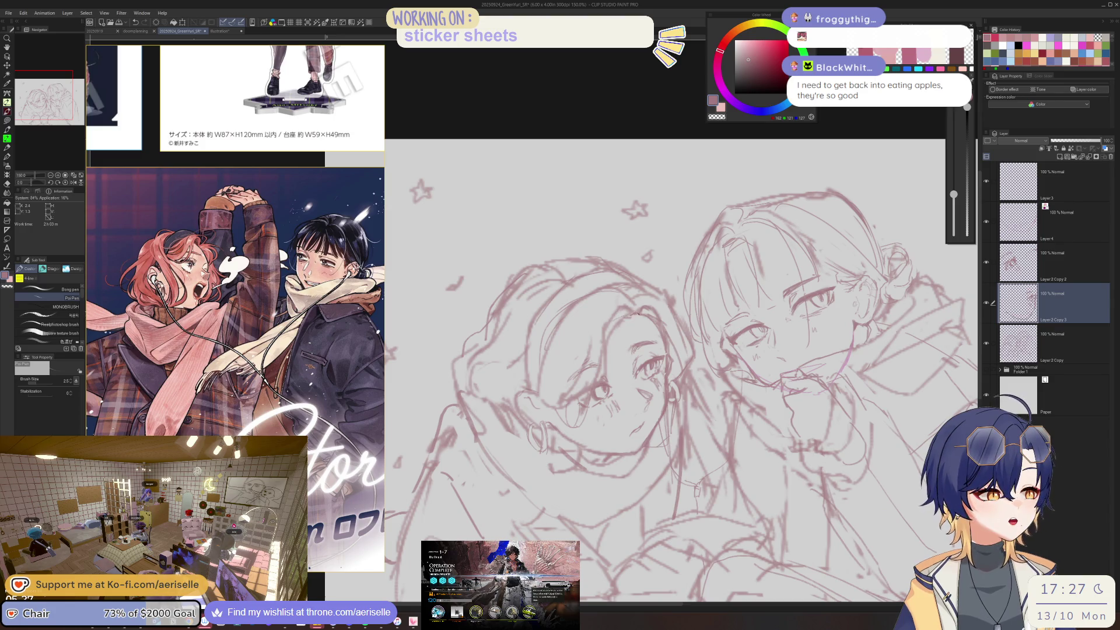
key(e)
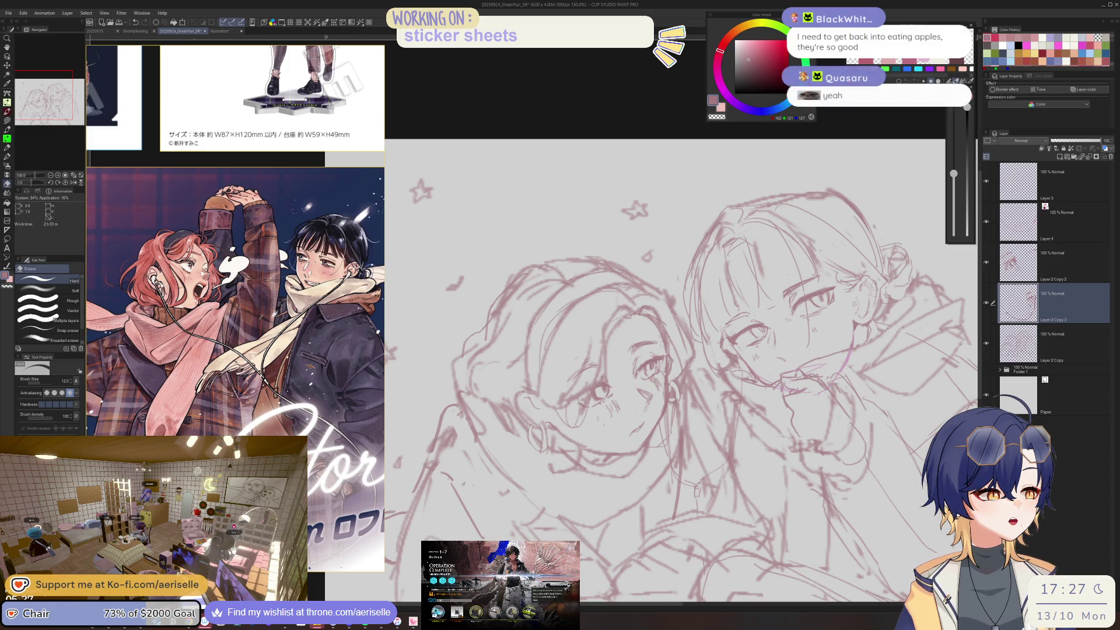
key(bracketleft)
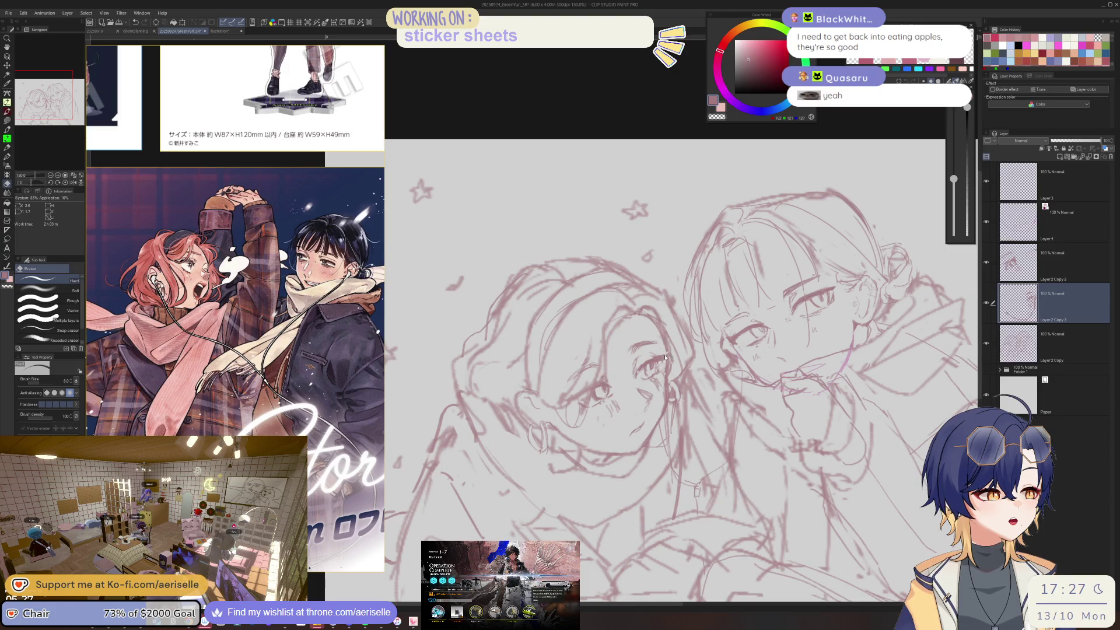
scroll(664, 358, up, 3)
key(p)
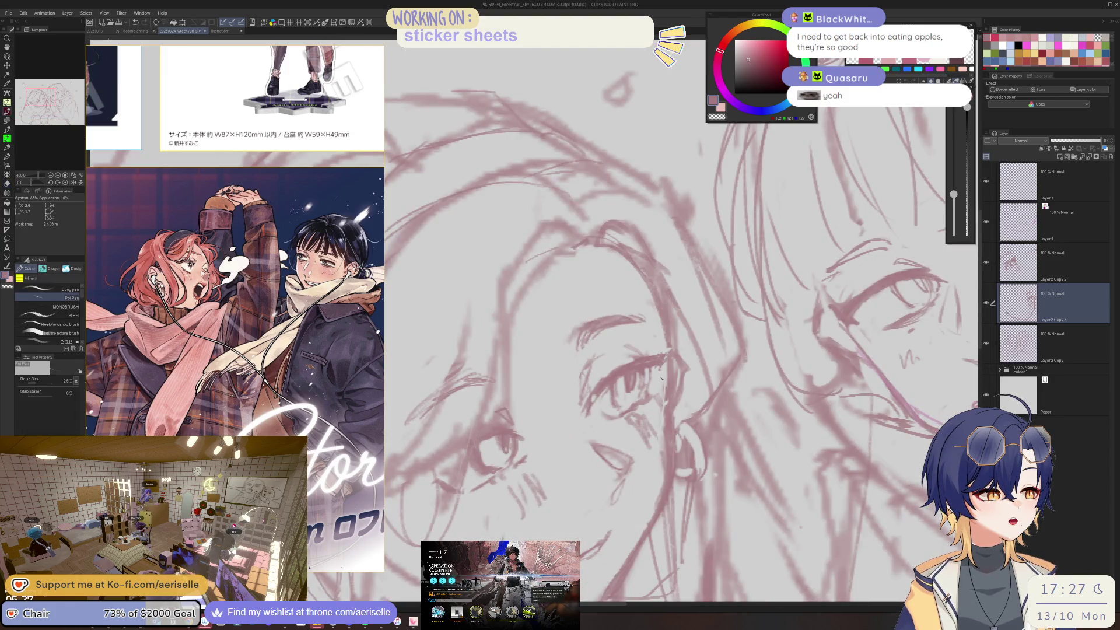
key(e)
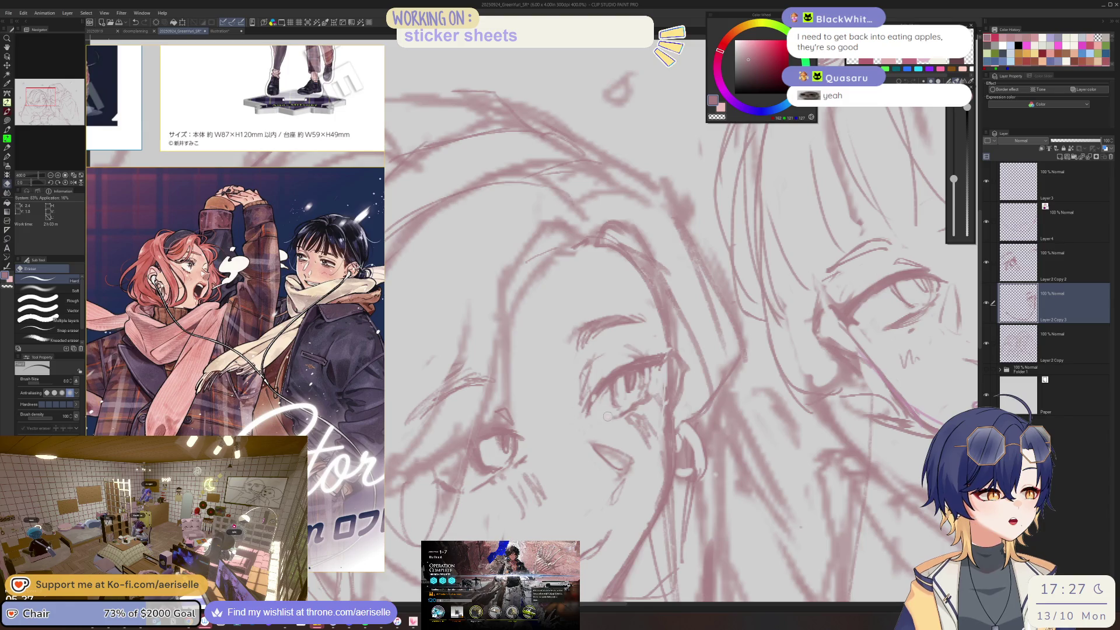
key(p)
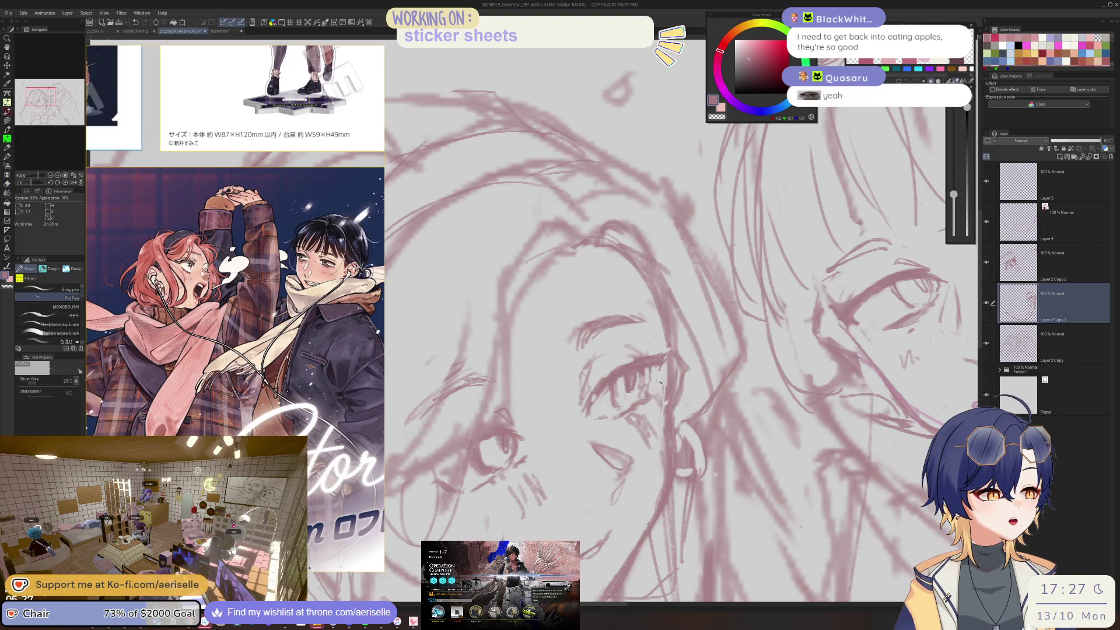
key(e)
key(p)
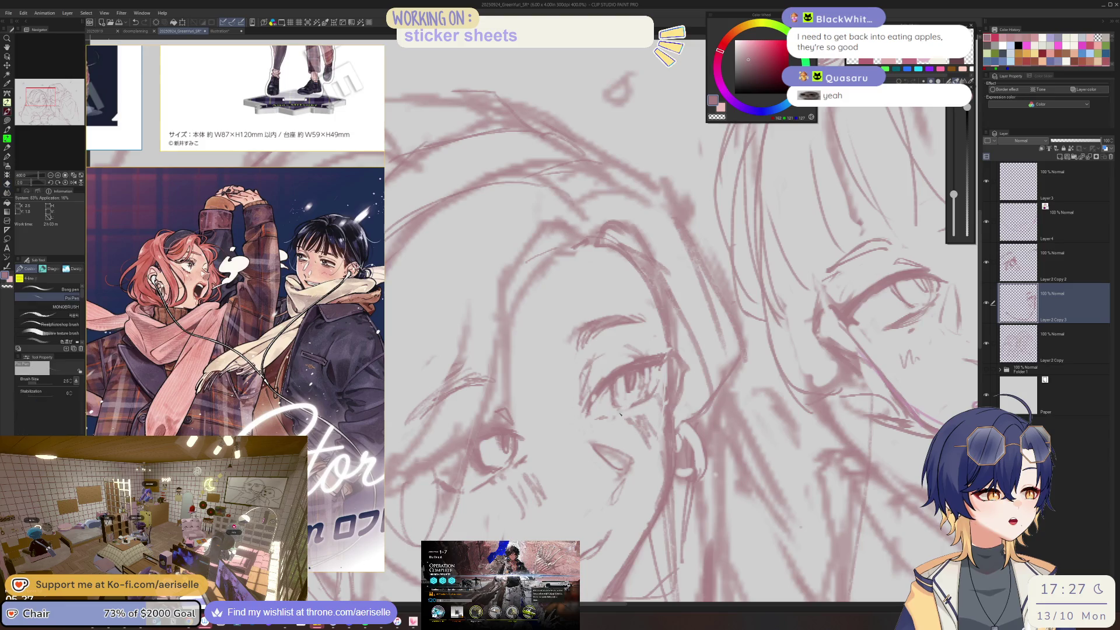
key(ctrl+alt+0)
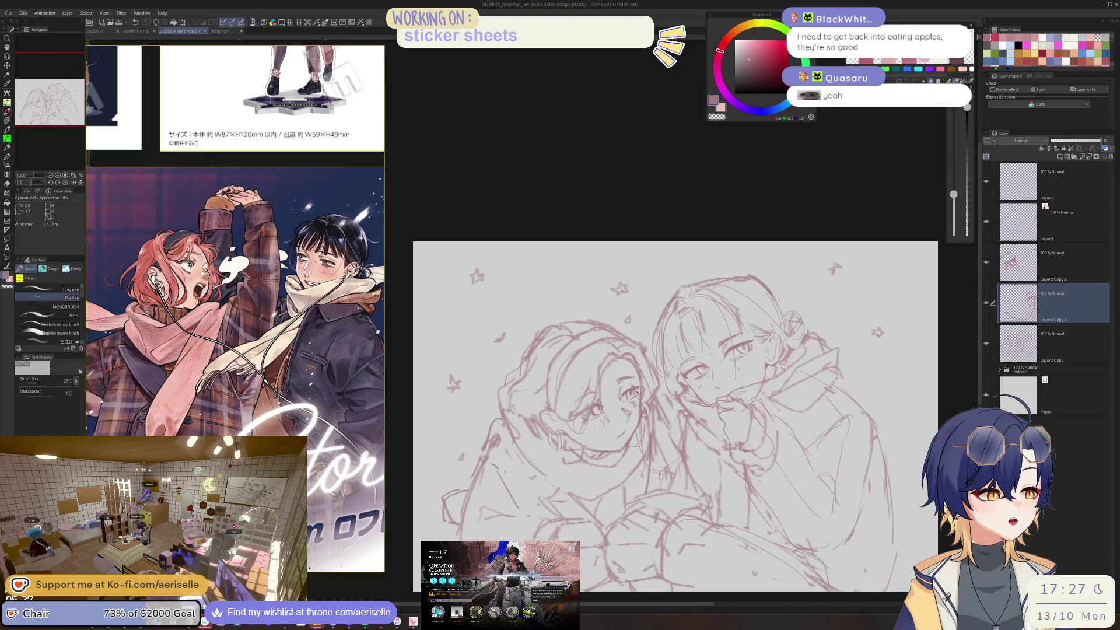
- Flip the canvas horizontally and zoom to check the faces' proportions
key(h)
key(ctrl+minus)
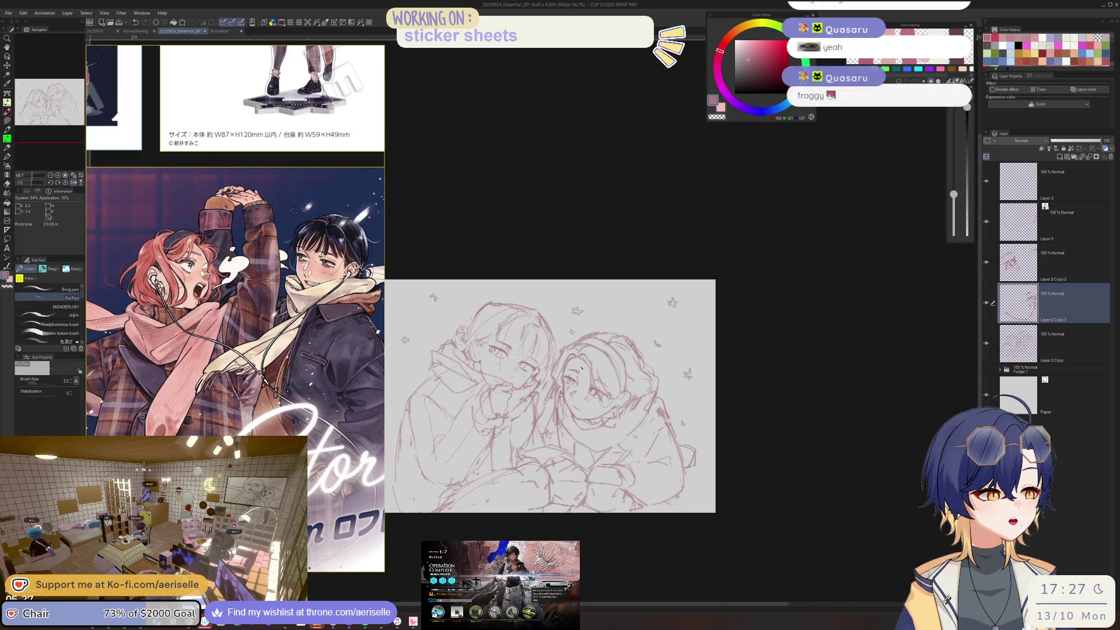
scroll(582, 365, up, 3)
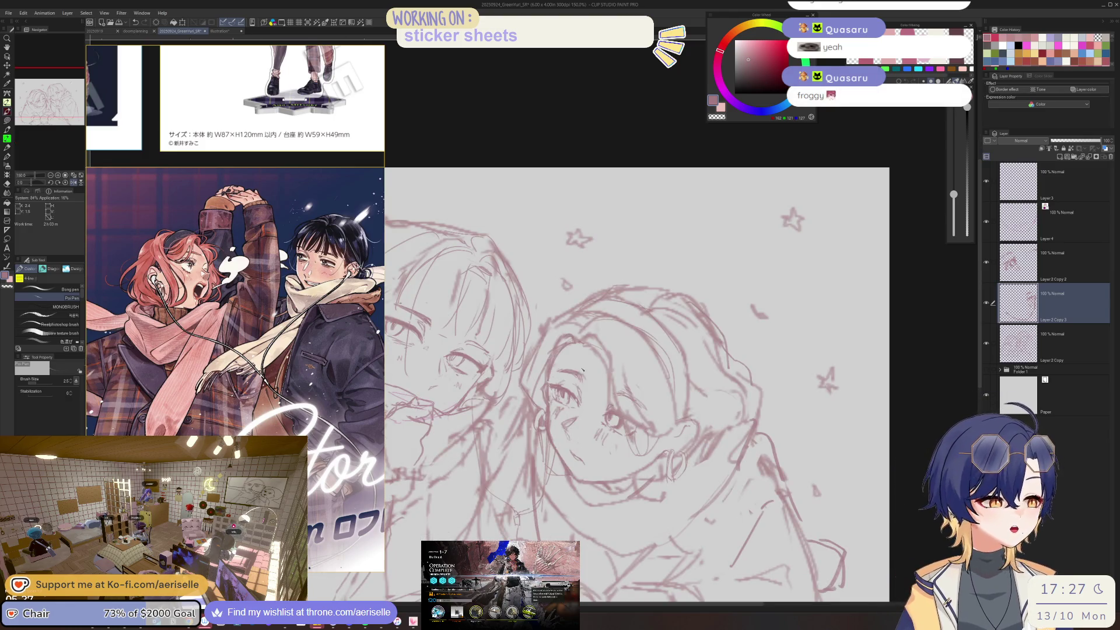
key(e)
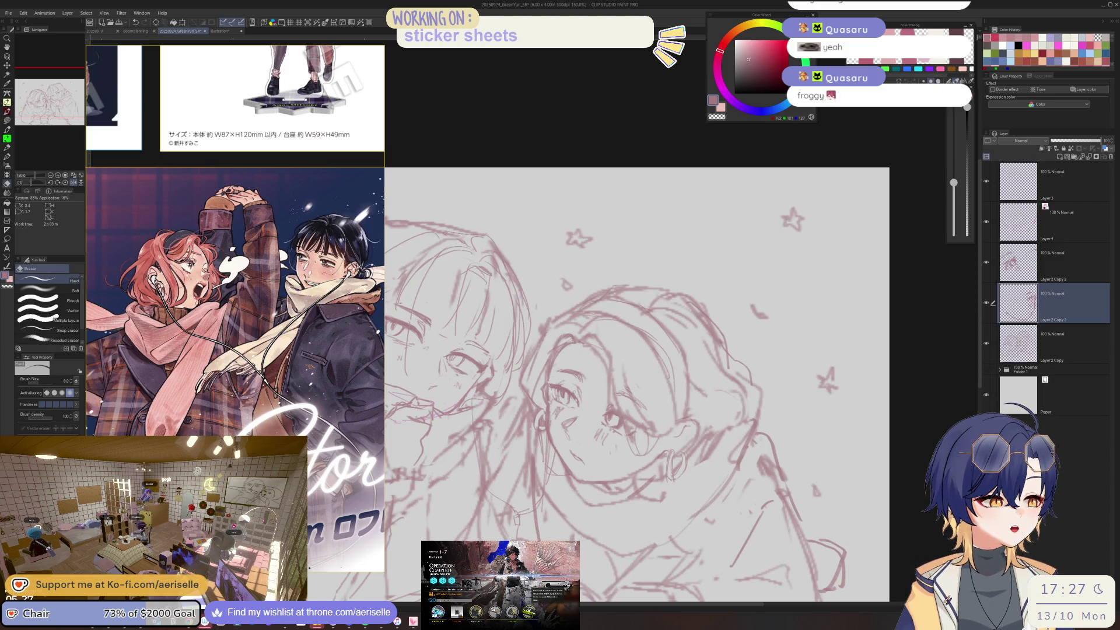
key(p)
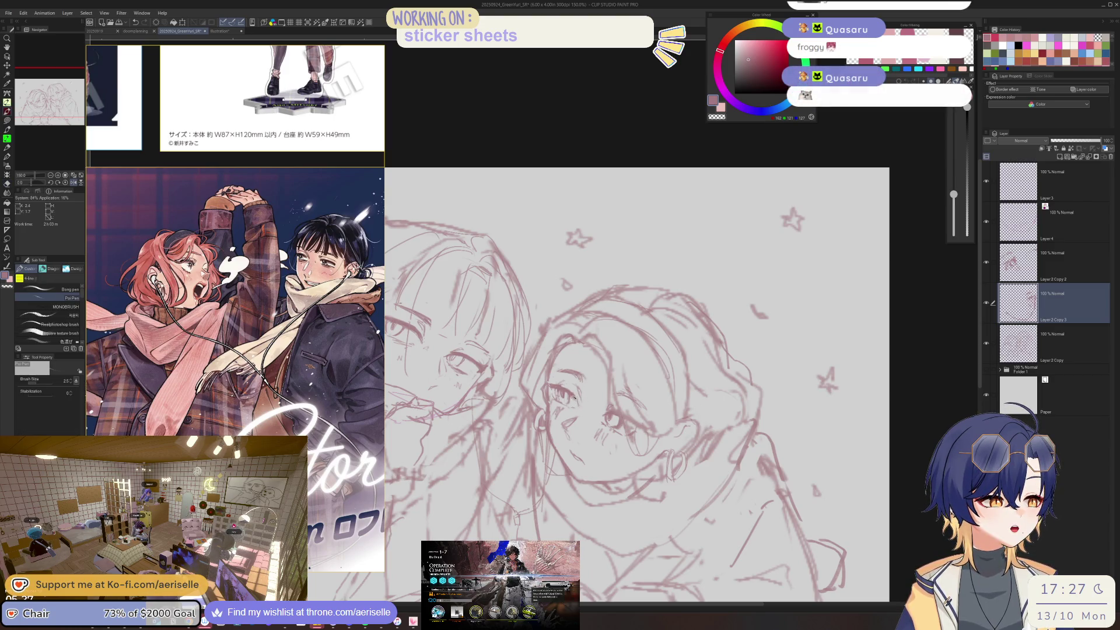
- Rotate and pan to a face, then rework a small stroke on the left girl's face
key(minus)
key(minus)
scroll(559, 383, up, 3)
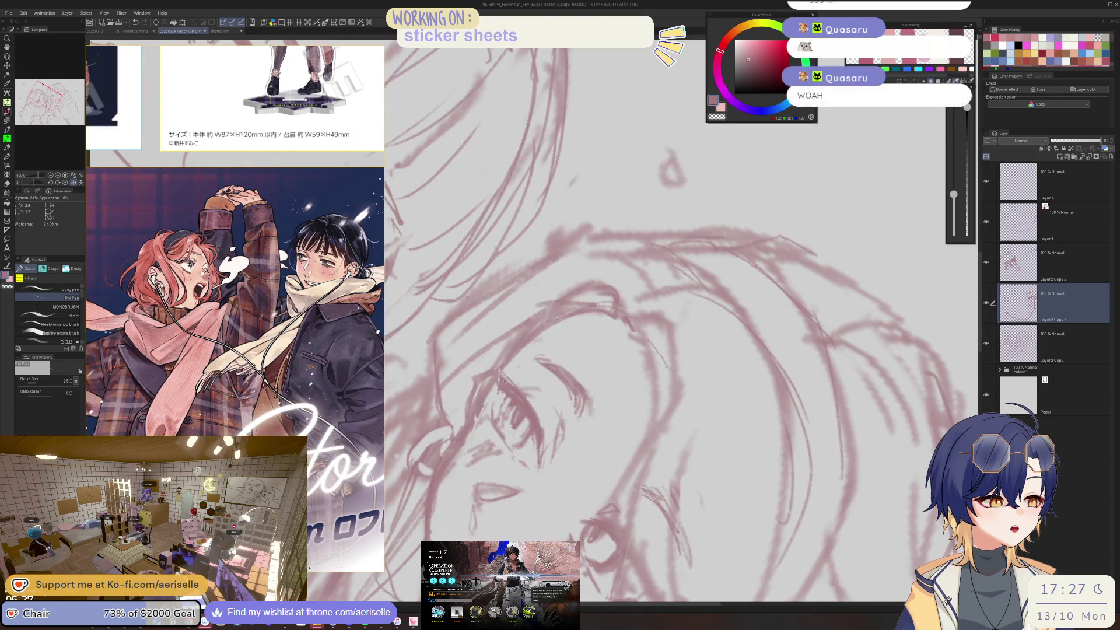
drag(504, 380, 694, 382)
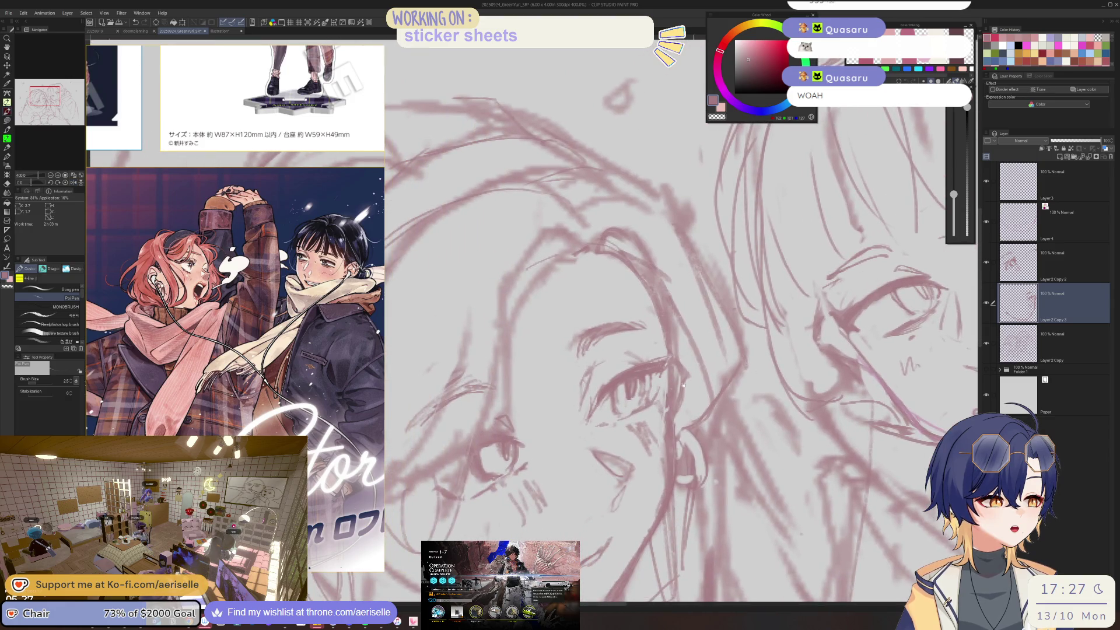
key(e)
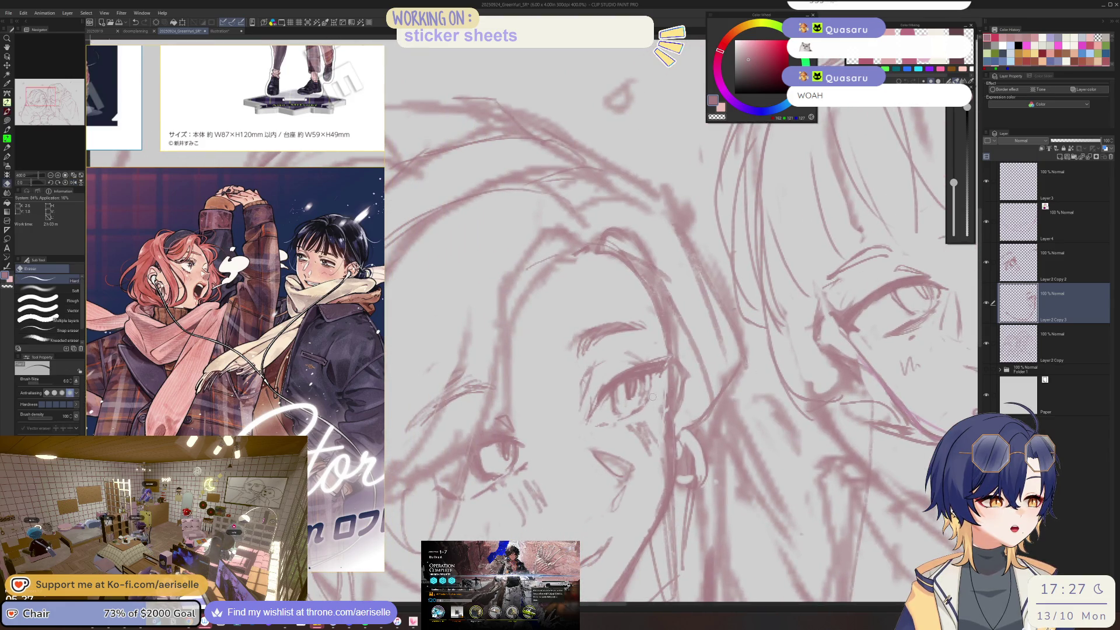
key(p)
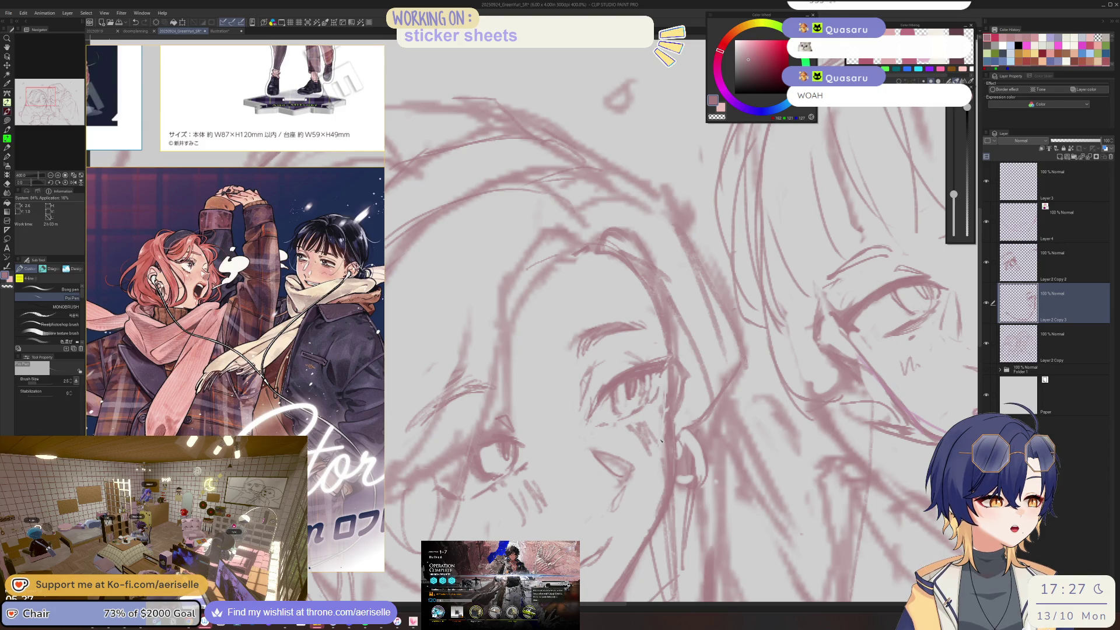
key(e)
mouse_move(653, 423)
mouse_down()
mouse_move(633, 452)
mouse_move(663, 455)
mouse_up()
key(p)
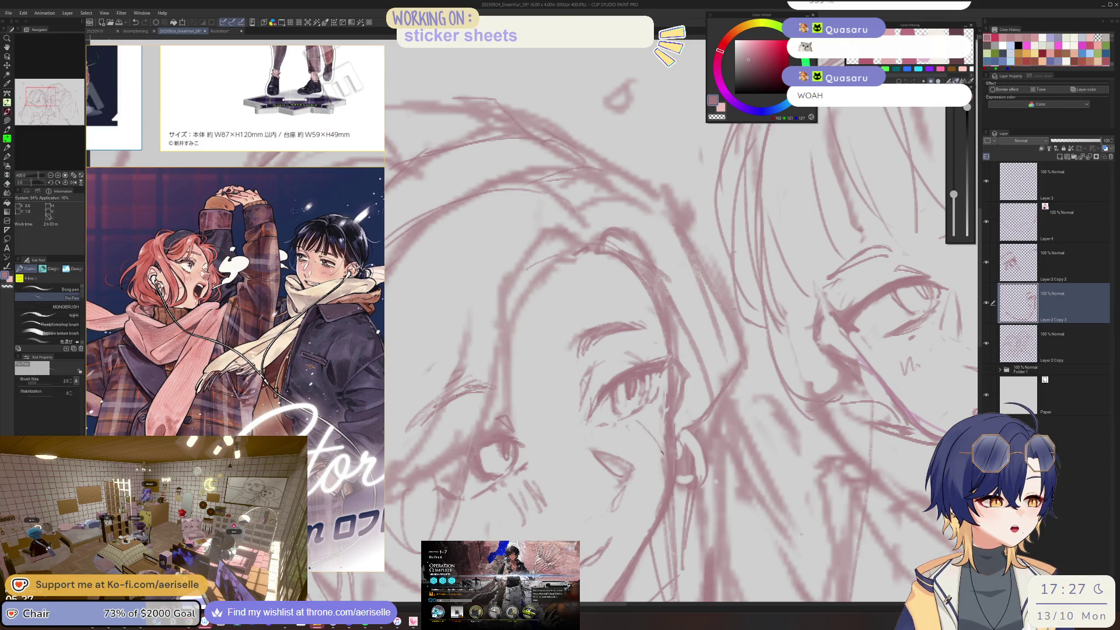
- Move over to the right girl's face and erase small stray strokes
scroll(649, 416, down, 5)
scroll(649, 416, down, 2)
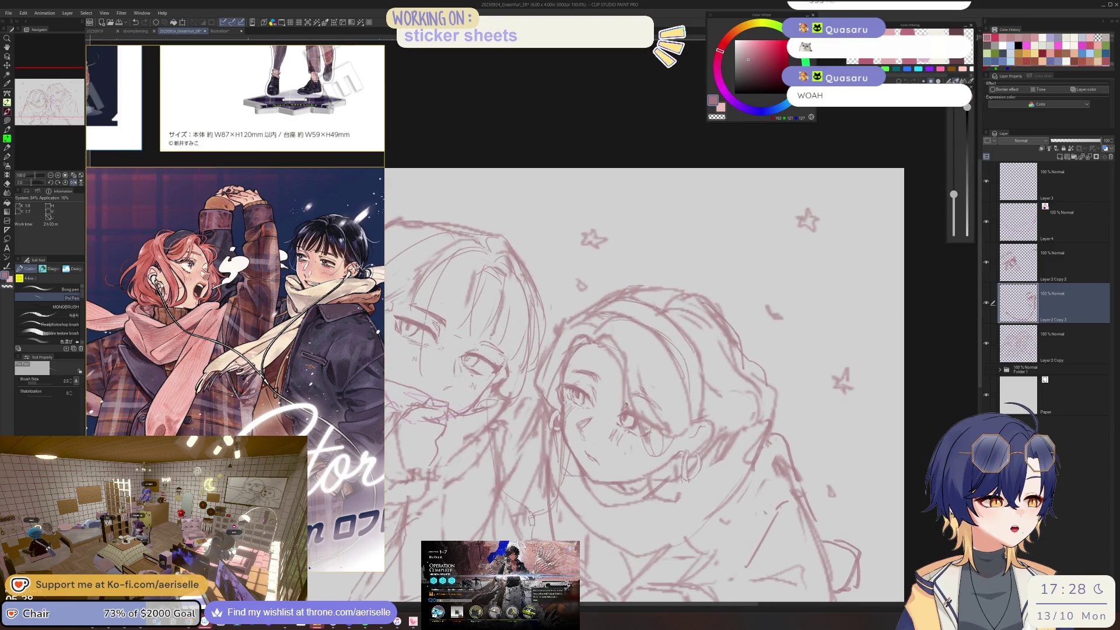
scroll(582, 429, up, 6)
key(e)
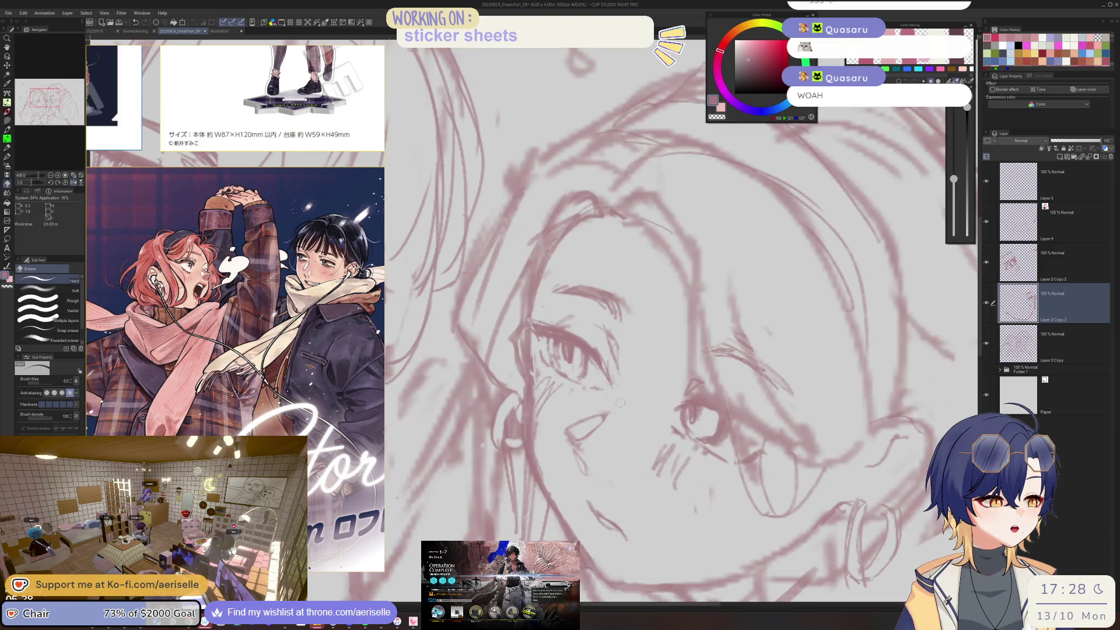
drag(647, 362, 617, 404)
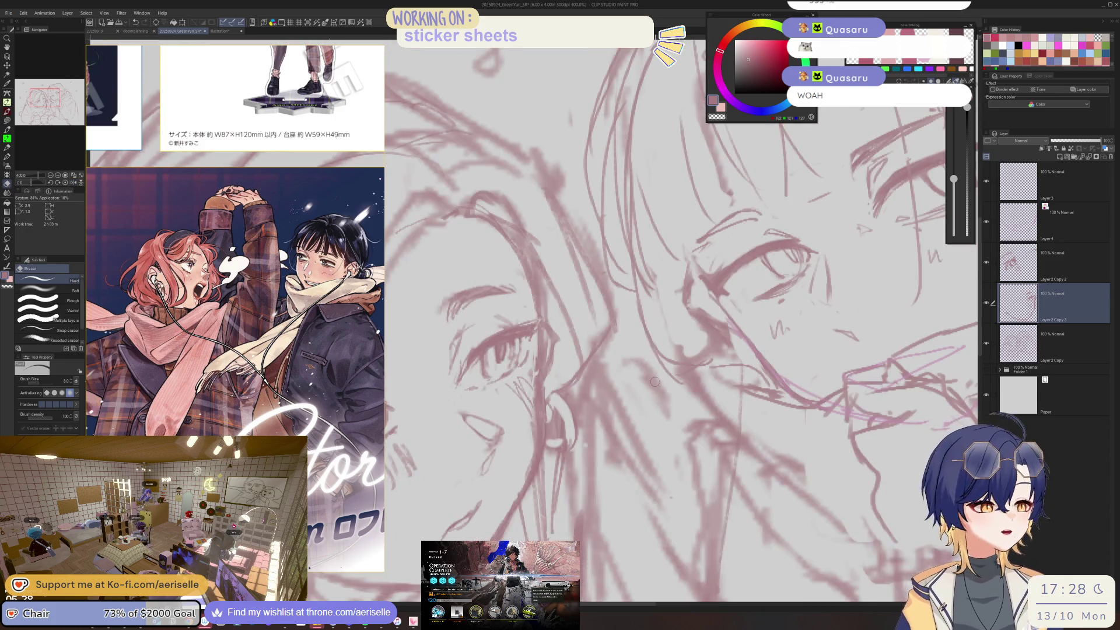
key(p)
key(e)
mouse_move(539, 414)
mouse_down()
mouse_move(580, 438)
mouse_move(579, 404)
mouse_up()
- Redraw small strokes on the left girl's cheek and zoom out to review
key(p)
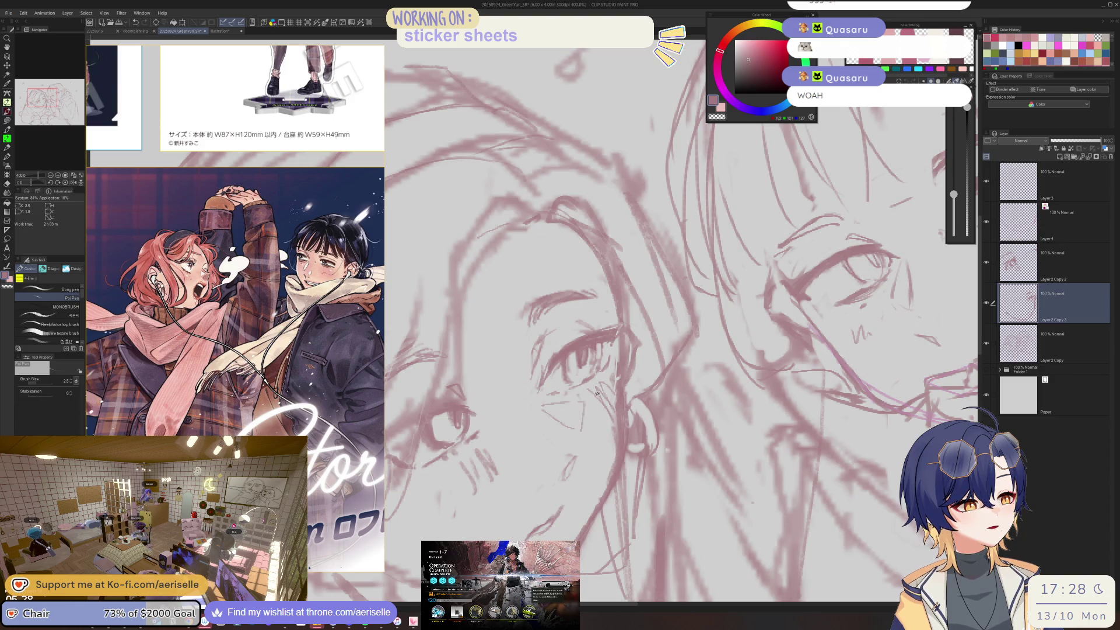
key(e)
key(p)
mouse_move(563, 455)
mouse_down()
mouse_move(575, 476)
mouse_move(577, 458)
mouse_up()
key(ctrl+minus)
key(ctrl+minus)
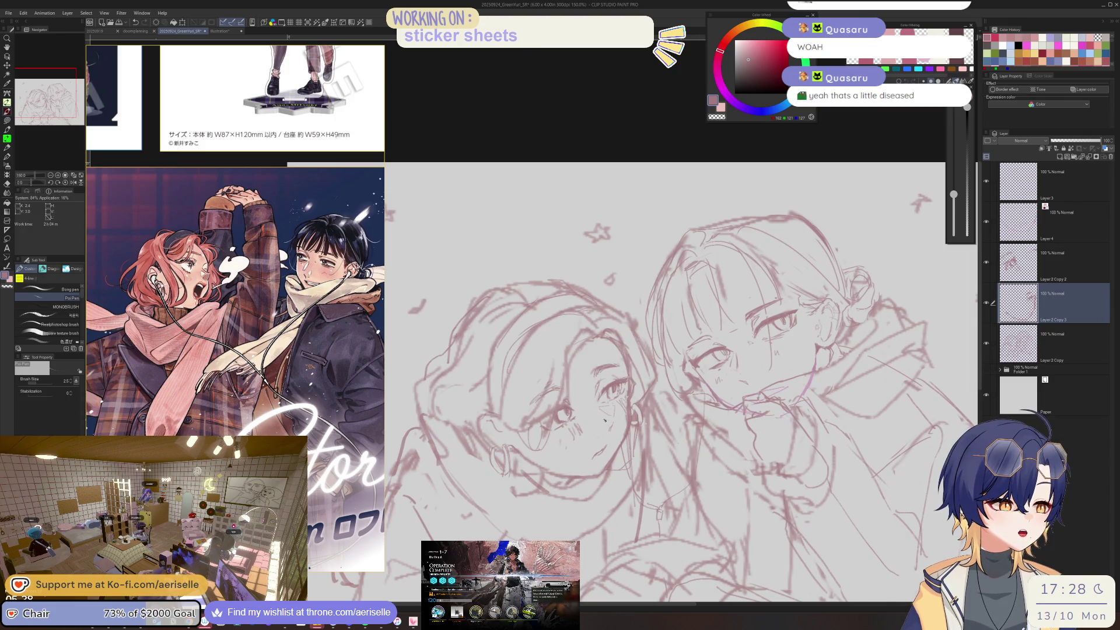
- Zoom and rotate the view around the left girl's eye, then reset the rotation upright
scroll(613, 424, up, 2)
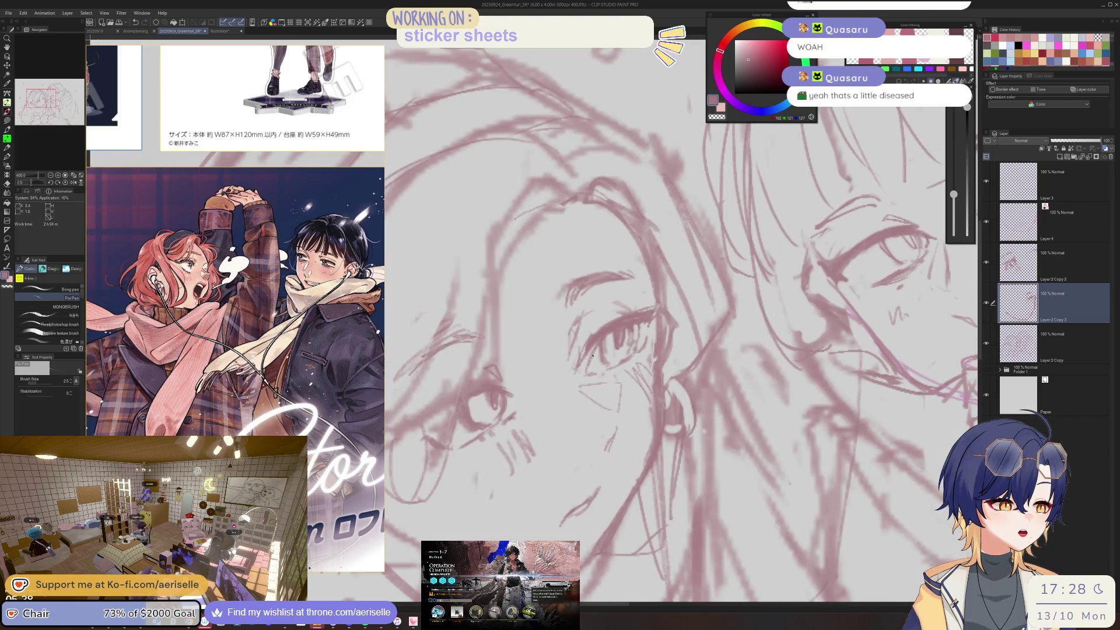
key(e)
scroll(575, 376, up, 1)
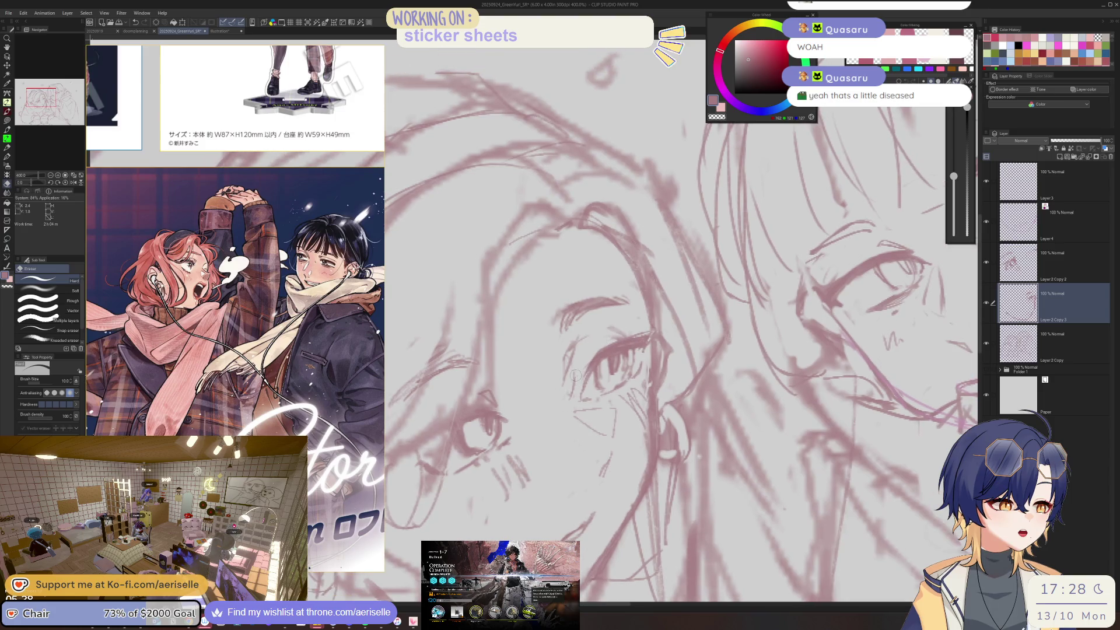
key(p)
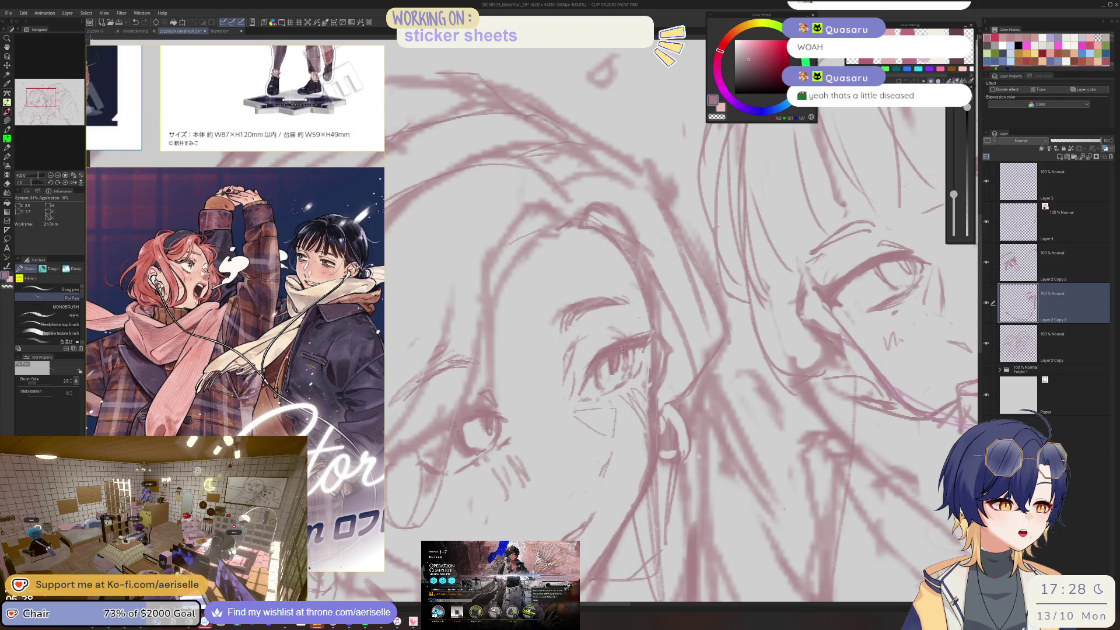
scroll(617, 357, down, 10)
key(minus)
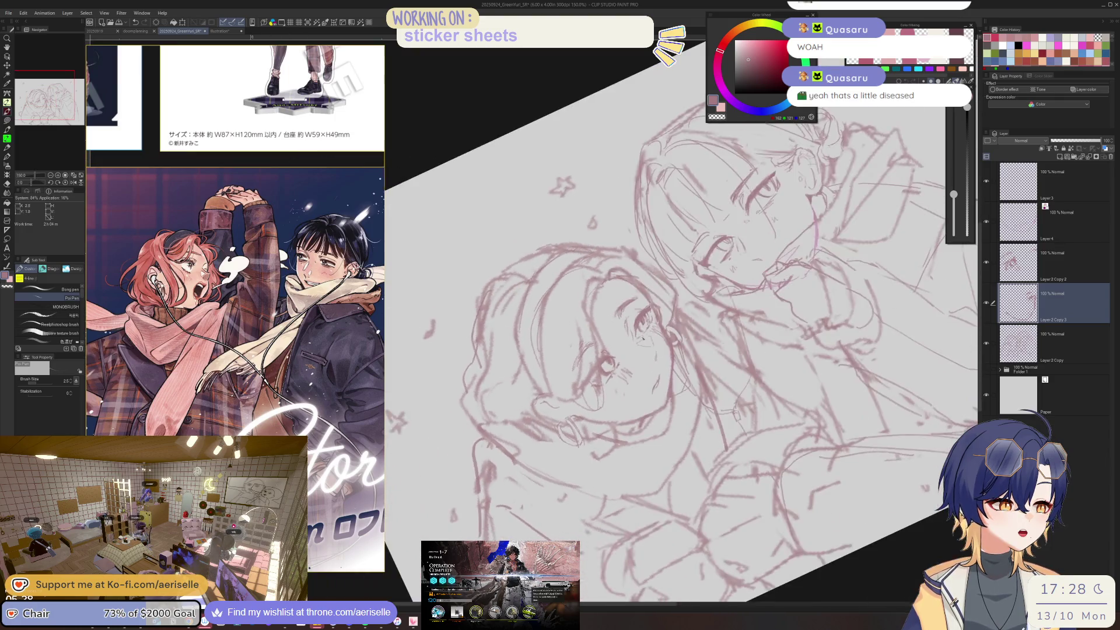
scroll(619, 360, up, 10)
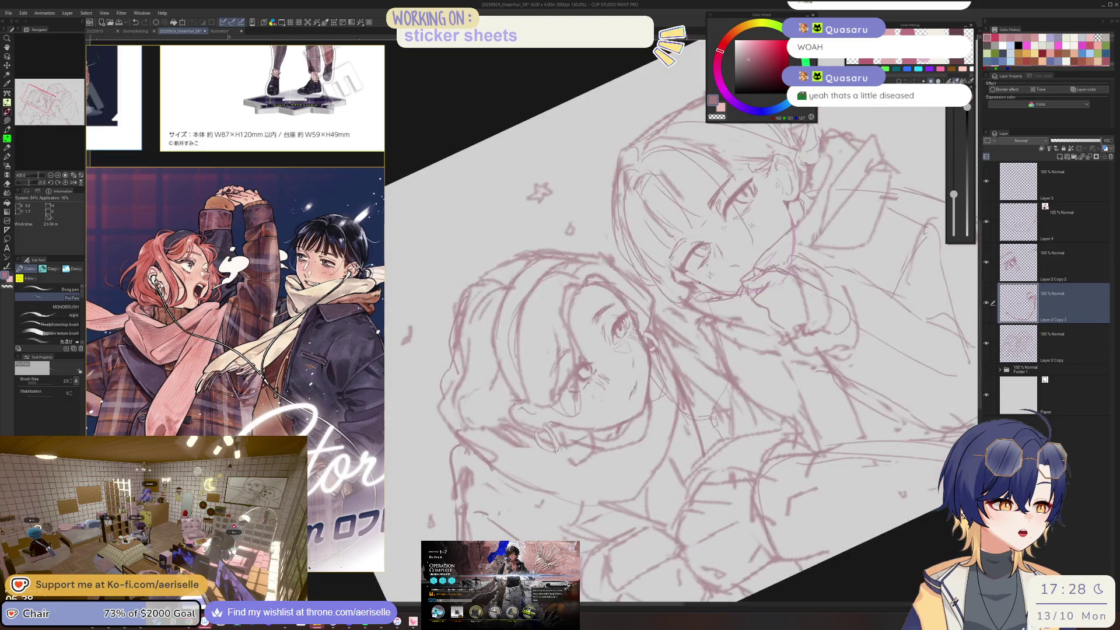
scroll(601, 360, down, 5)
key(equal)
scroll(599, 344, up, 1)
- Lasso the left girl's eye area and merge Layer 2 Copy 2 into Layer 2 Copy 3
key(m)
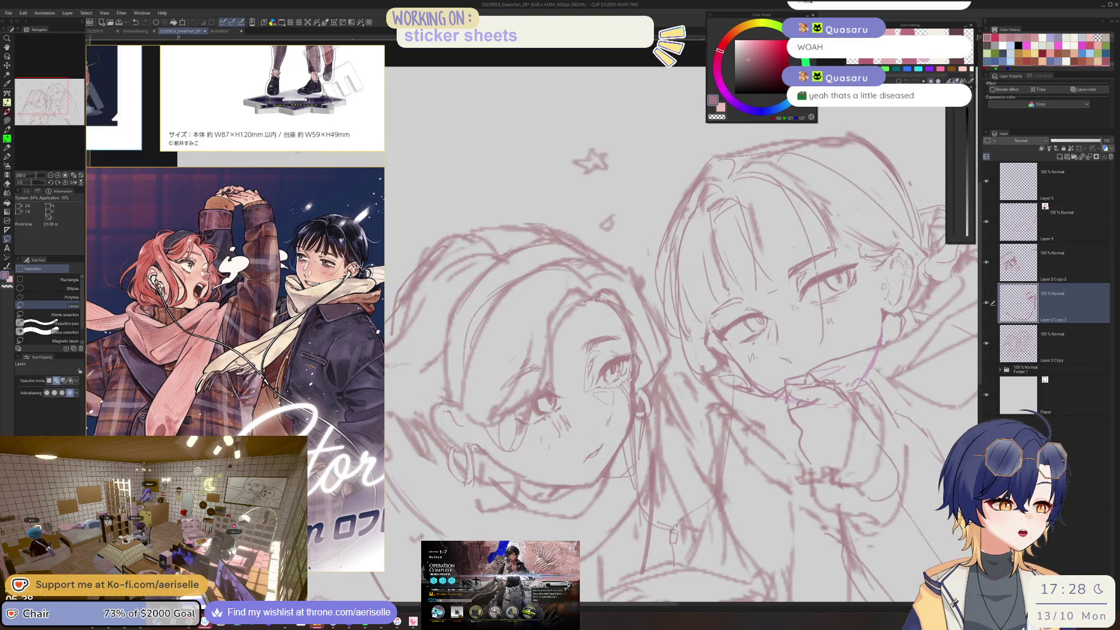
drag(633, 349, 633, 352)
click(1052, 253)
key(ctrl+e)
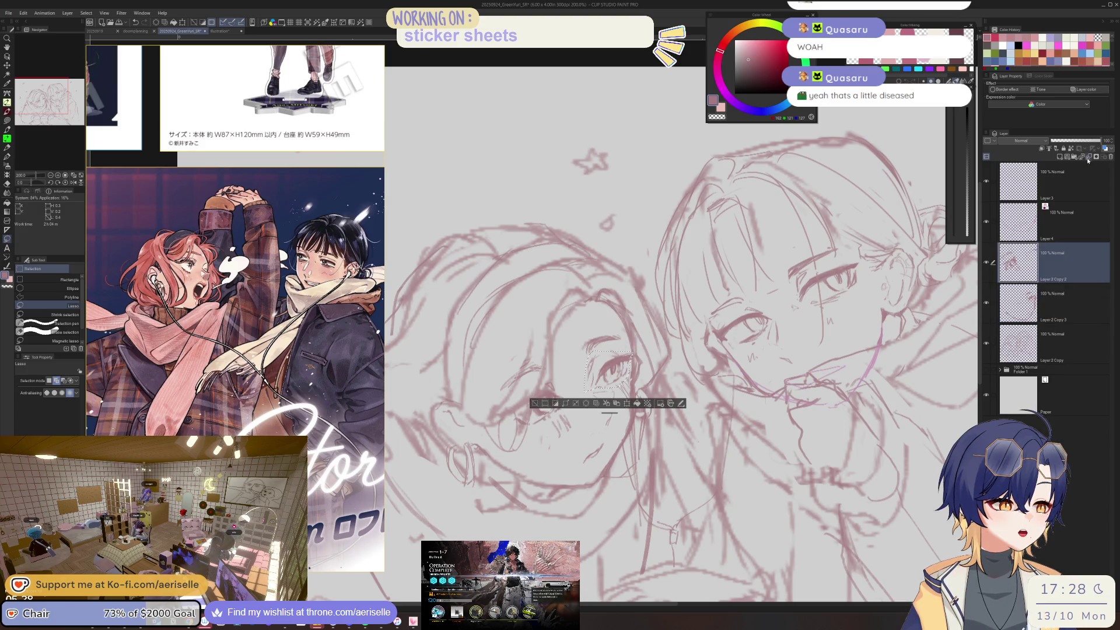
- Nudge the selected eye slightly left and down, then deselect
scroll(602, 350, up, 2)
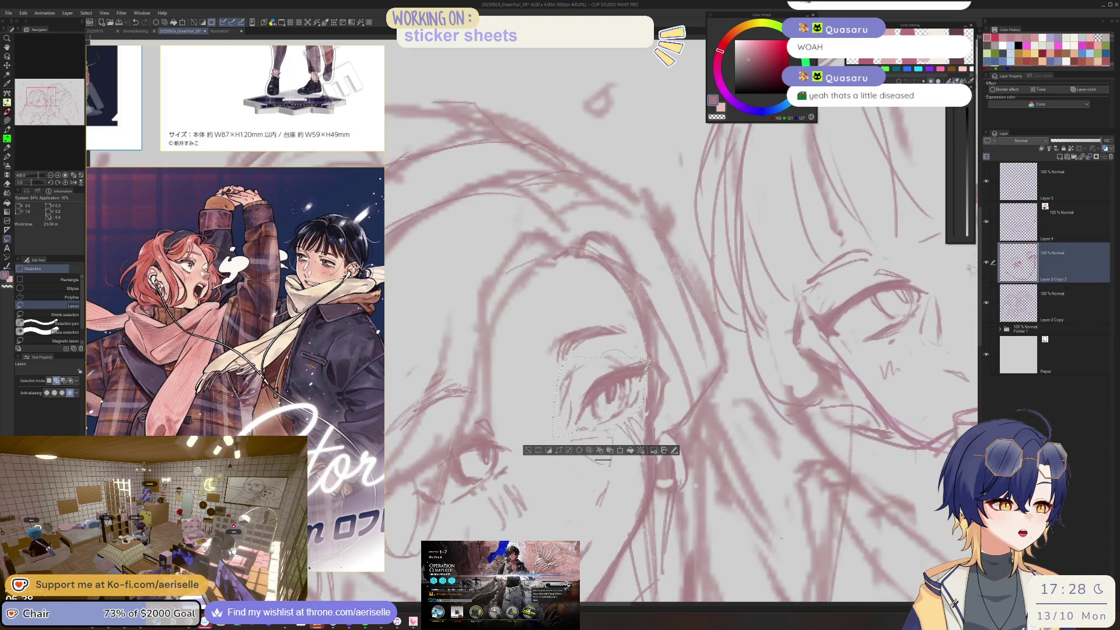
key(k)
drag(634, 393, 604, 405)
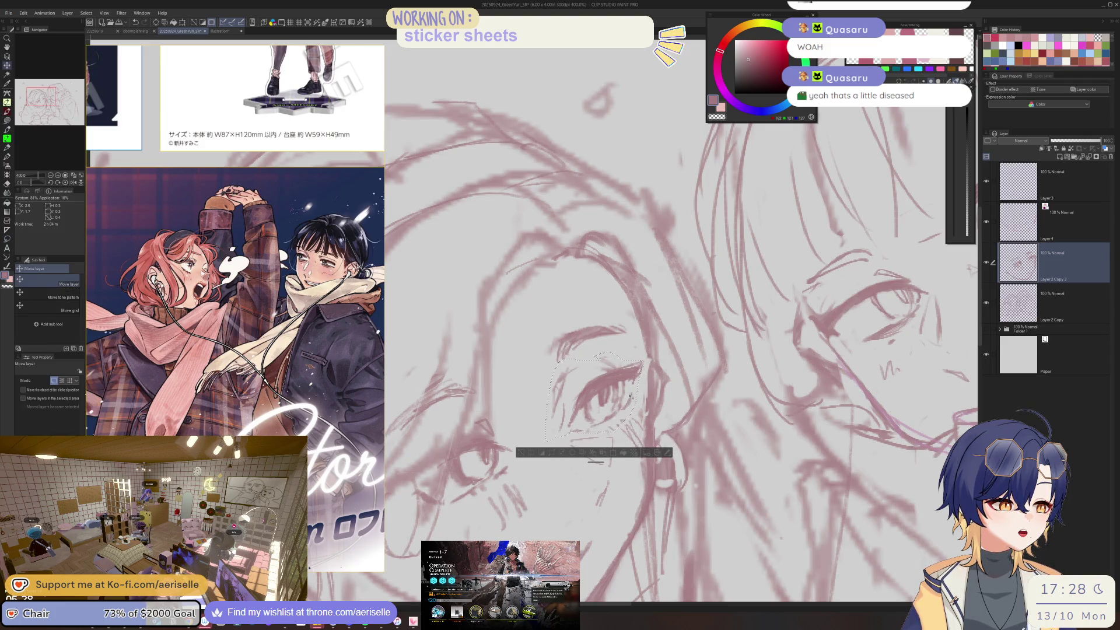
key(ctrl+d)
key(p)
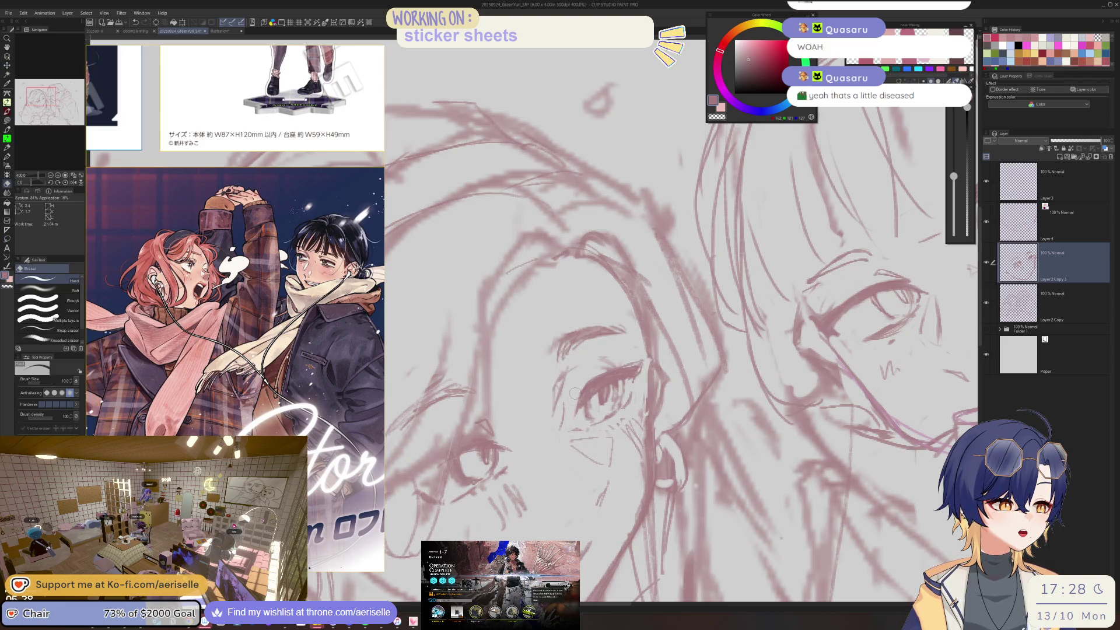
- Lasso the left girl's eye again, scale and rotate it with Ctrl+T, and confirm
scroll(583, 402, down, 4)
scroll(614, 361, up, 2)
key(e)
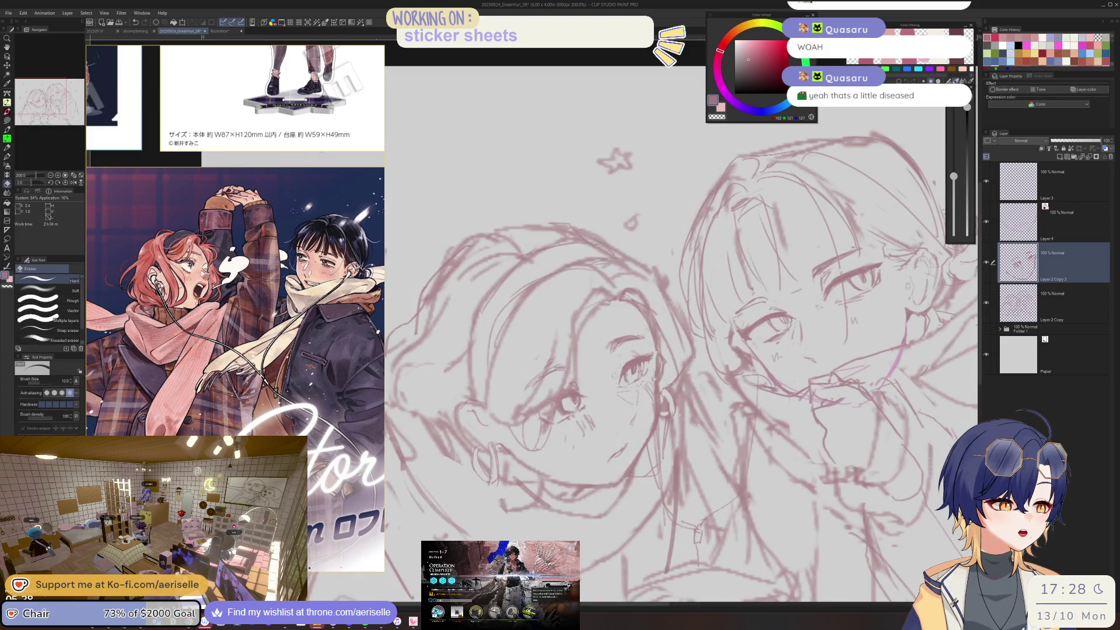
key(p)
key(m)
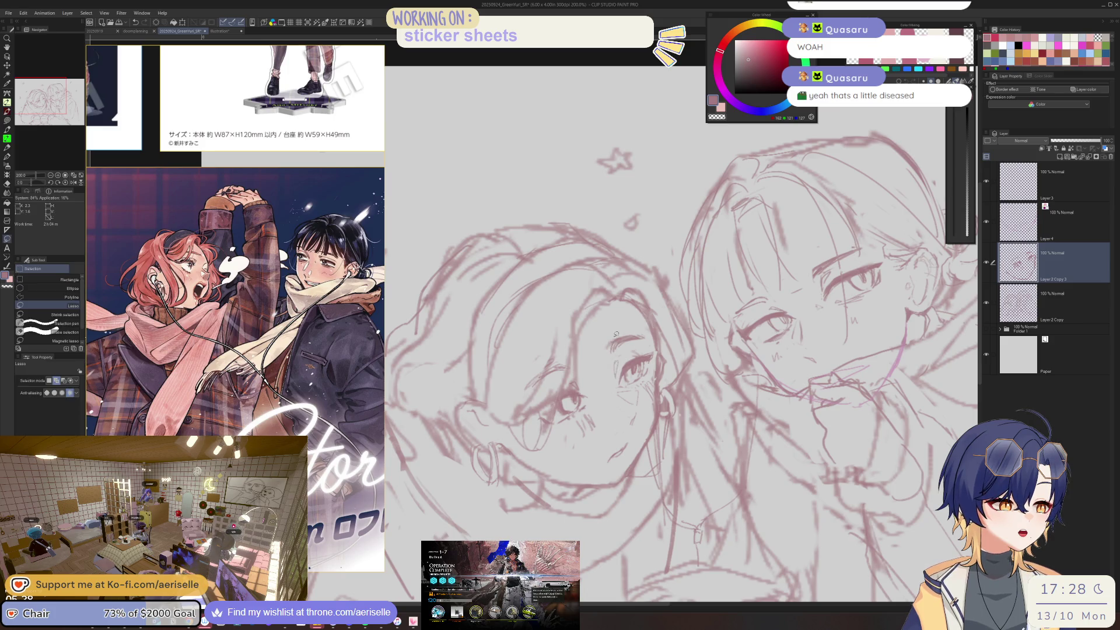
drag(642, 326, 645, 329)
key(ctrl+t)
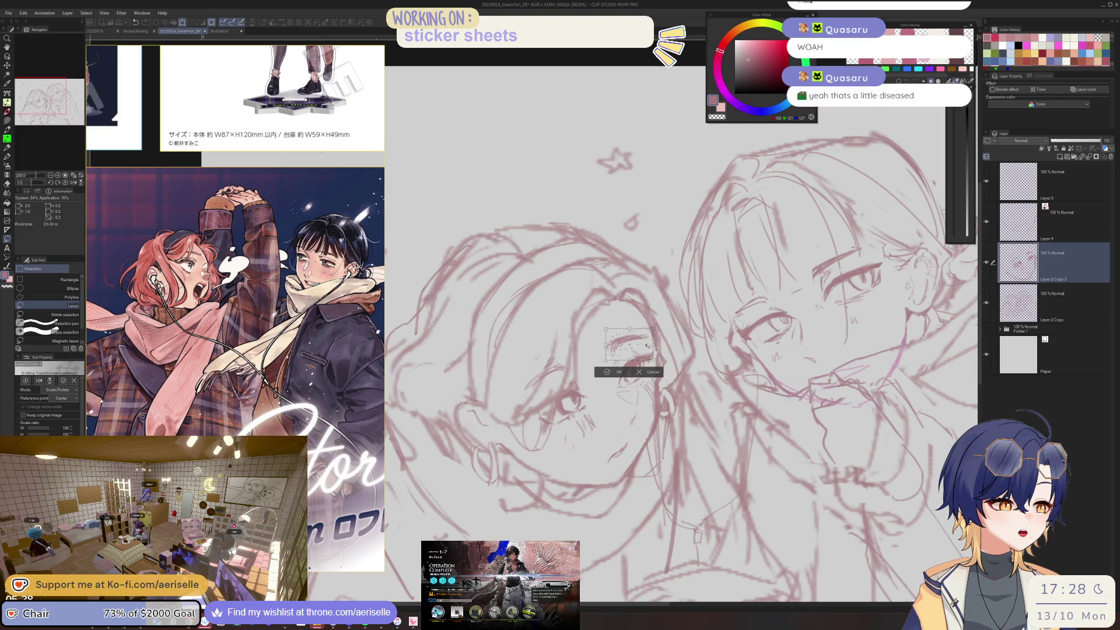
click(608, 372)
key(ctrl+d)
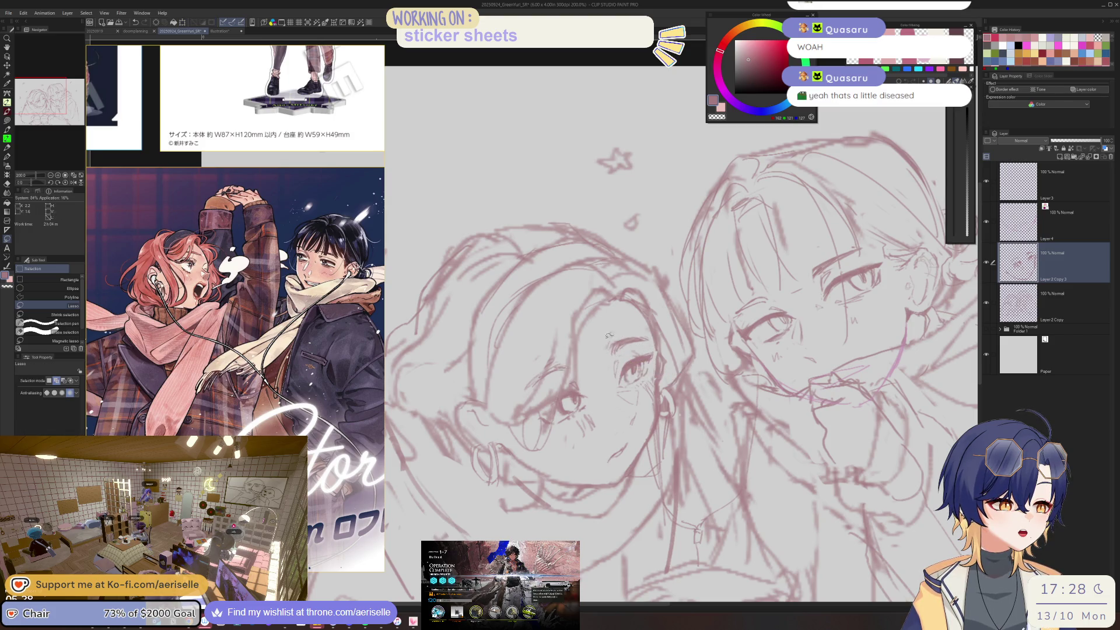
scroll(604, 338, up, 2)
key(e)
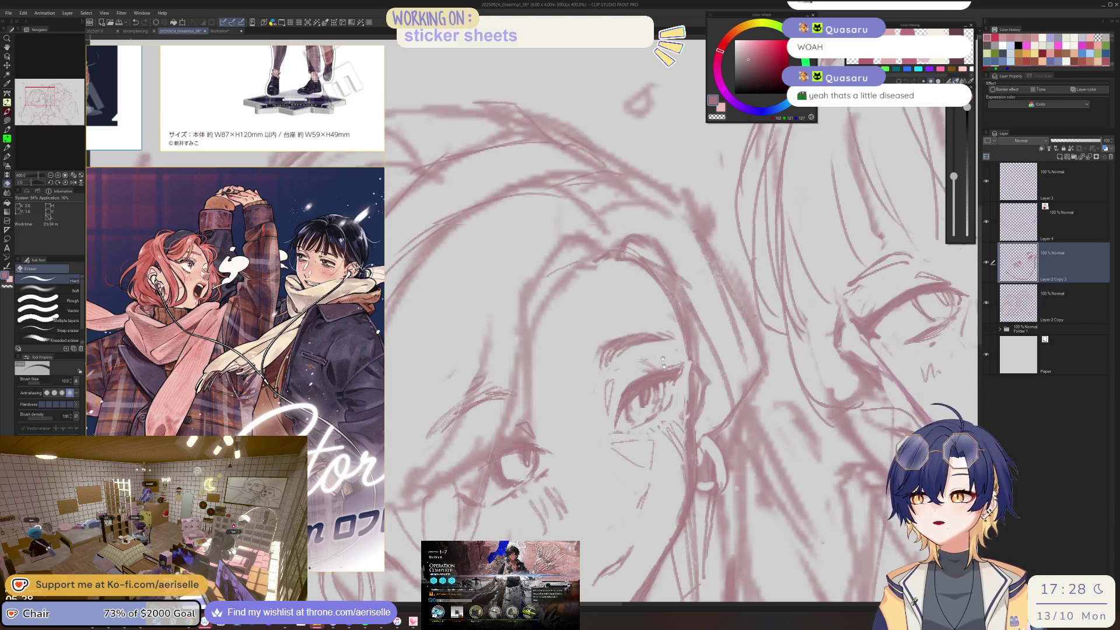
- After tidying the left girl's face, fit the whole two-girl sketch and zoom in to 150%
scroll(663, 364, down, 2)
scroll(665, 379, down, 2)
scroll(667, 396, down, 1)
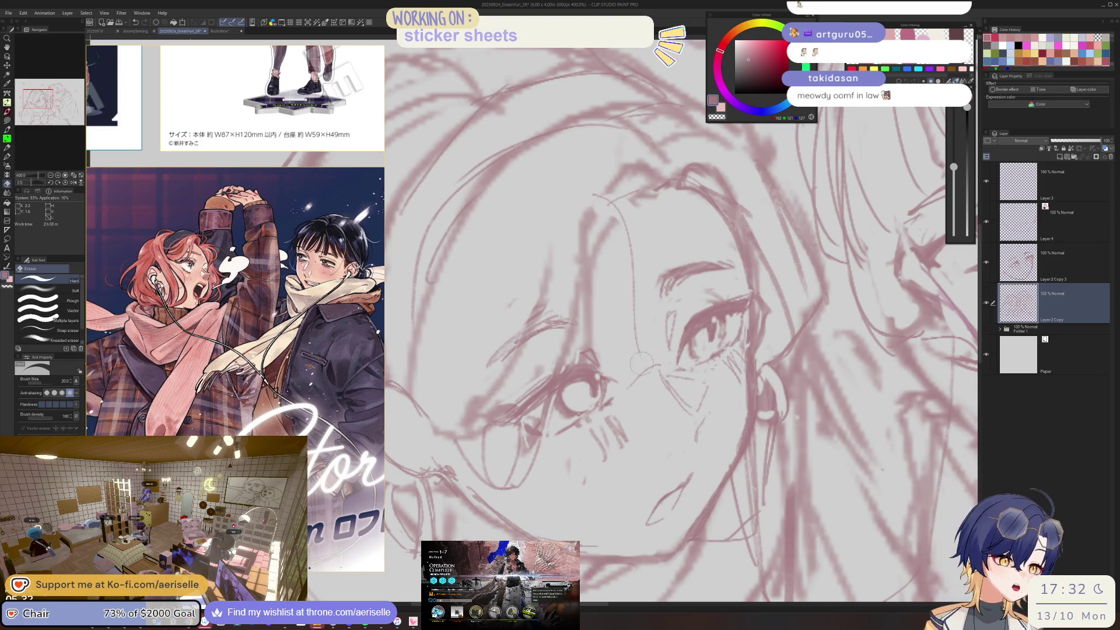
key(ctrl+alt+0)
key(ctrl+plus)
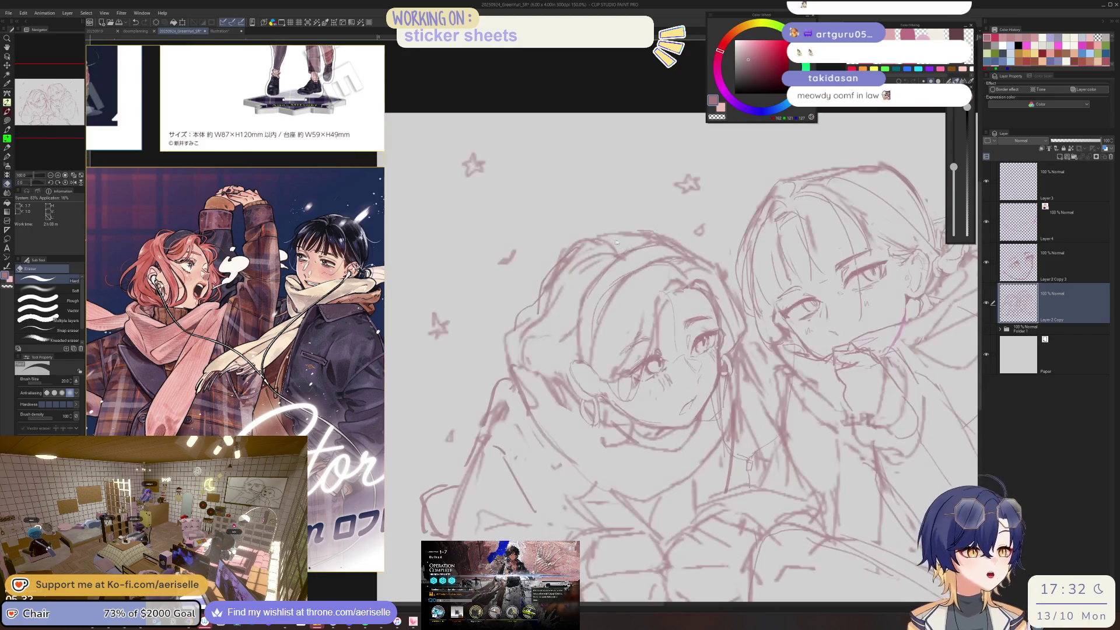
- Save the sketch and enlarge the eraser to size 40
key(ctrl+s)
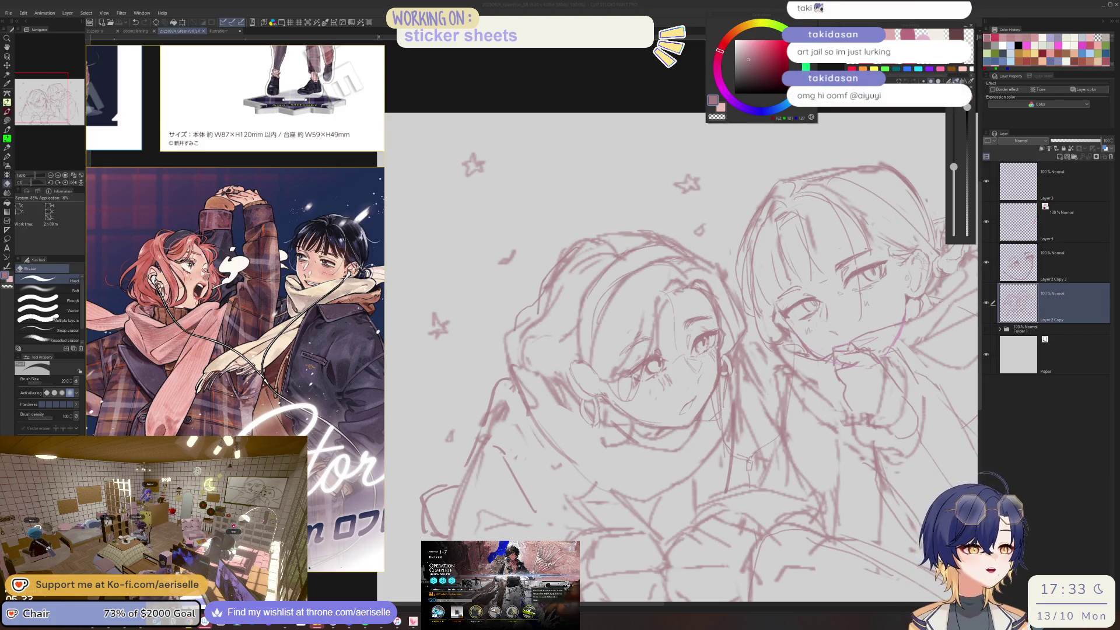
key(alt+Tab)
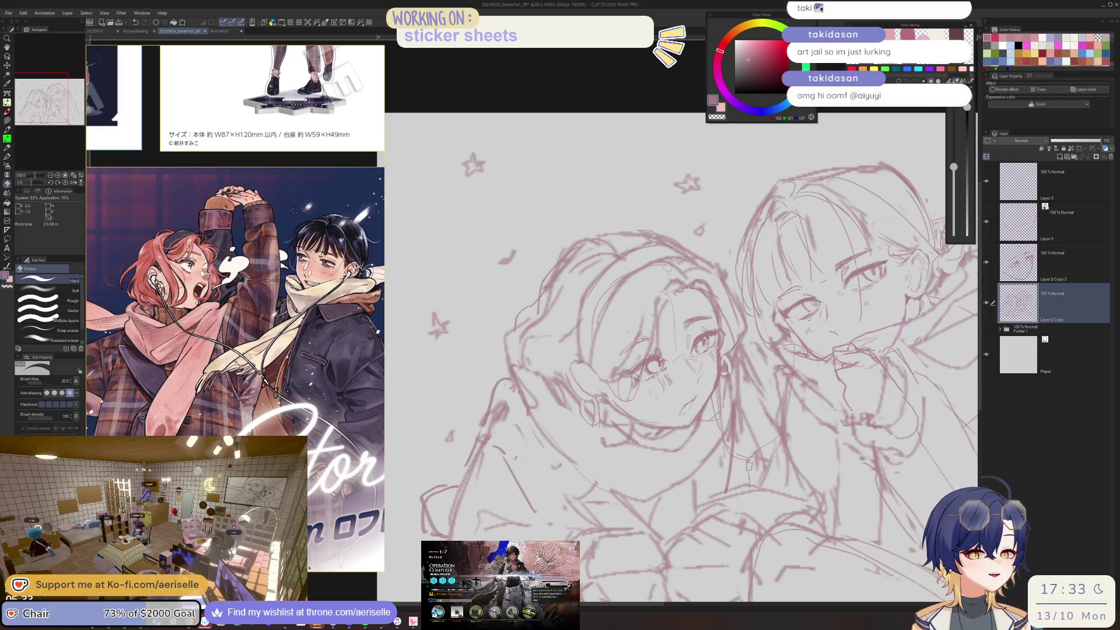
key(bracketright)
key(bracketright)
key(bracketright)
- Darken two lines on the left girl's face with the fine Poi Pen, then select Layer 4
key(p)
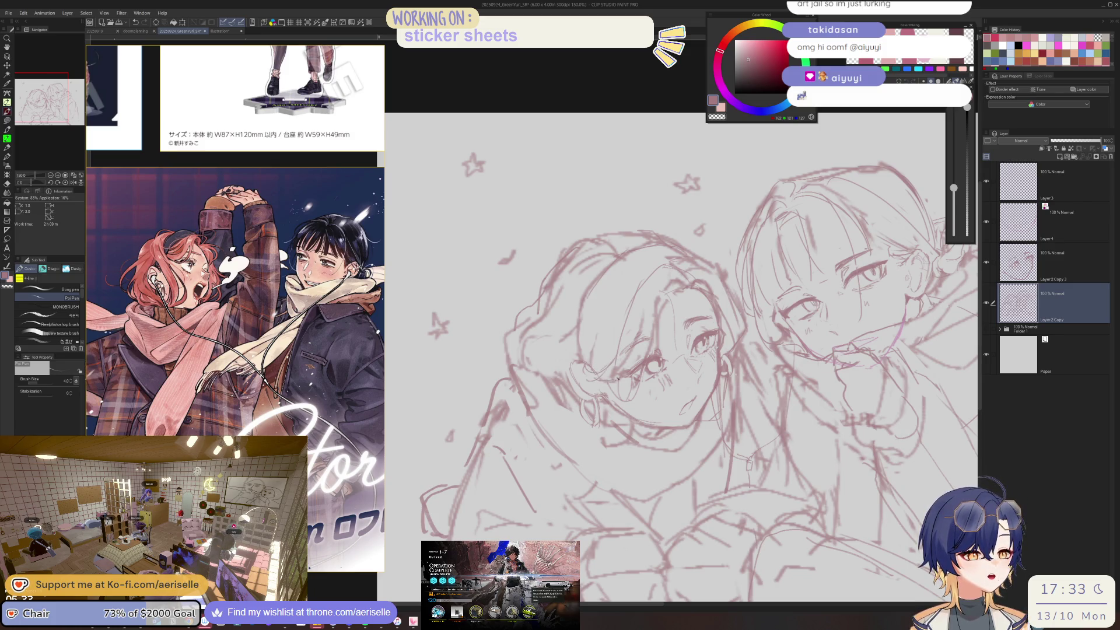
drag(623, 319, 601, 357)
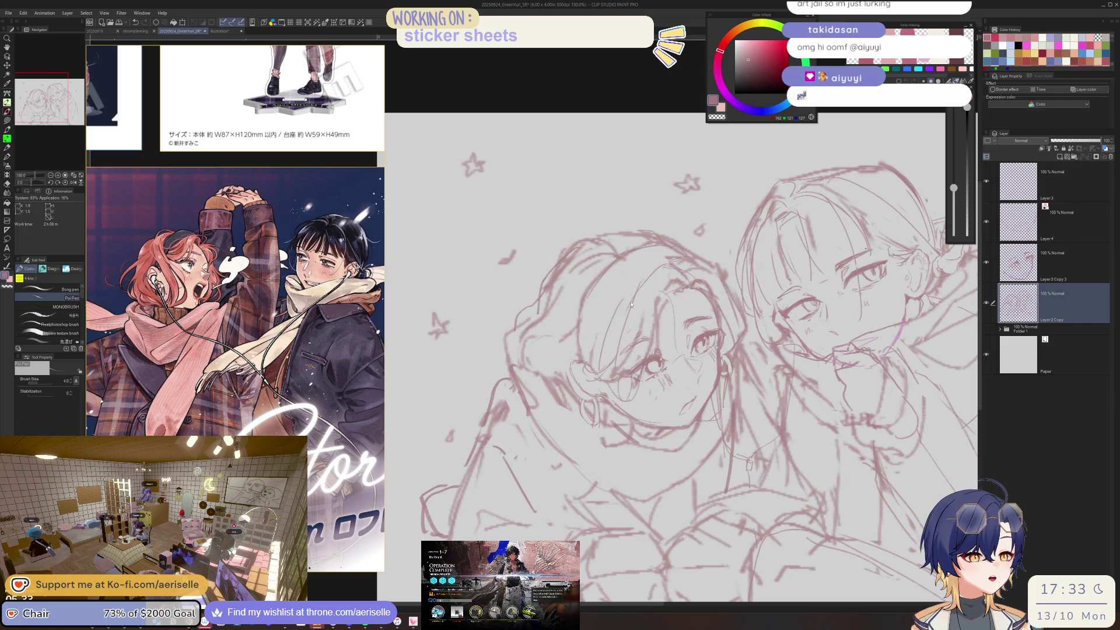
drag(627, 302, 599, 367)
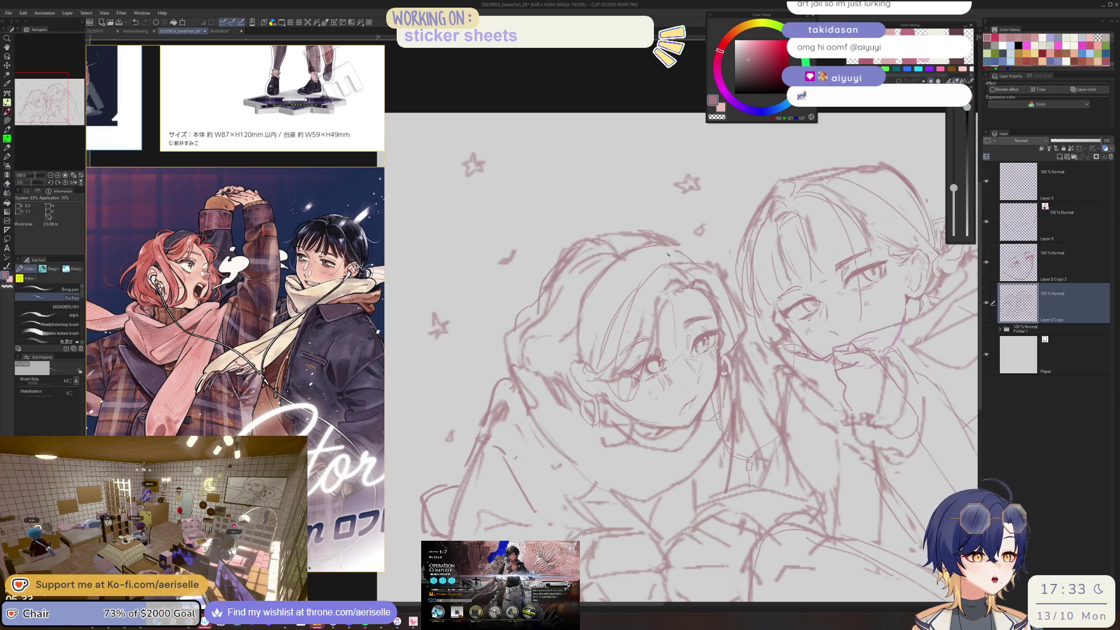
click(998, 213)
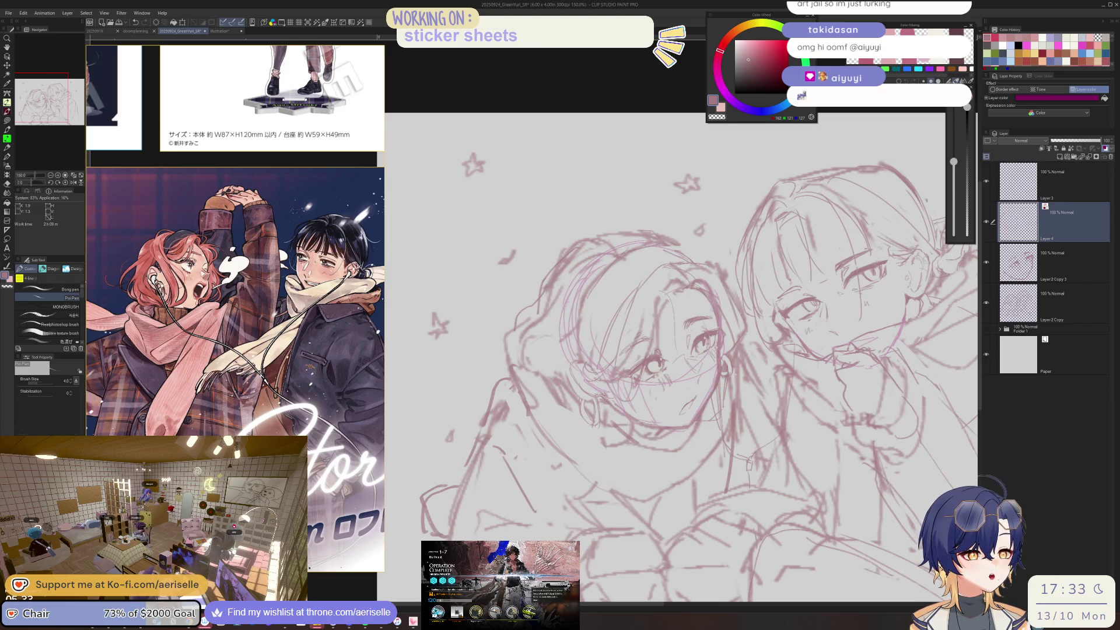
- Erase the old head circles on Layer 4 and draw a new purple outline of the left girl's face, jaw and head
key(e)
drag(571, 257, 595, 396)
drag(694, 350, 706, 420)
key(p)
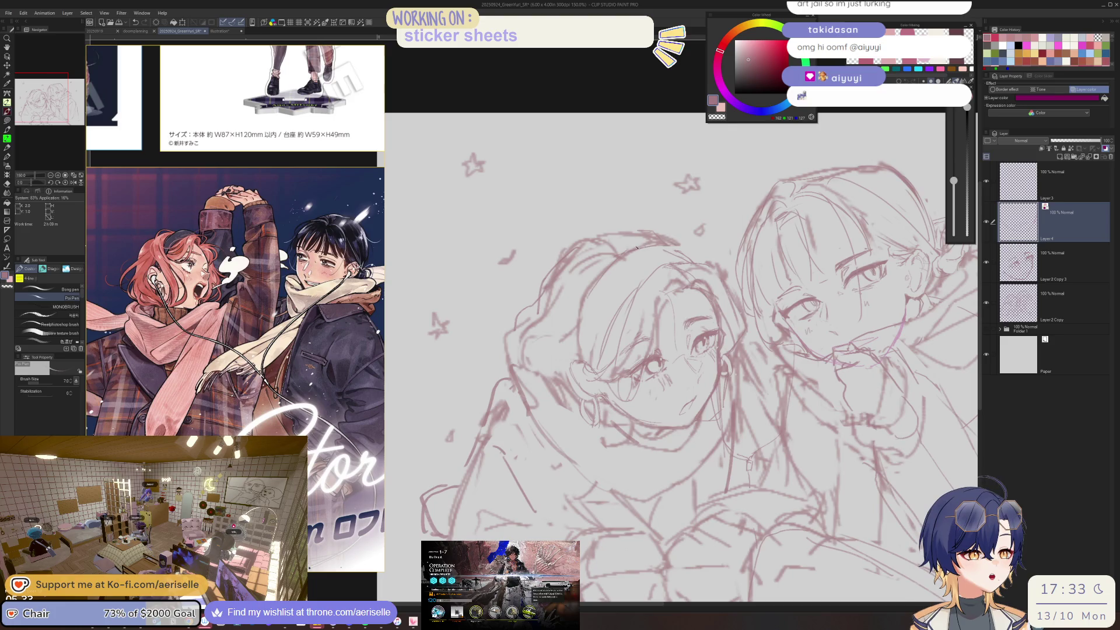
mouse_move(710, 283)
mouse_down()
mouse_move(721, 309)
mouse_move(704, 404)
mouse_up()
drag(582, 395, 660, 428)
mouse_move(629, 248)
mouse_down()
mouse_move(579, 264)
mouse_move(563, 334)
mouse_up()
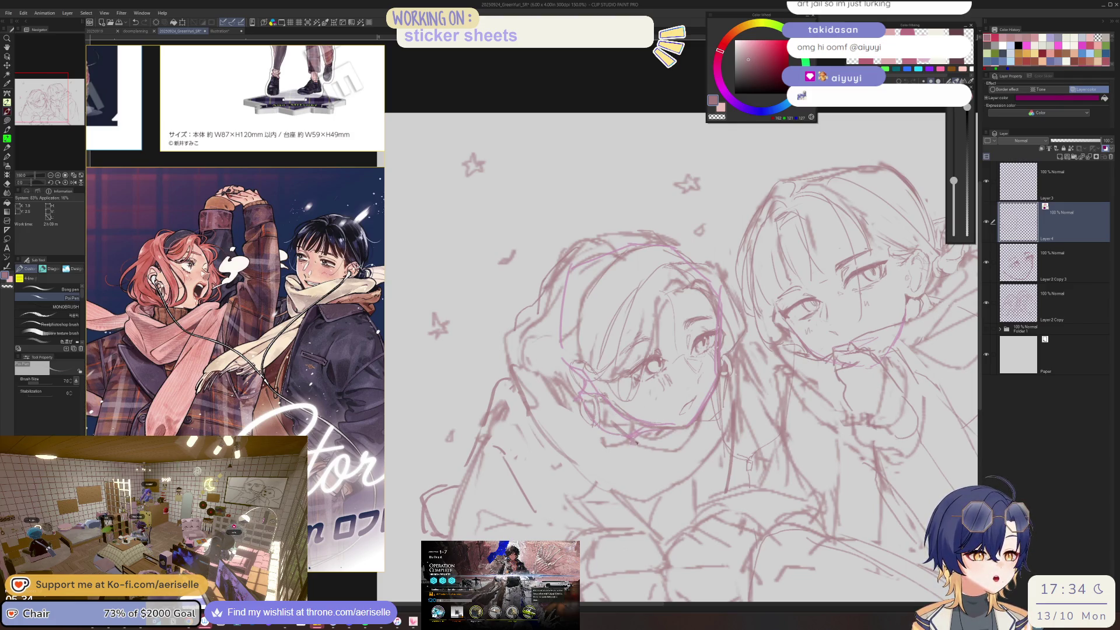
- Mirror the canvas and add strokes along her hair, face and ear
key(h)
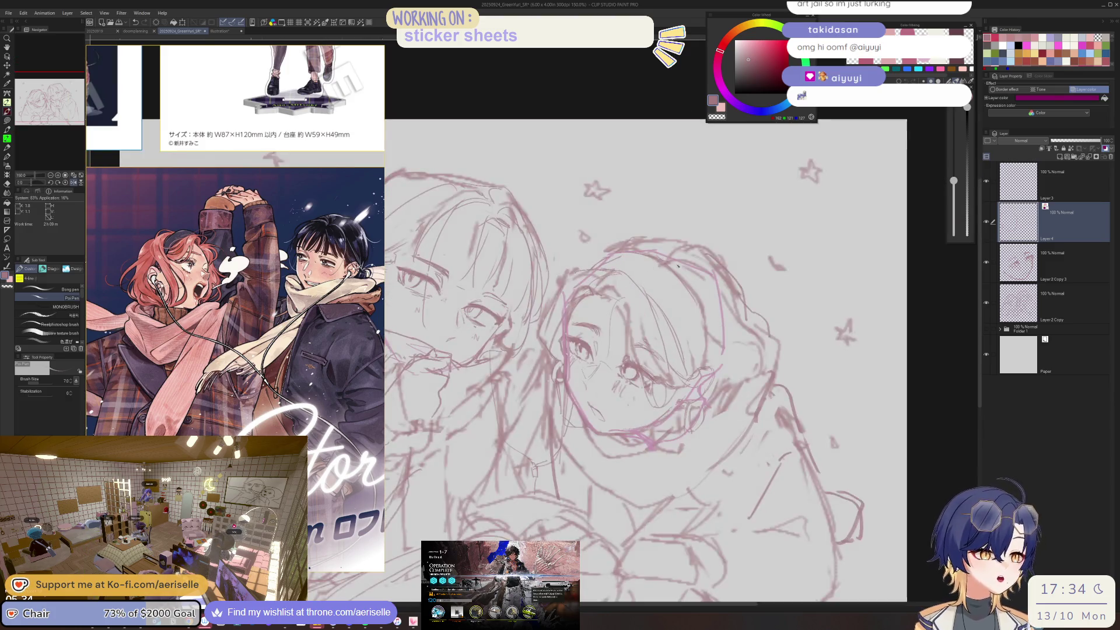
drag(603, 403, 603, 363)
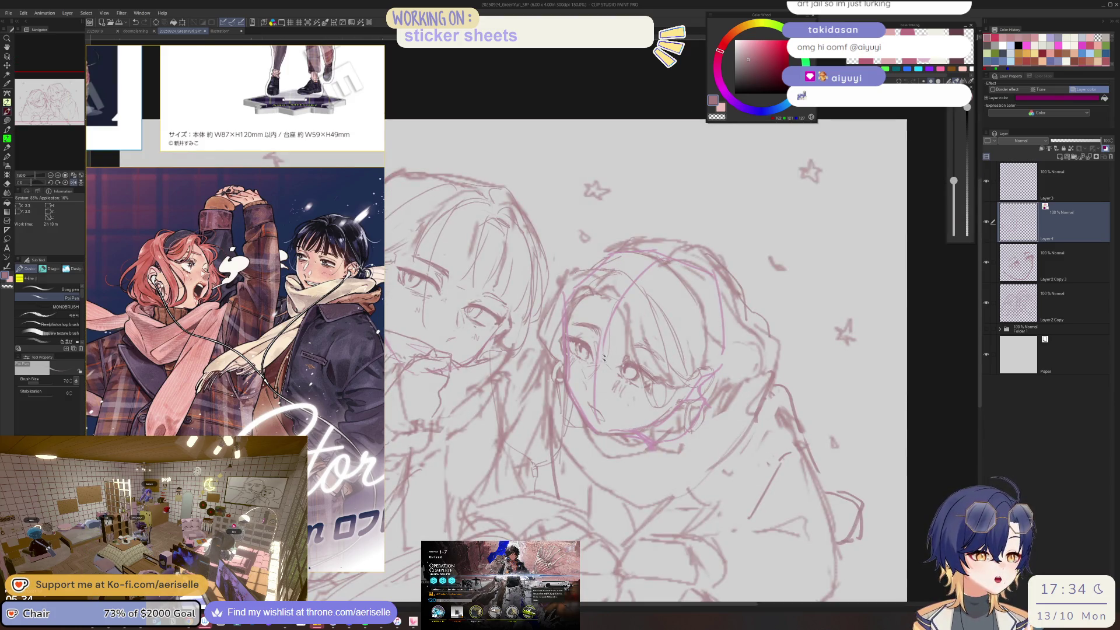
drag(623, 294, 661, 414)
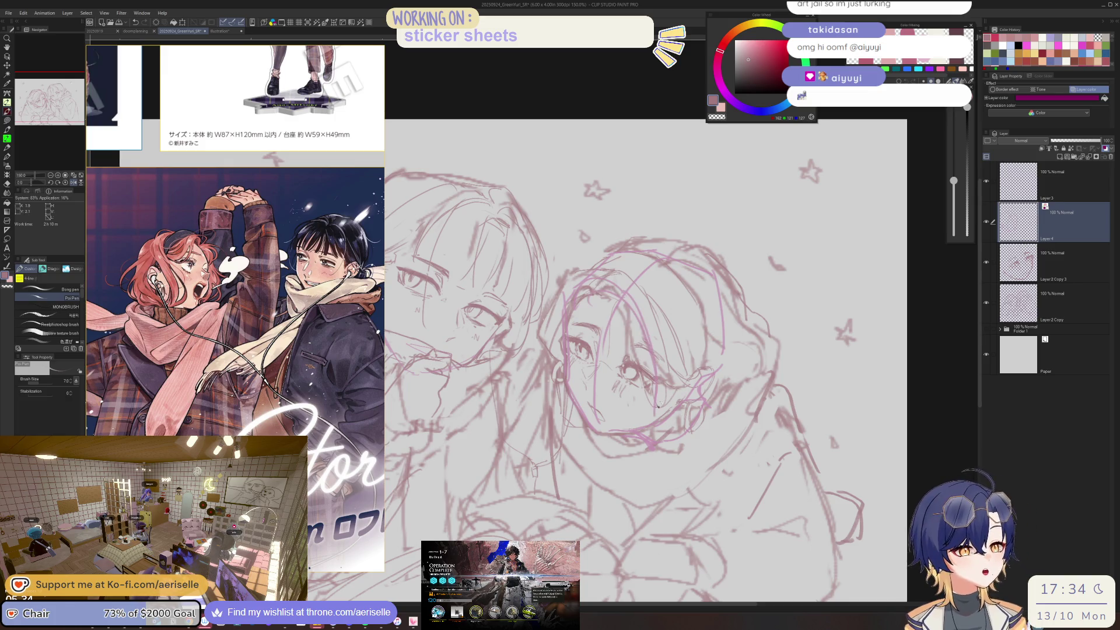
drag(695, 373, 668, 409)
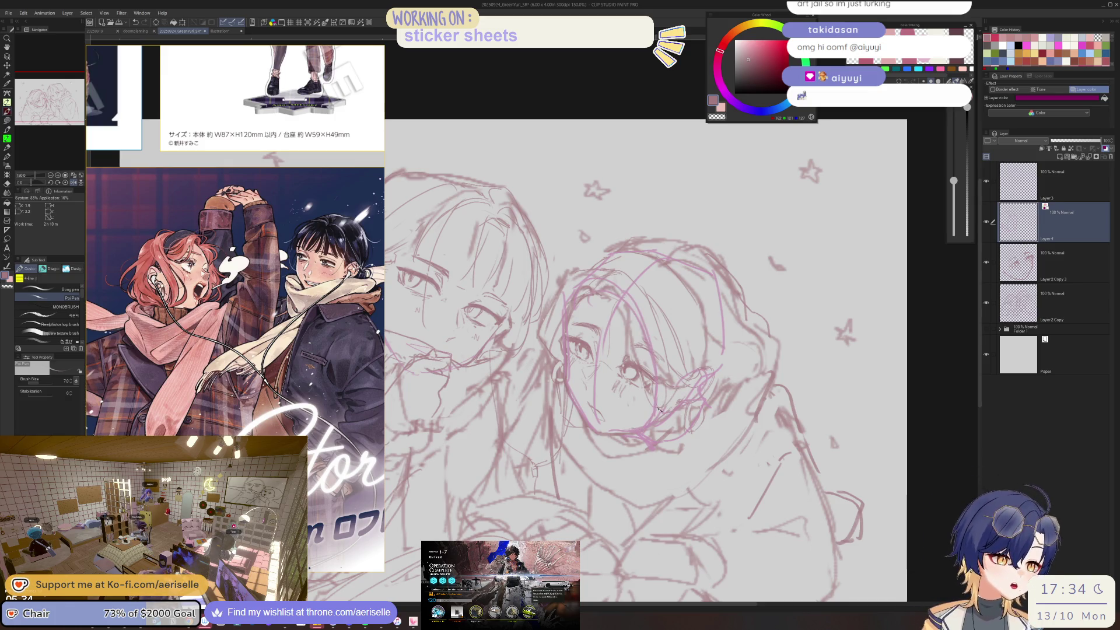
- Compare with Layer 2 Copy hidden, flip back, and set Layer 2 Copy's opacity to 33%
click(1068, 300)
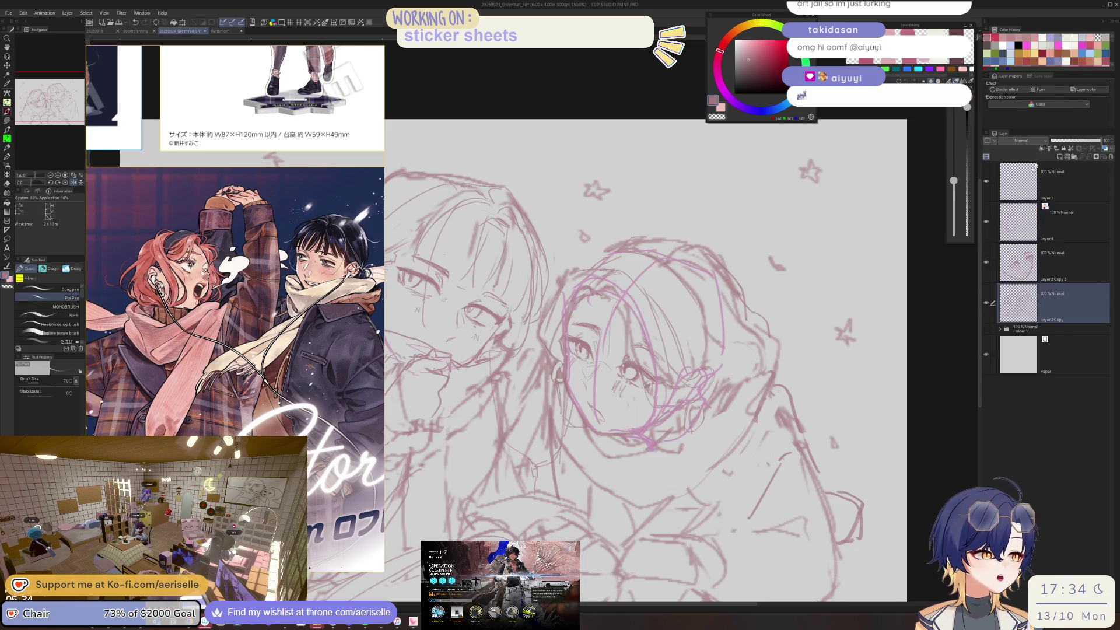
alt+click(987, 302)
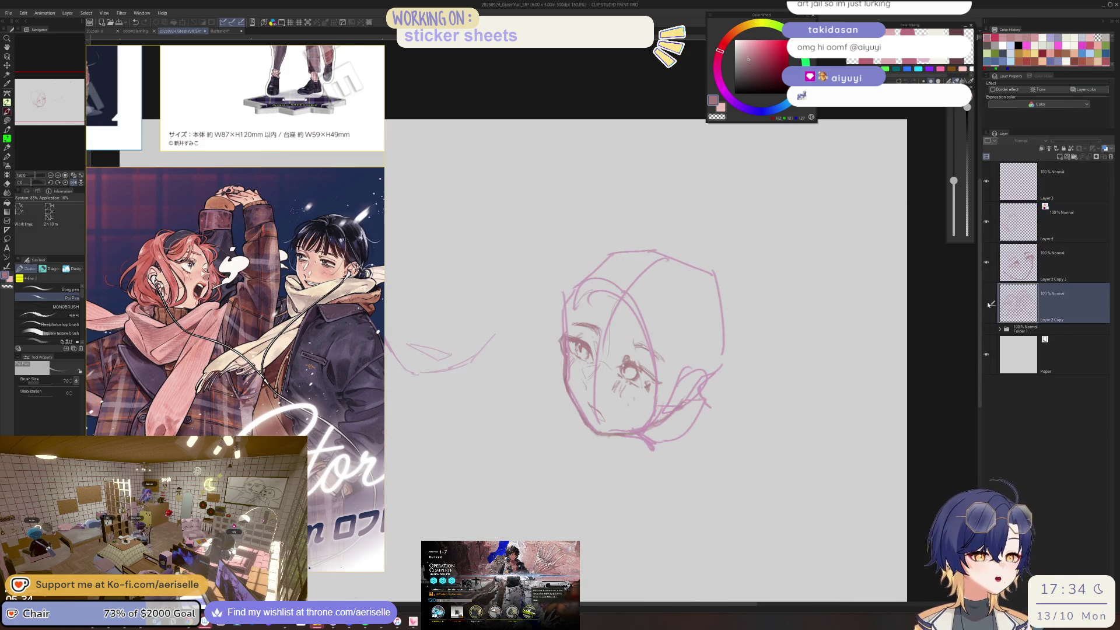
key(h)
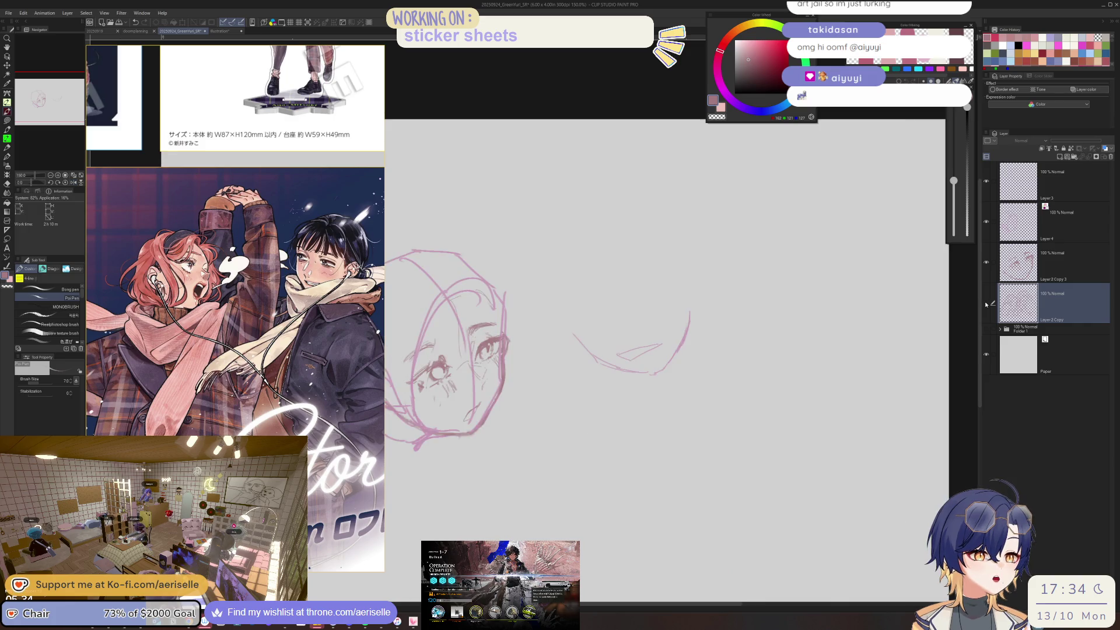
key(ctrl+minus)
key(ctrl+plus)
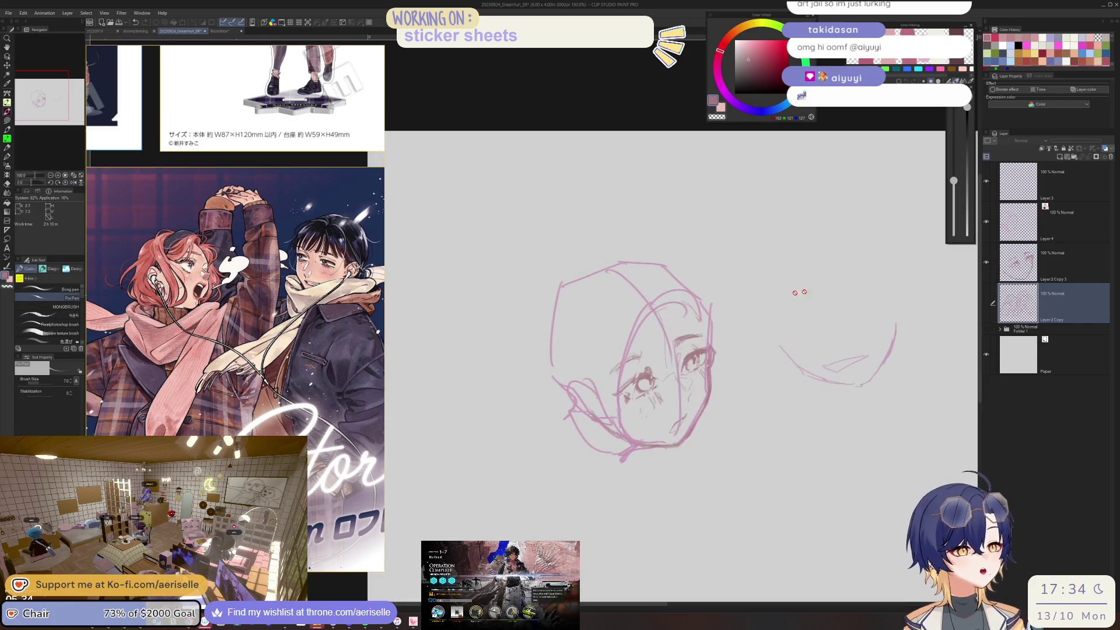
click(991, 302)
click(1069, 144)
click(1039, 233)
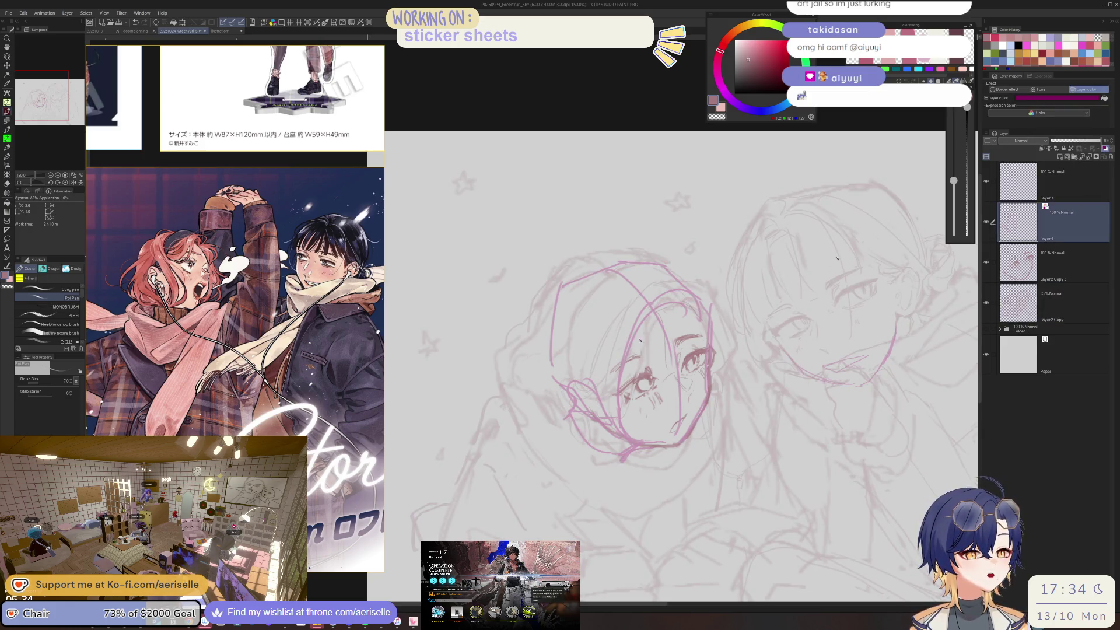
- Lasso the left girl's eye and transform it to fit the new head outline
key(m)
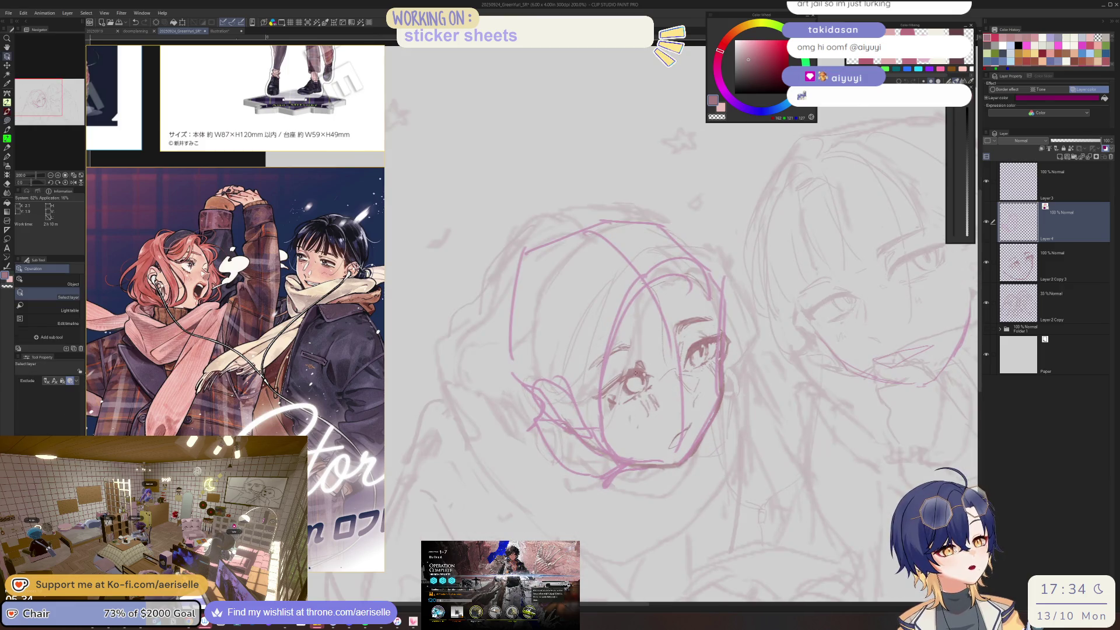
key(alt+bracketleft)
scroll(569, 393, up, 5)
drag(570, 392, 614, 471)
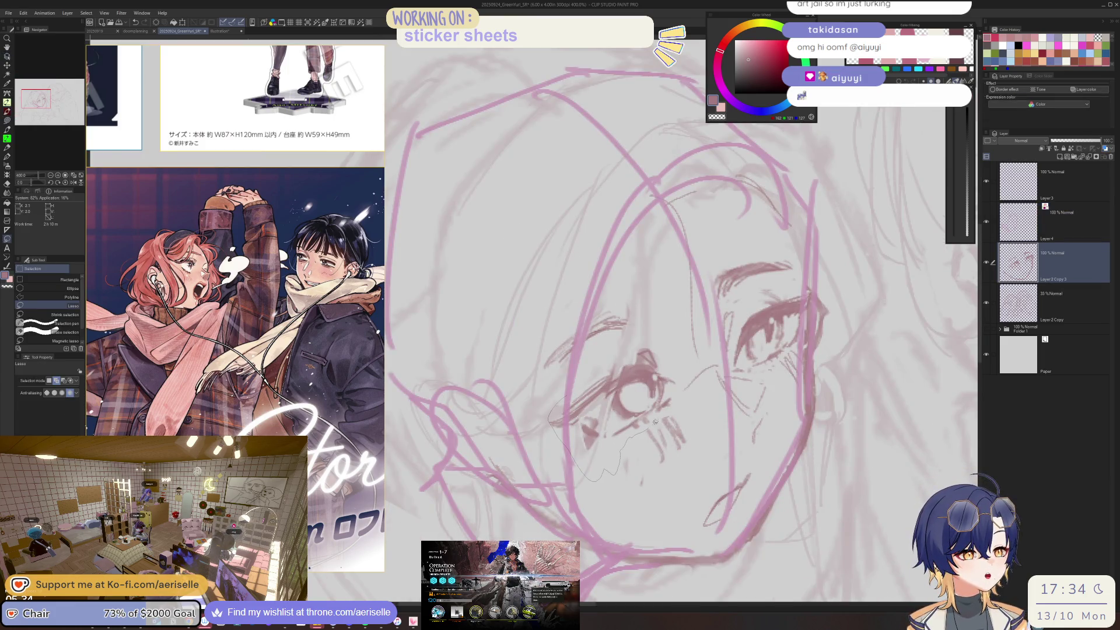
drag(660, 340, 624, 349)
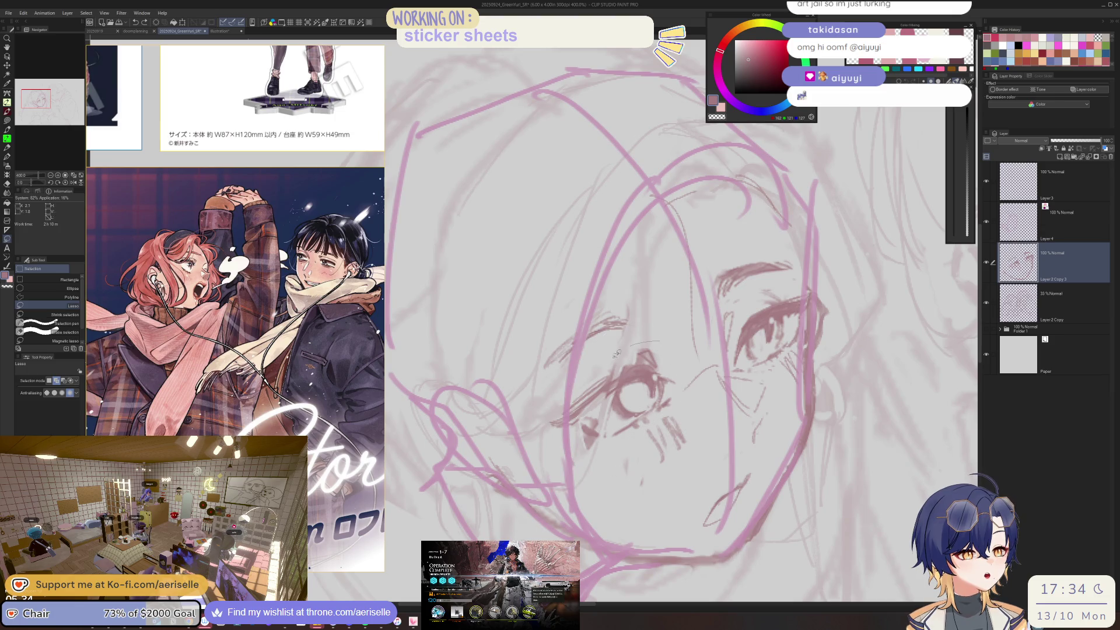
drag(658, 418, 670, 334)
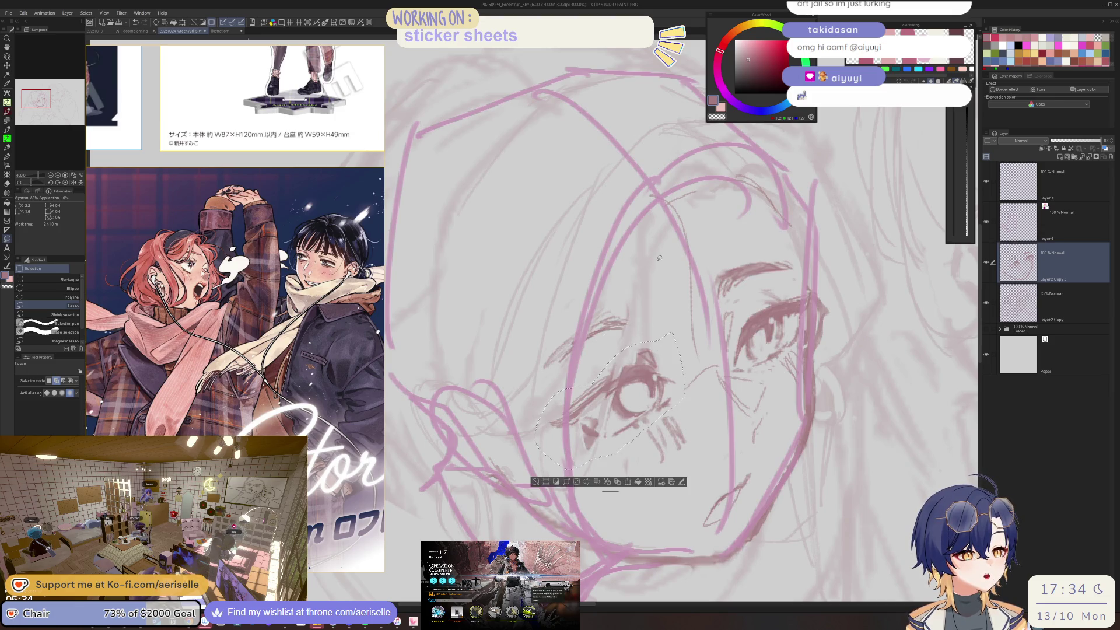
click(627, 484)
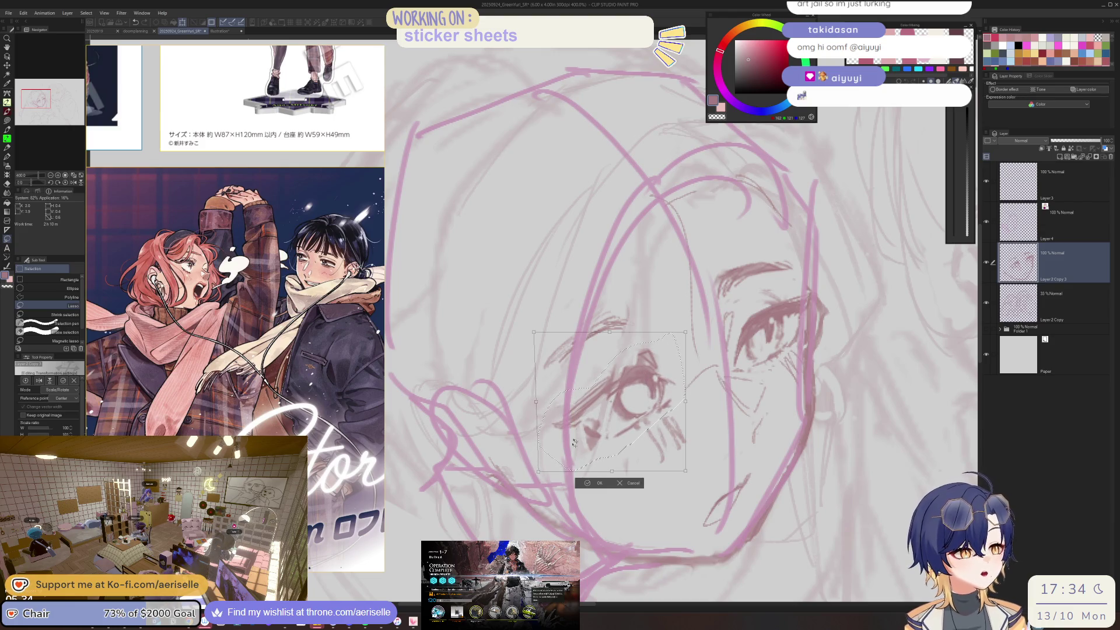
key(Return)
- Set the Poi Pen to size 3 and zoom in on the reference
key(e)
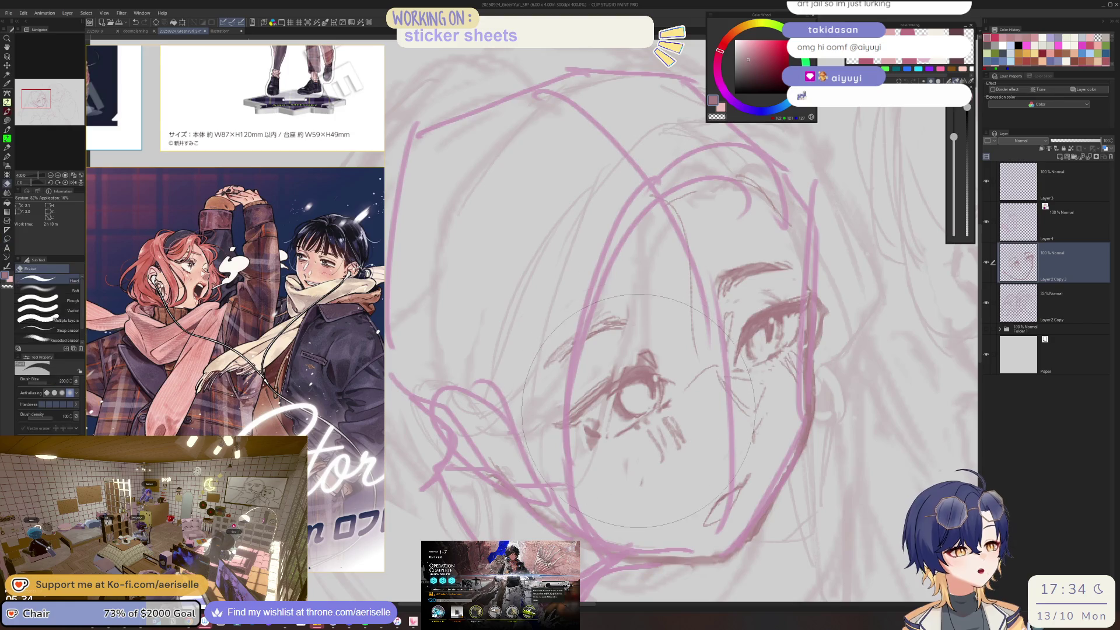
key(p)
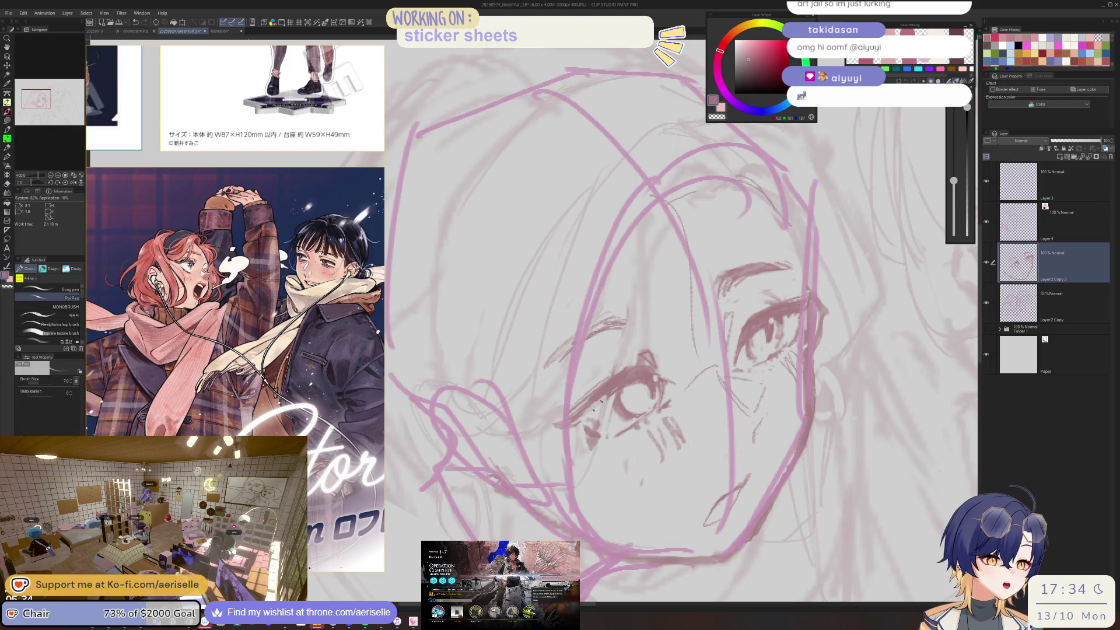
key(bracketleft)
key(bracketleft)
key(bracketleft)
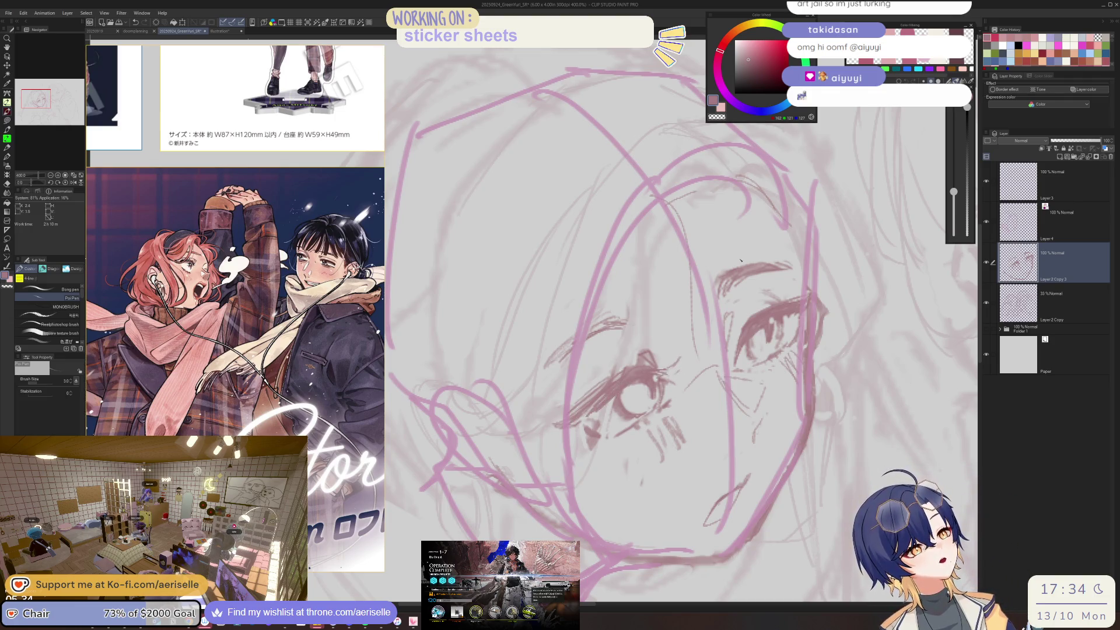
scroll(192, 268, up, 3)
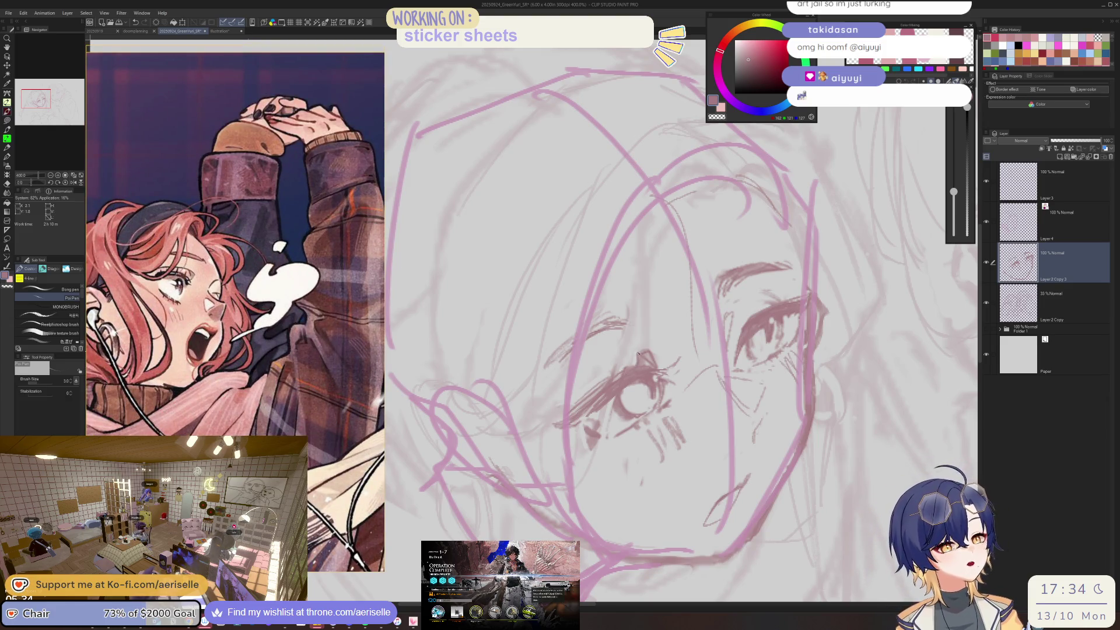
- Erase stray lines around the left girl's eye and redraw a few eye strokes
key(e)
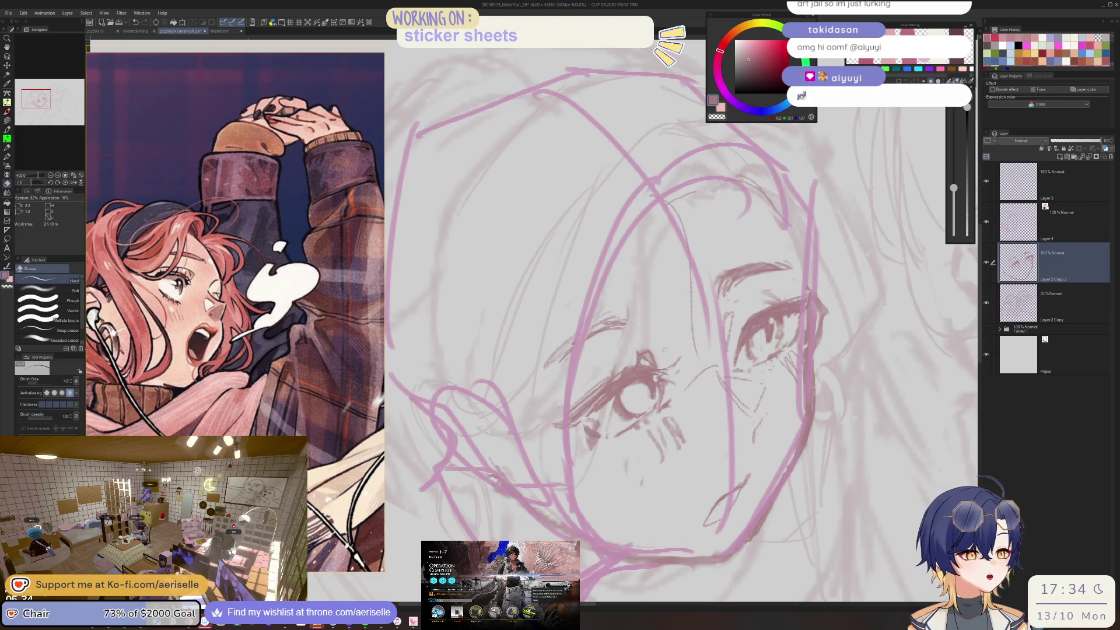
key(p)
scroll(769, 315, down, 2)
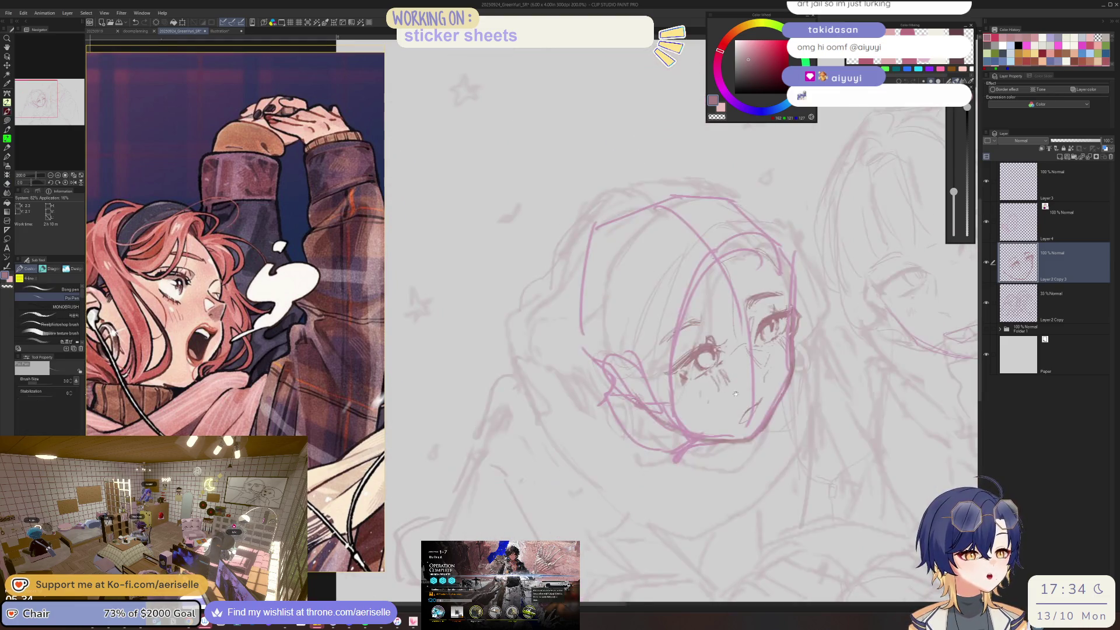
key(e)
scroll(645, 412, up, 4)
mouse_move(644, 412)
mouse_down()
mouse_move(680, 443)
mouse_move(724, 385)
mouse_move(761, 409)
mouse_up()
key(p)
drag(692, 397, 752, 432)
scroll(705, 447, down, 1)
scroll(704, 429, down, 1)
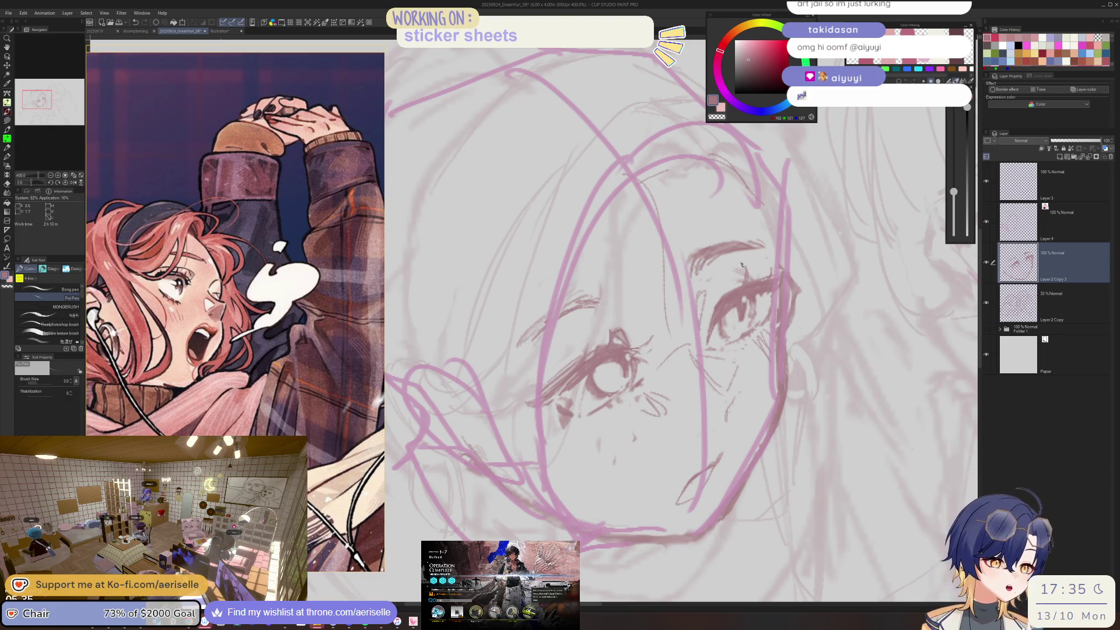
scroll(703, 411, down, 2)
scroll(706, 387, down, 2)
scroll(705, 387, up, 1)
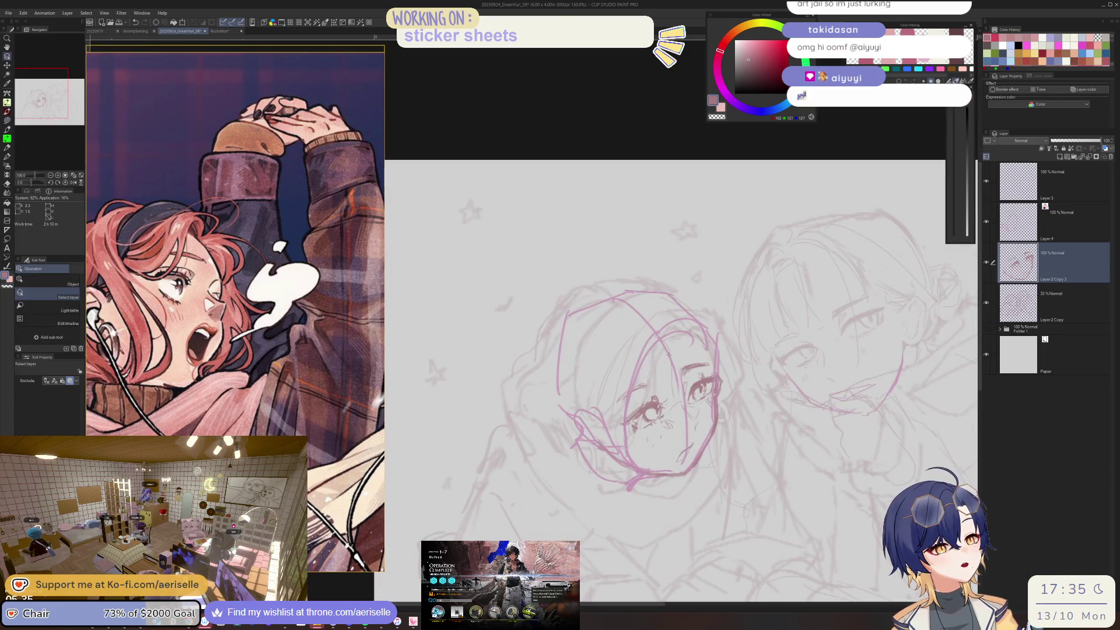
- On Layer 4, erase pink lines around the eye, cheek and mouth, then toggle Layer 4 to compare
key(o)
click(1018, 221)
key(e)
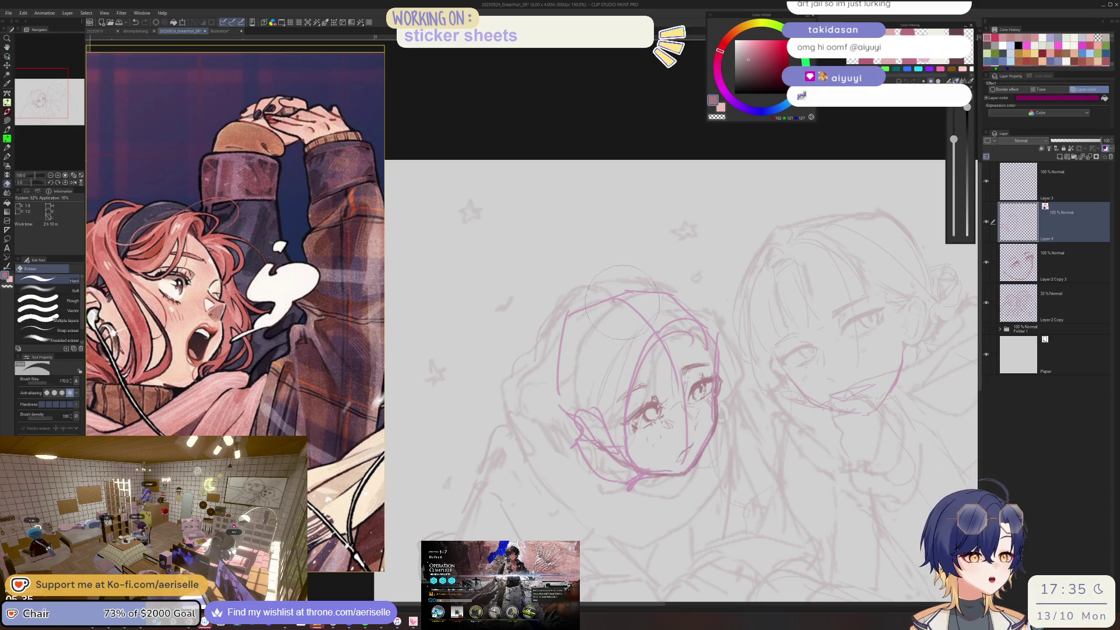
mouse_move(653, 318)
mouse_down()
mouse_move(623, 397)
mouse_move(619, 452)
mouse_up()
drag(677, 403, 649, 320)
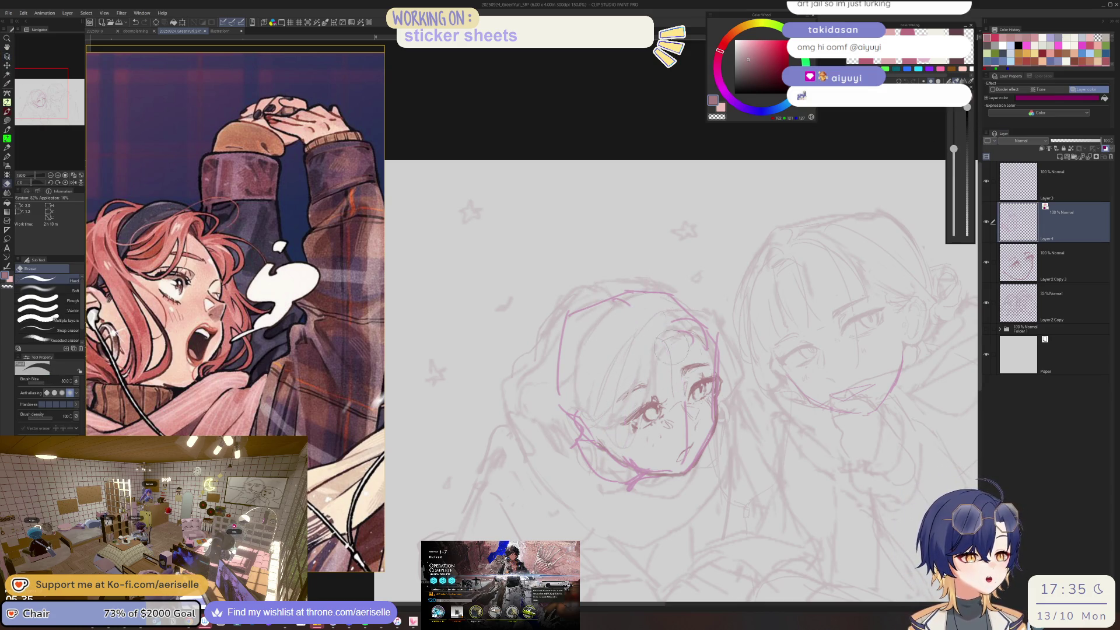
key(p)
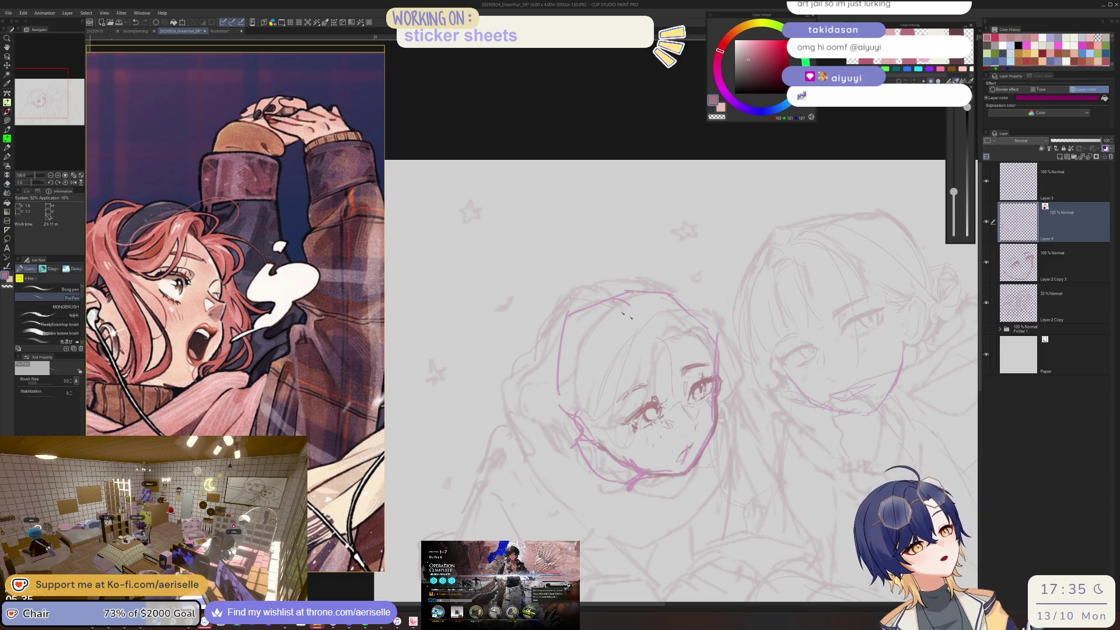
key(e)
drag(684, 459, 698, 403)
key(p)
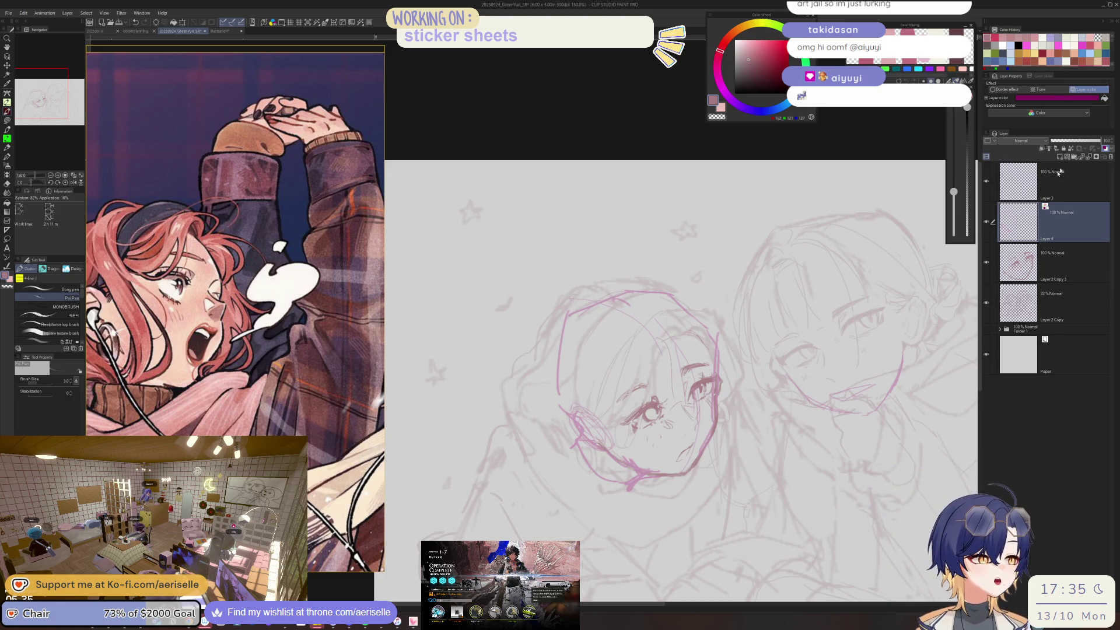
click(987, 226)
click(990, 228)
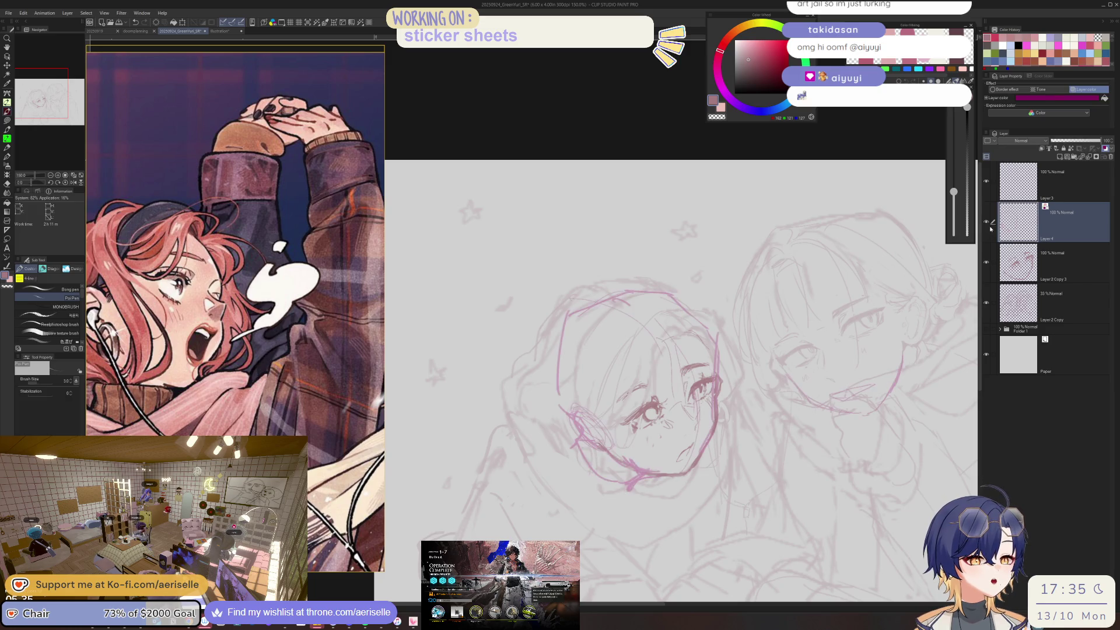
- Lasso the left girl's eye on Layer 2 Copy 3 and scale it down slightly
scroll(583, 379, up, 2)
scroll(583, 379, up, 1)
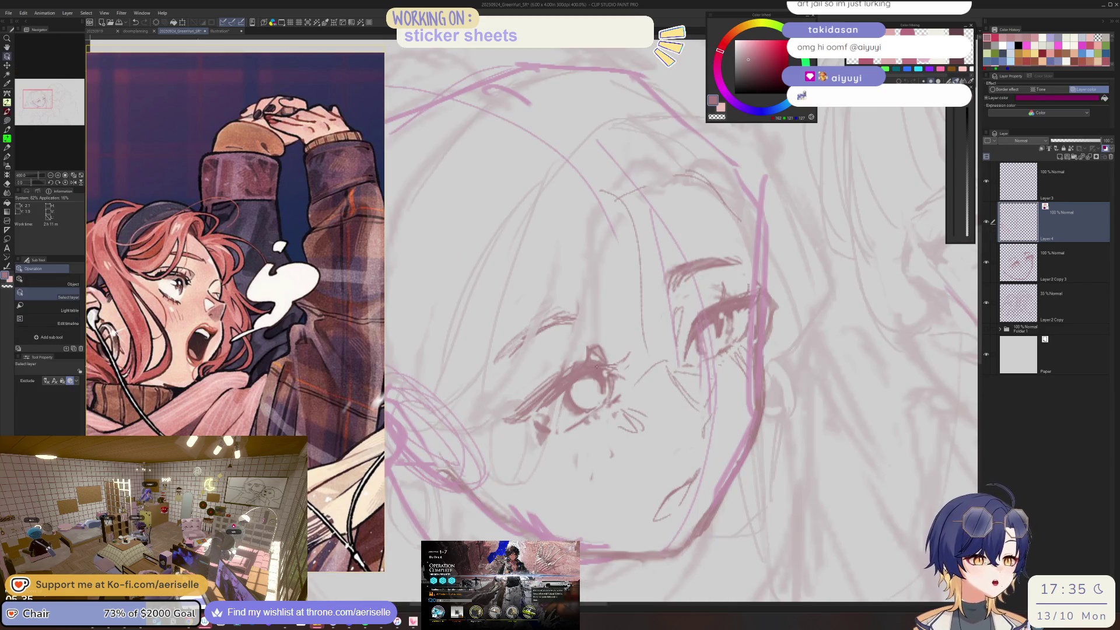
key(m)
click(1018, 262)
mouse_move(598, 329)
mouse_down()
mouse_move(508, 393)
mouse_move(609, 462)
mouse_up()
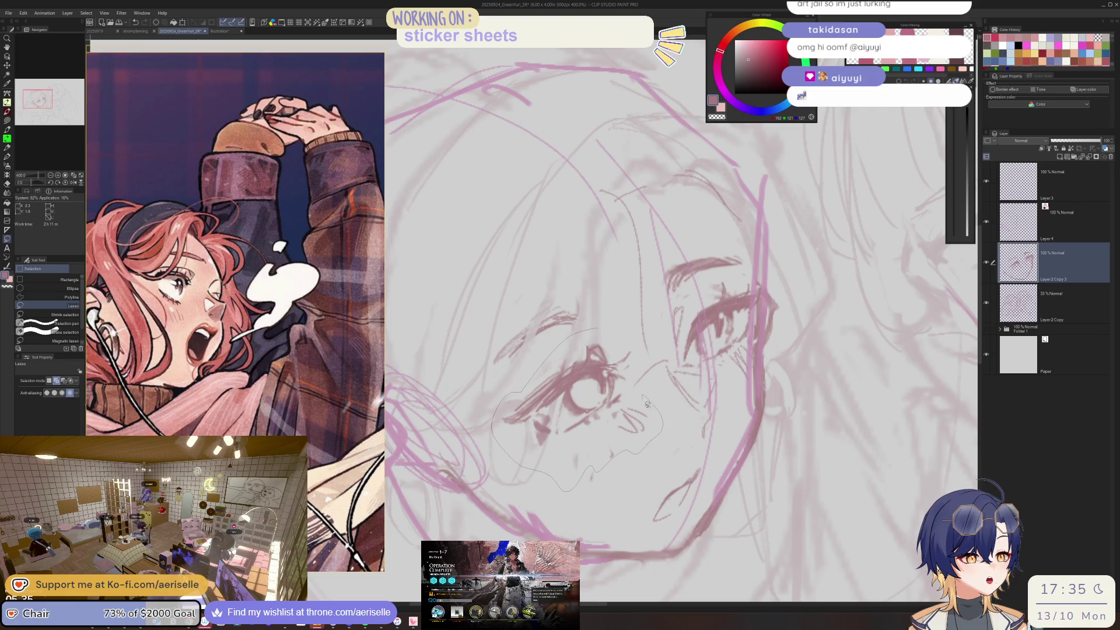
drag(595, 325, 598, 326)
key(ctrl+t)
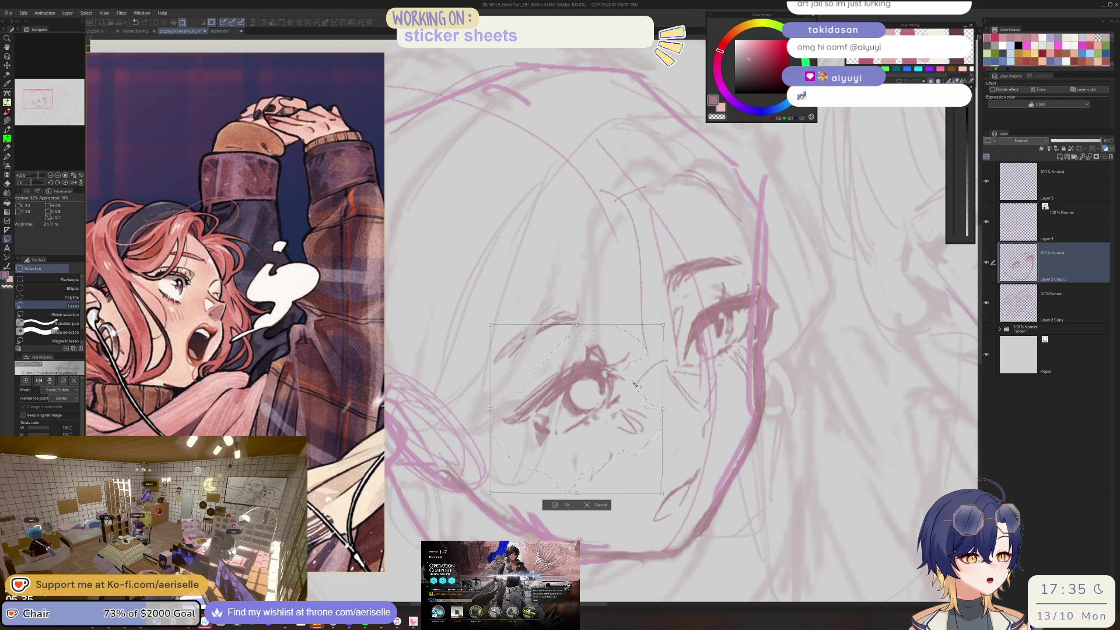
drag(663, 408, 668, 409)
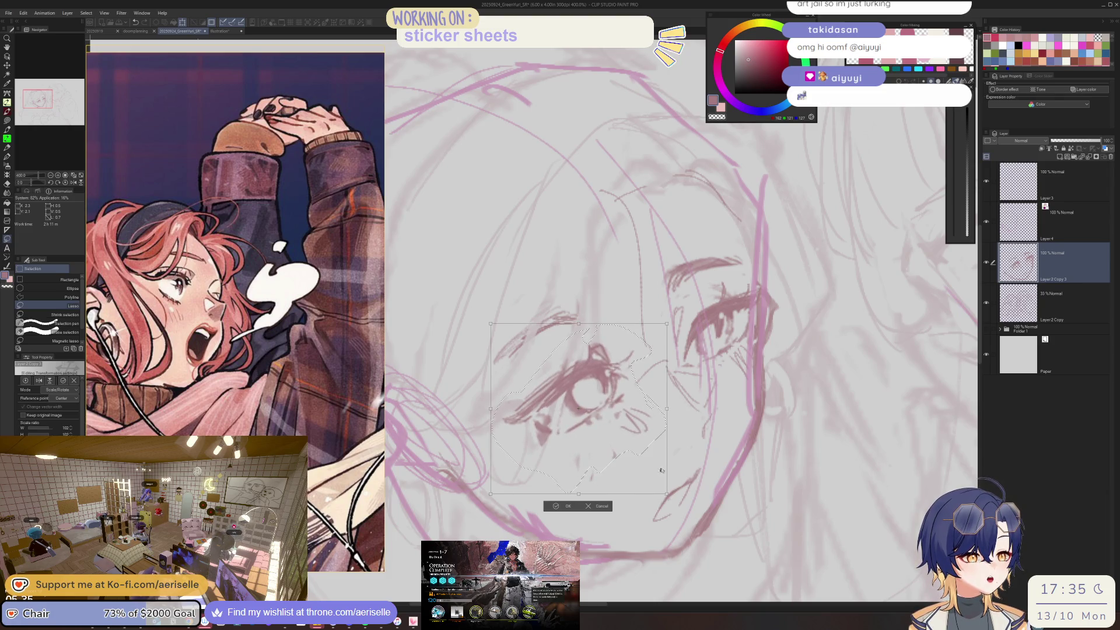
drag(667, 493, 662, 491)
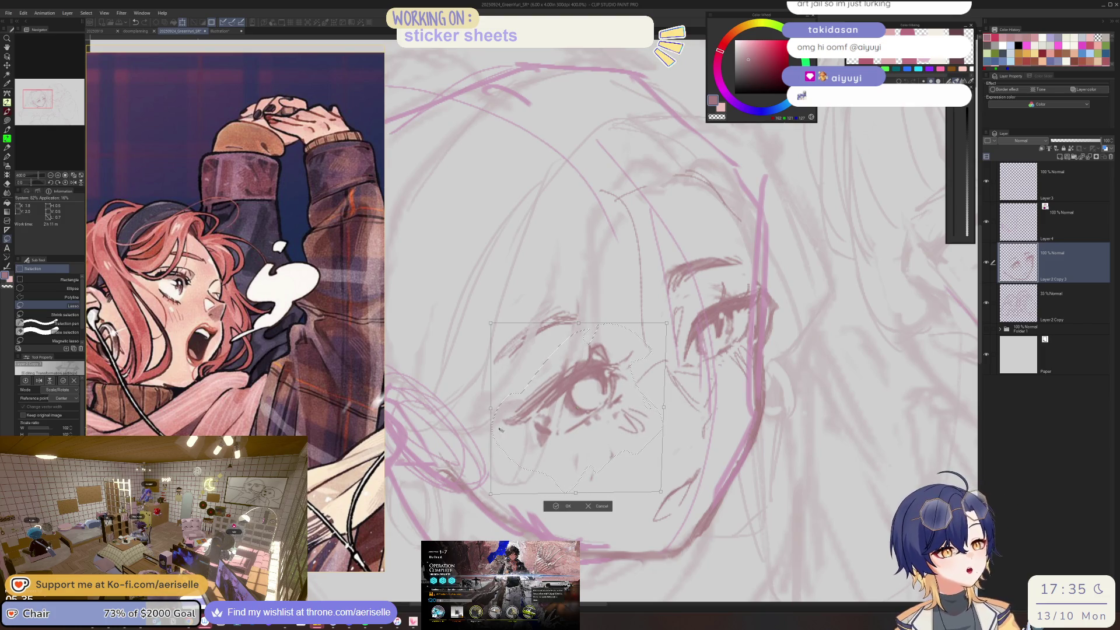
drag(492, 494, 490, 494)
drag(492, 408, 494, 409)
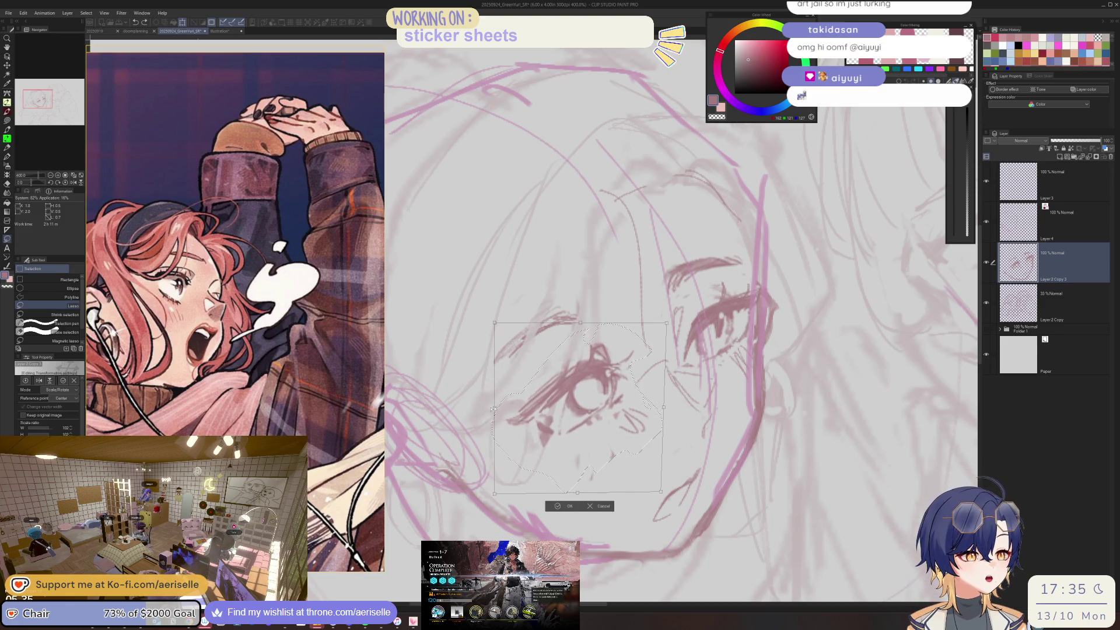
click(558, 506)
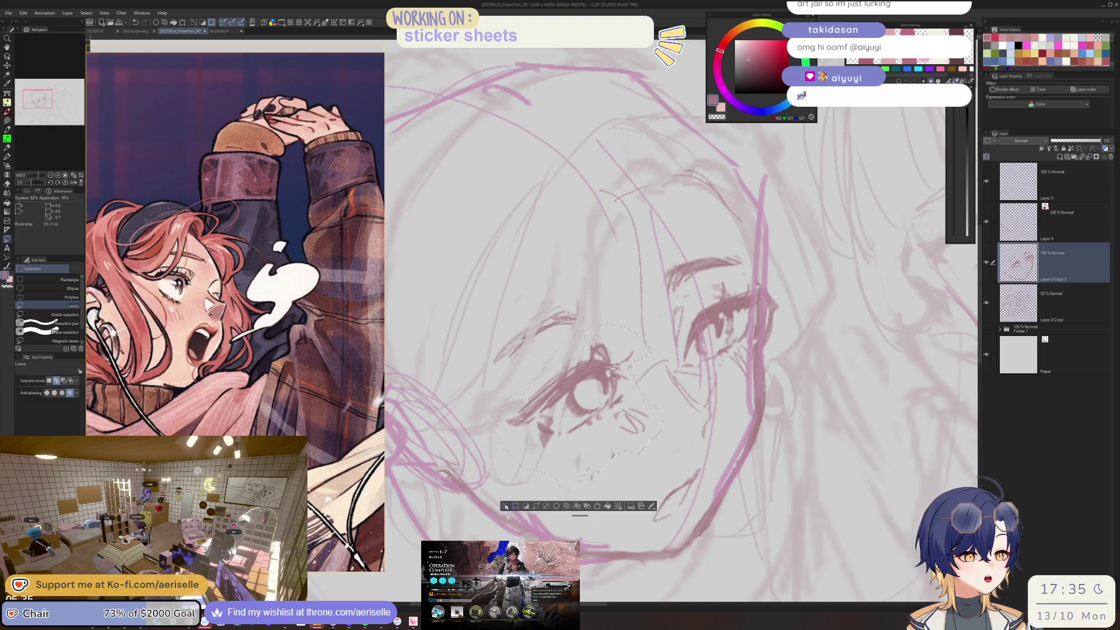
- Extend the left girl's brow and upper-lid lines leftward with the pen
drag(541, 350, 508, 374)
key(k)
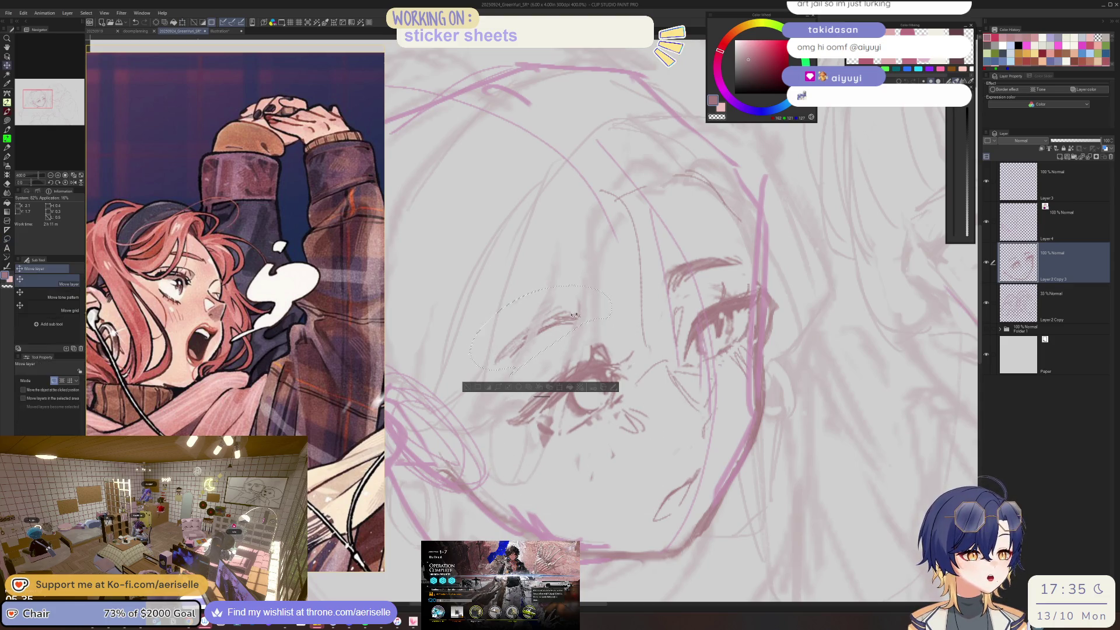
click(485, 384)
key(p)
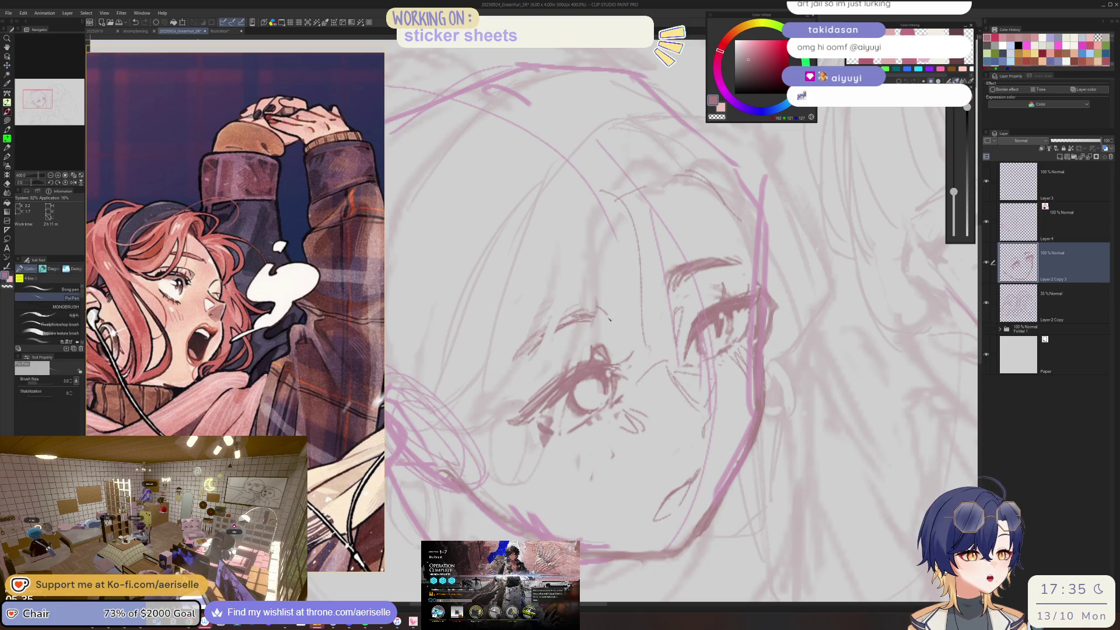
drag(566, 316, 508, 361)
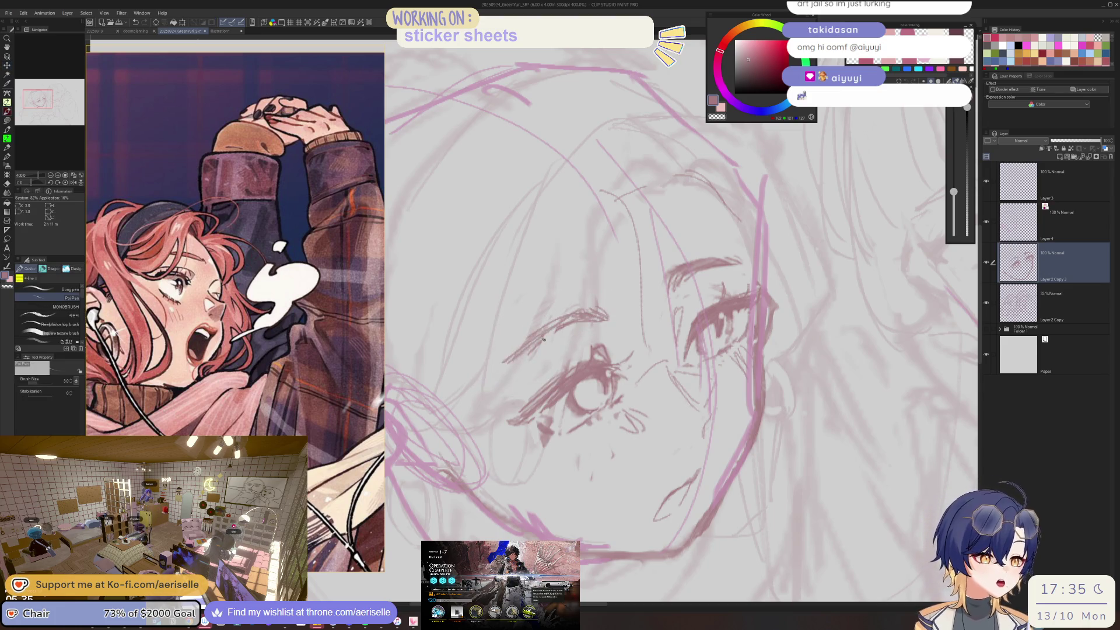
key(e)
- Lasso her other eyebrow and move it slightly to the right
scroll(503, 370, down, 3)
mouse_move(671, 274)
mouse_down()
mouse_move(717, 263)
mouse_move(703, 290)
mouse_up()
scroll(718, 264, up, 3)
key(m)
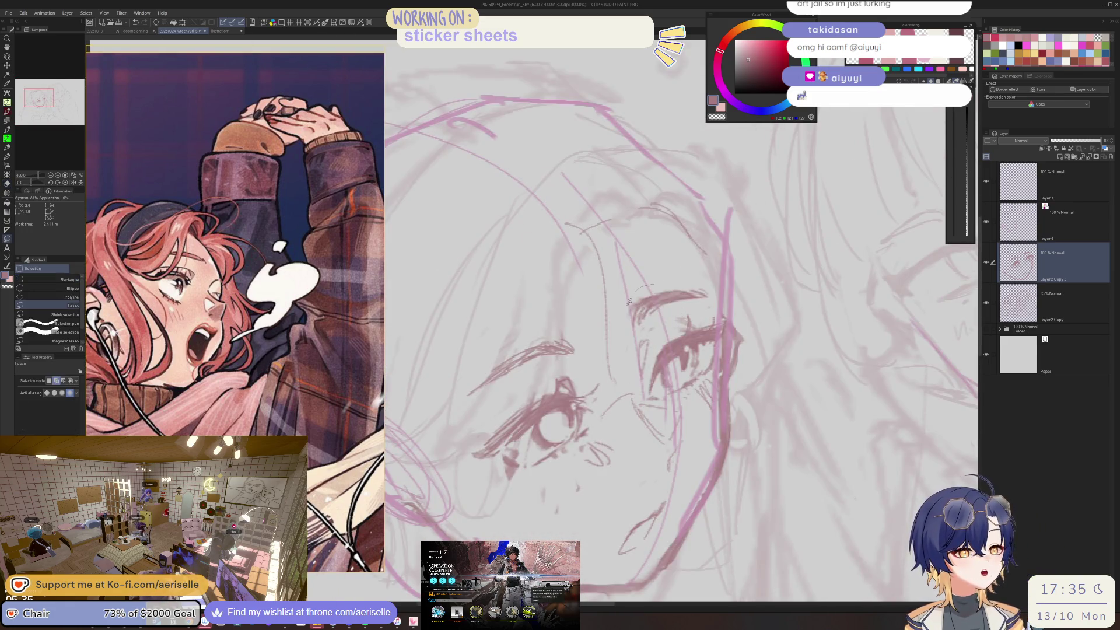
key(k)
drag(590, 360, 603, 358)
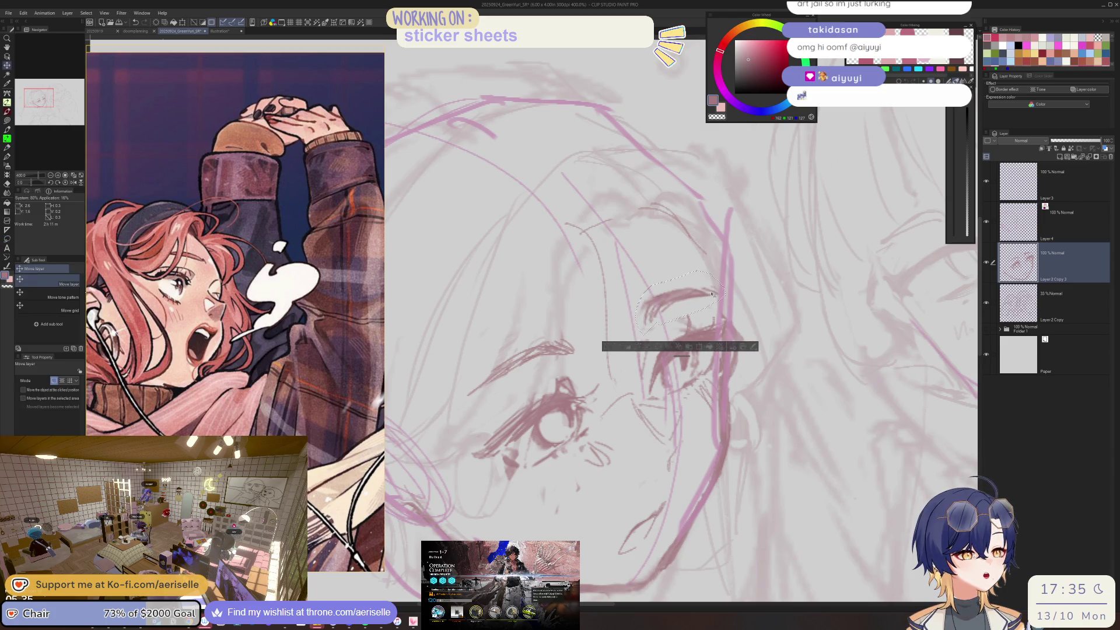
key(ctrl+d)
key(e)
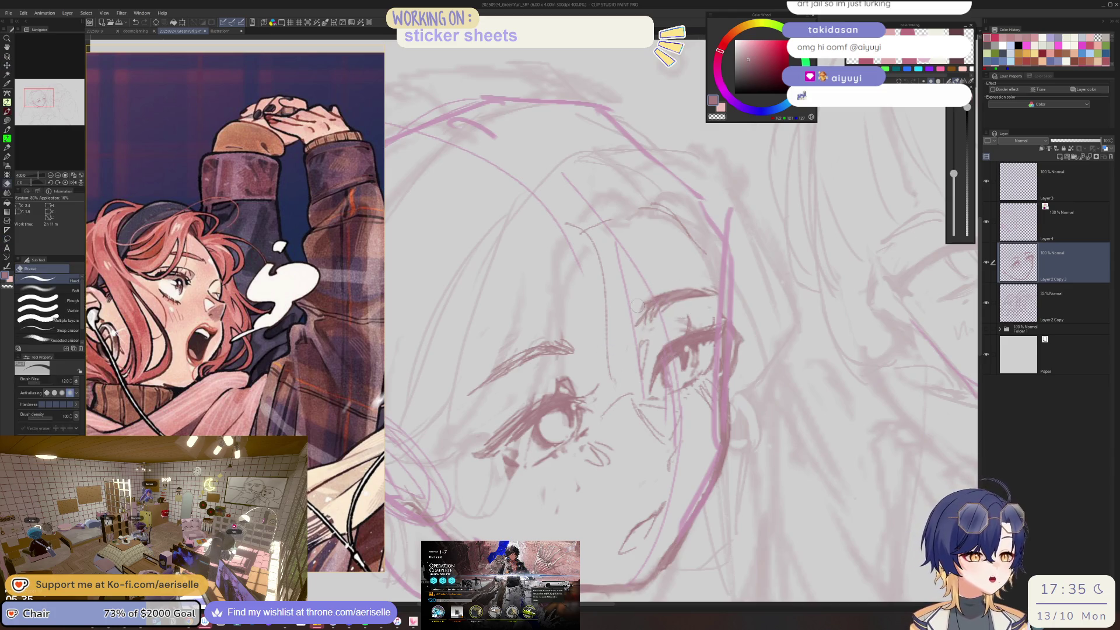
scroll(692, 304, down, 3)
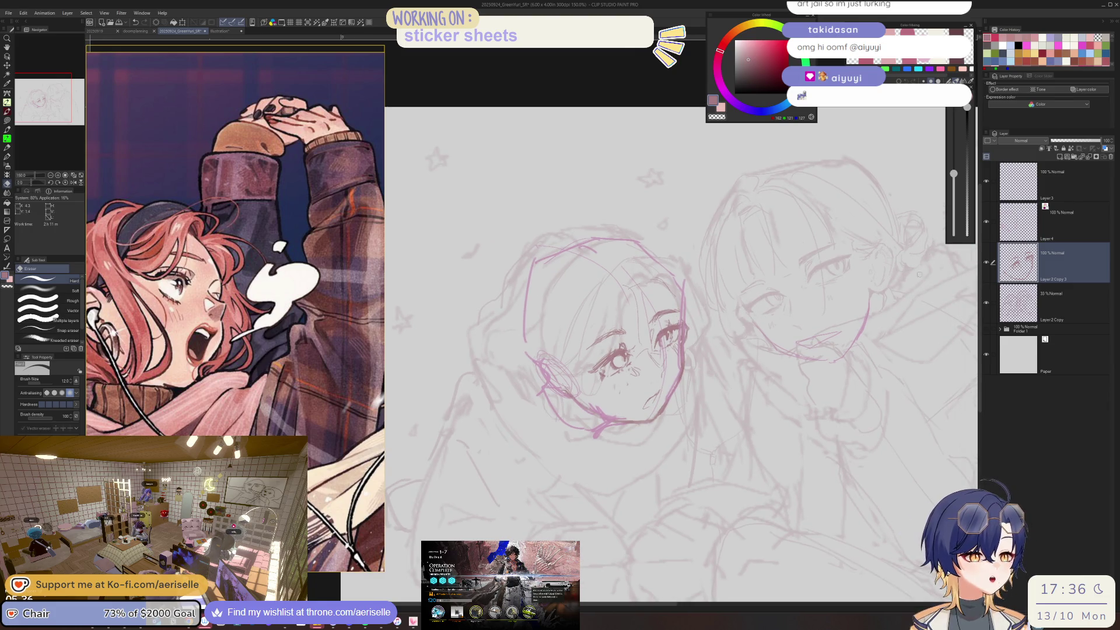
- Hide Layer 4's guide lines and add short pen strokes near the eye on Layer 2 Copy 3
click(985, 221)
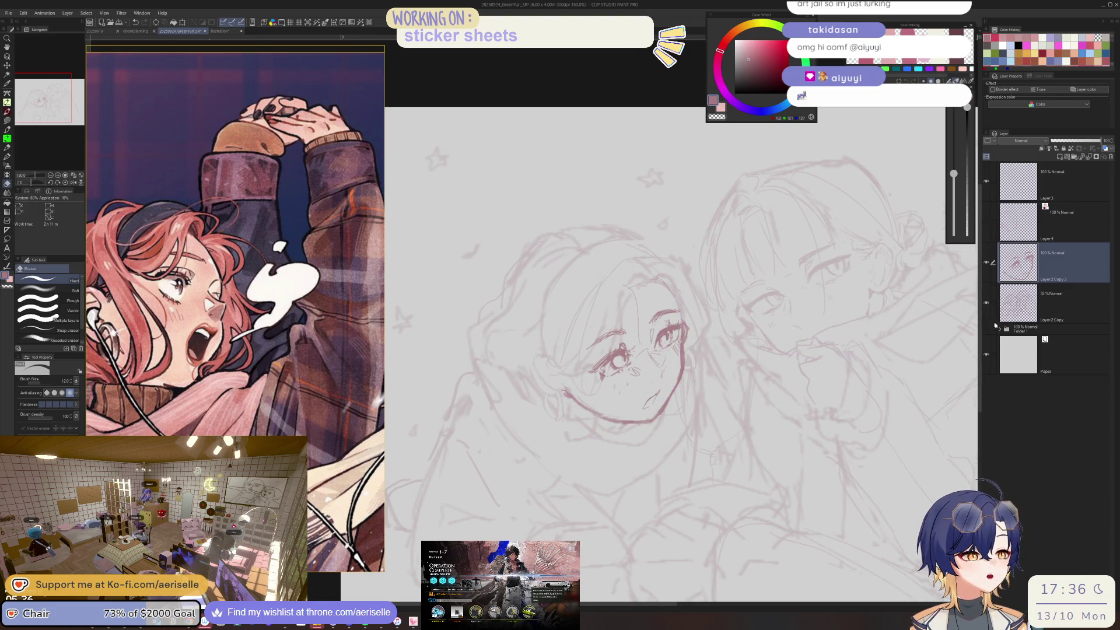
click(1027, 304)
scroll(642, 361, up, 3)
key(p)
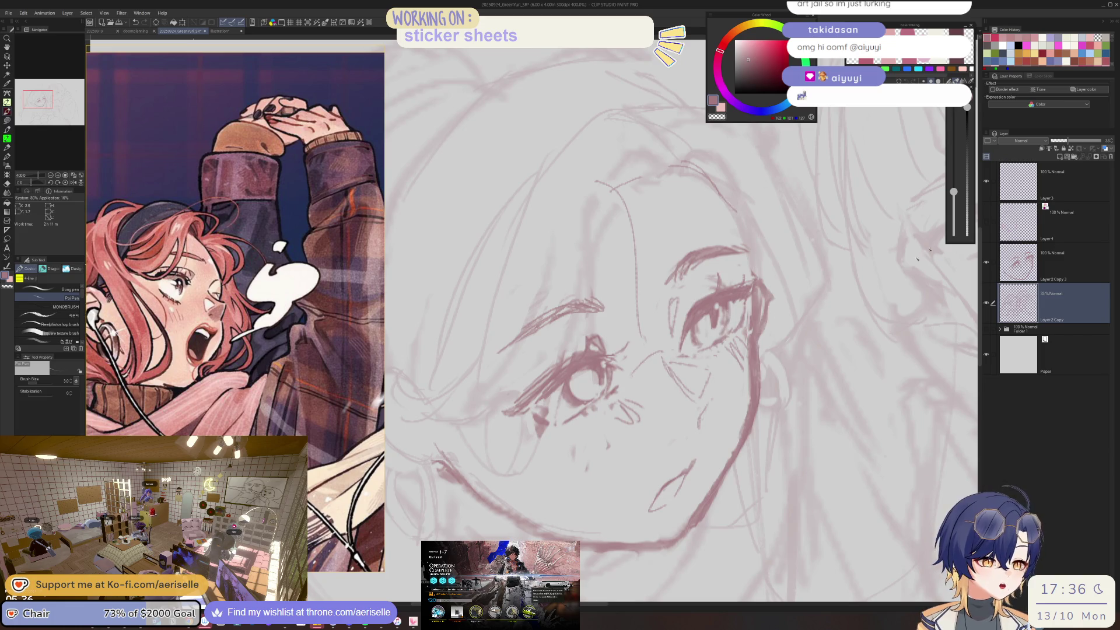
click(994, 265)
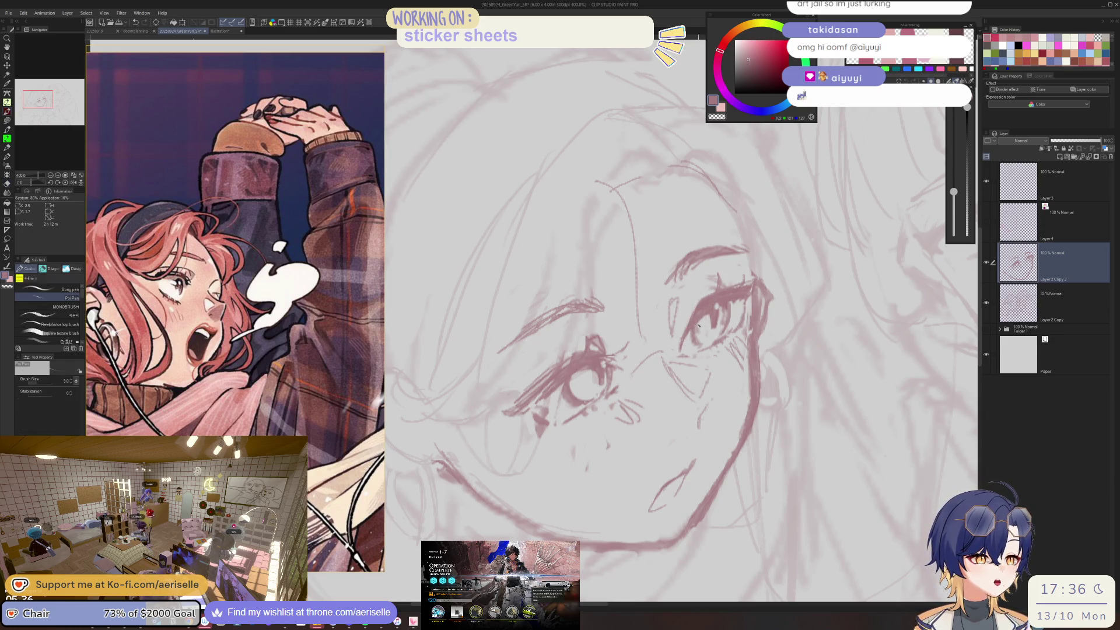
key(e)
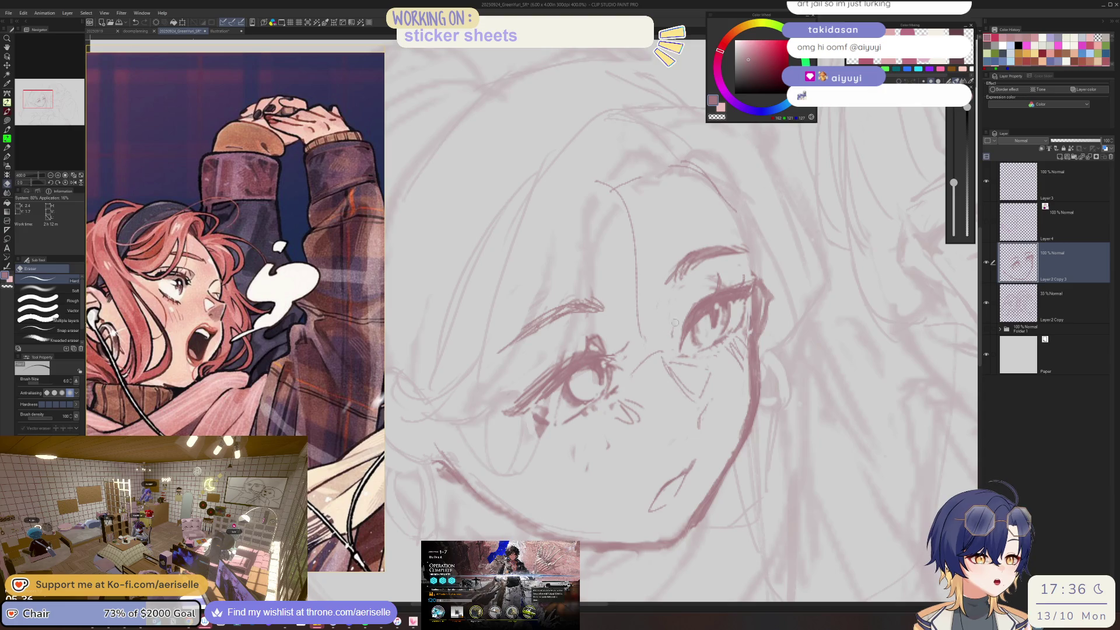
key(p)
drag(674, 302, 677, 325)
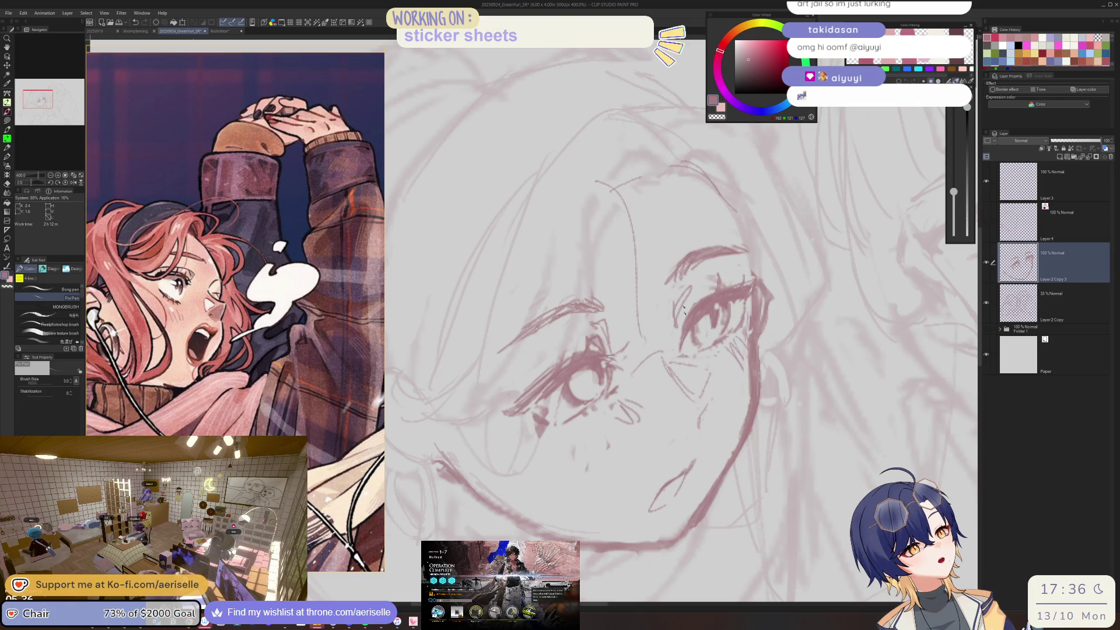
key(e)
key(p)
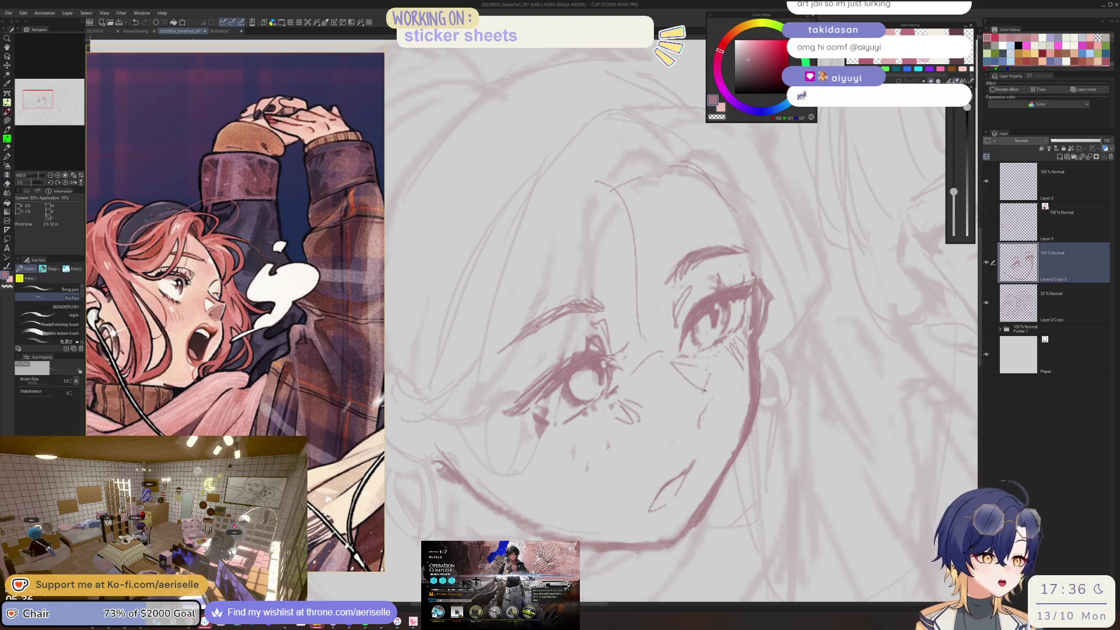
mouse_move(672, 362)
mouse_down()
mouse_move(718, 376)
mouse_move(733, 358)
mouse_up()
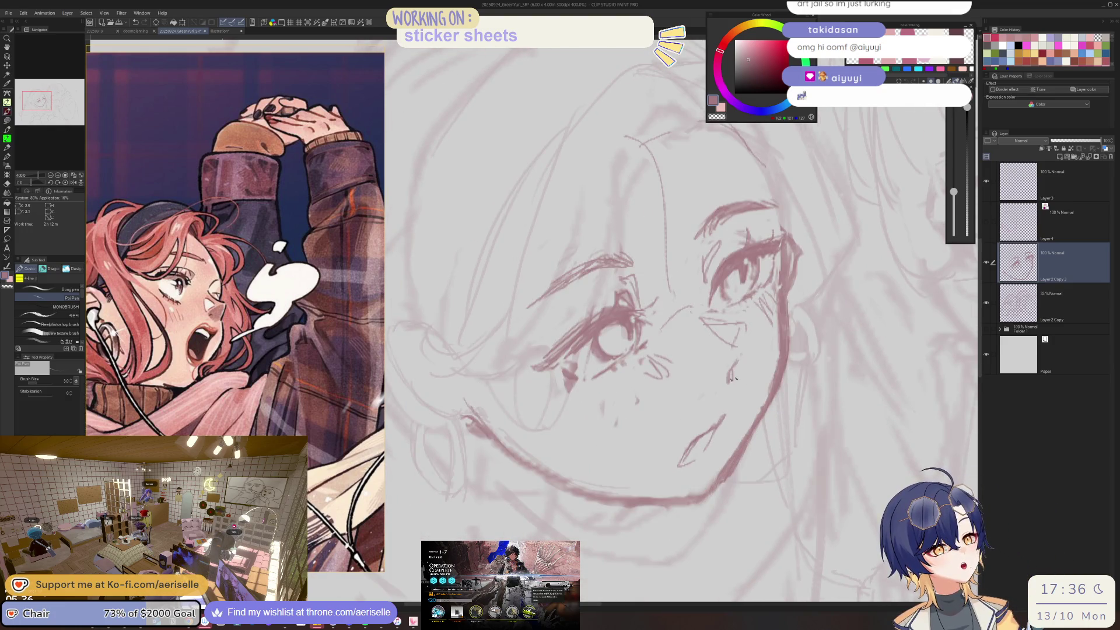
- Add more strokes refining the left girl's eye, then check the whole sketch
drag(698, 443, 719, 522)
key(ctrl+minus)
key(ctrl+minus)
key(ctrl+minus)
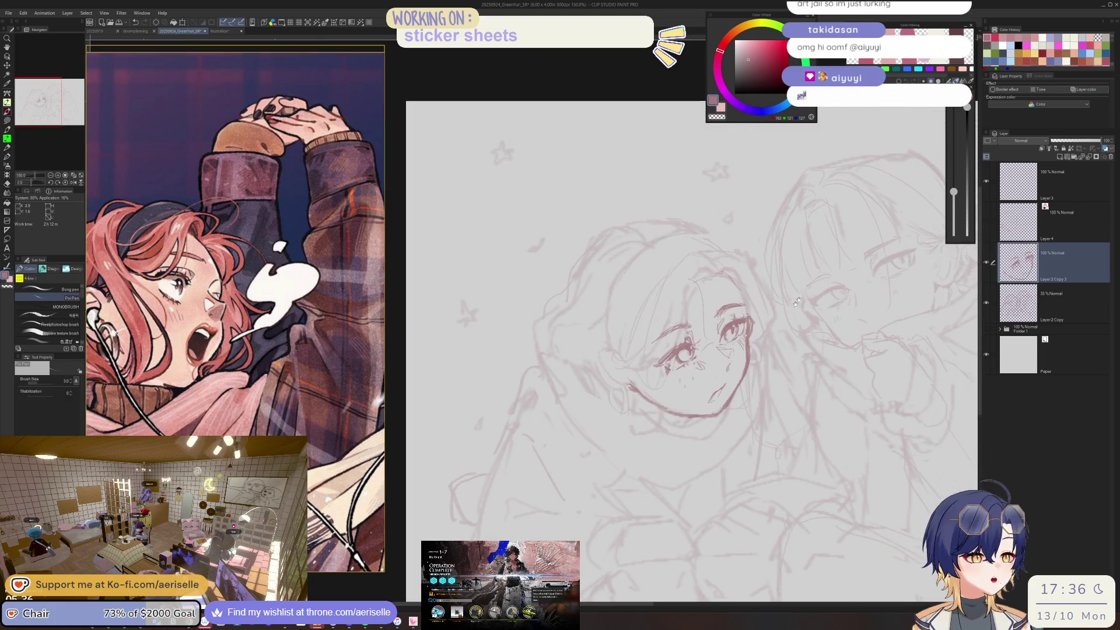
key(e)
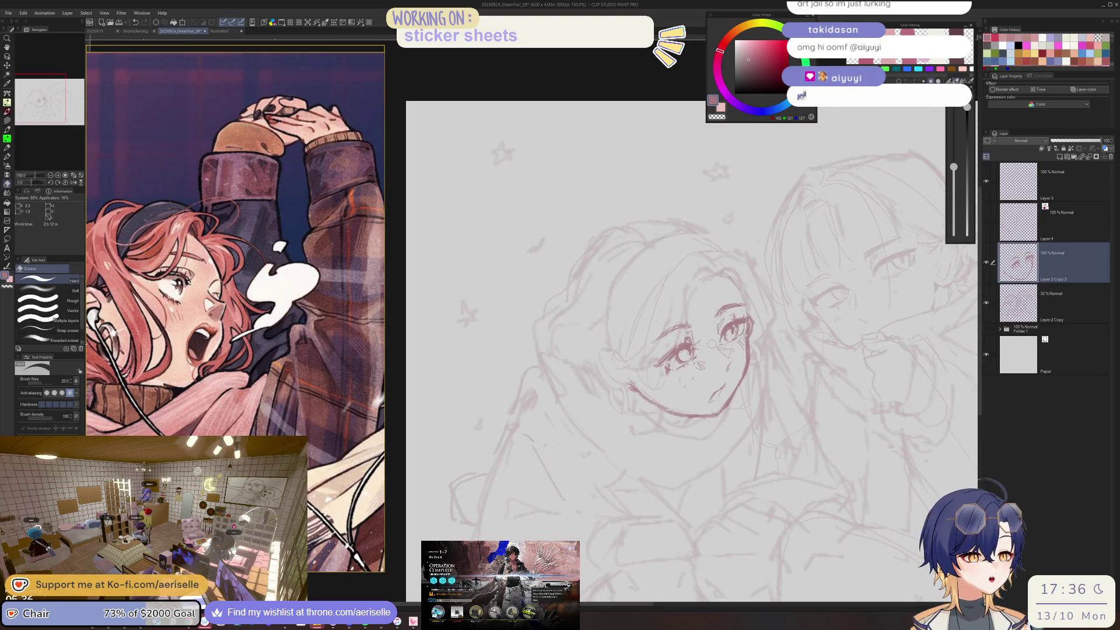
key(ctrl+plus)
key(ctrl+plus)
key(ctrl+plus)
key(p)
mouse_move(651, 285)
mouse_down()
mouse_move(670, 280)
mouse_move(778, 373)
mouse_up()
mouse_move(769, 307)
mouse_down()
mouse_move(766, 357)
mouse_move(773, 347)
mouse_up()
key(ctrl+minus)
key(ctrl+minus)
key(ctrl+minus)
drag(851, 370, 779, 289)
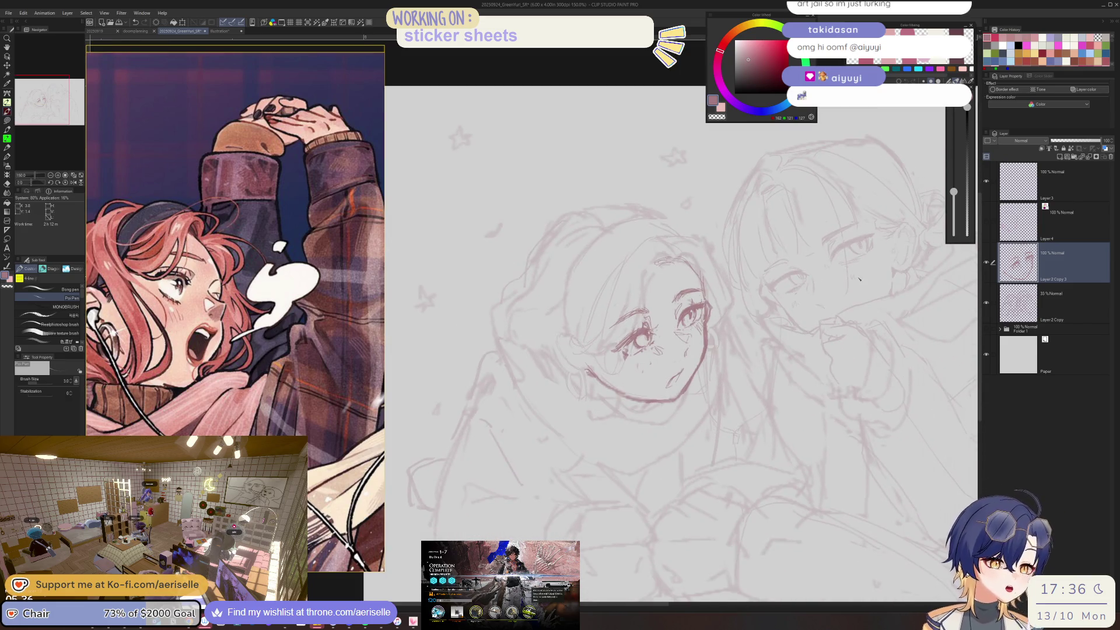
scroll(642, 340, up, 3)
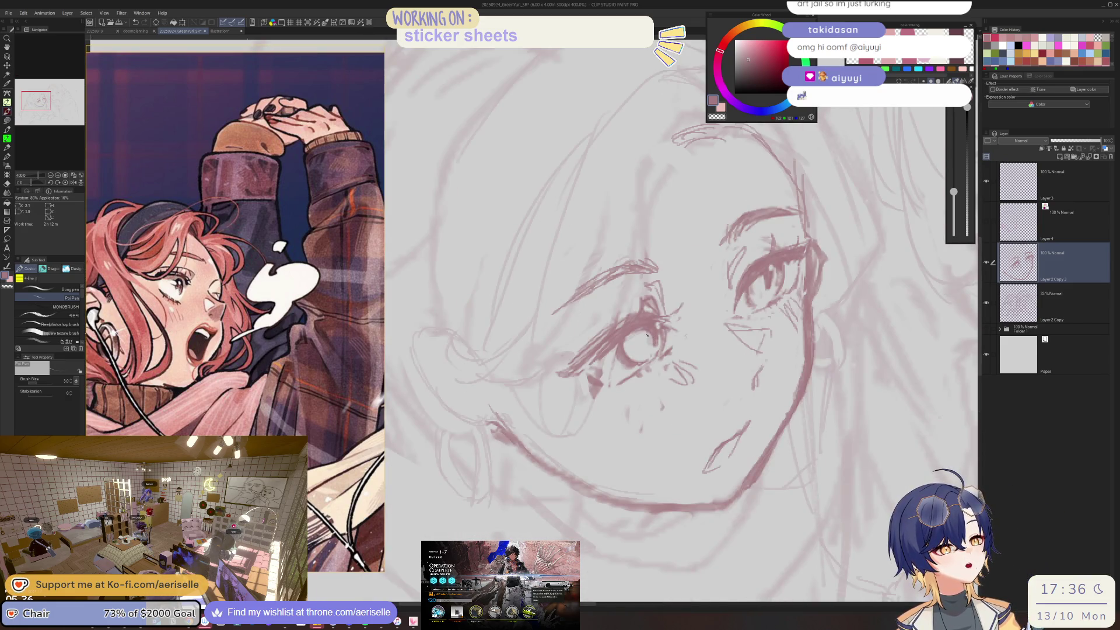
key(e)
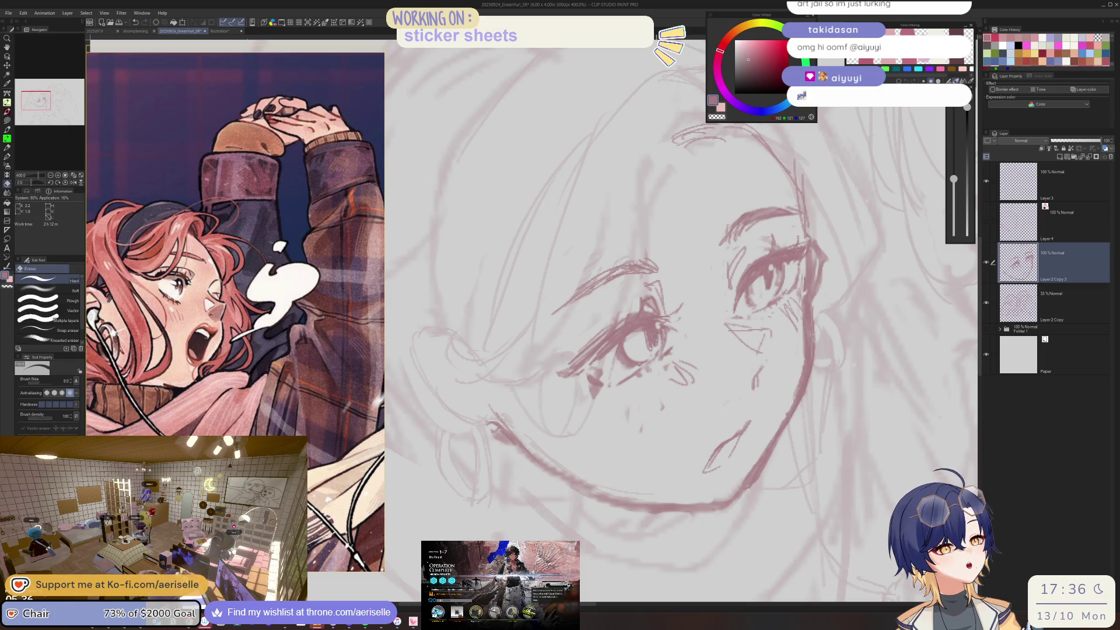
scroll(774, 306, down, 3)
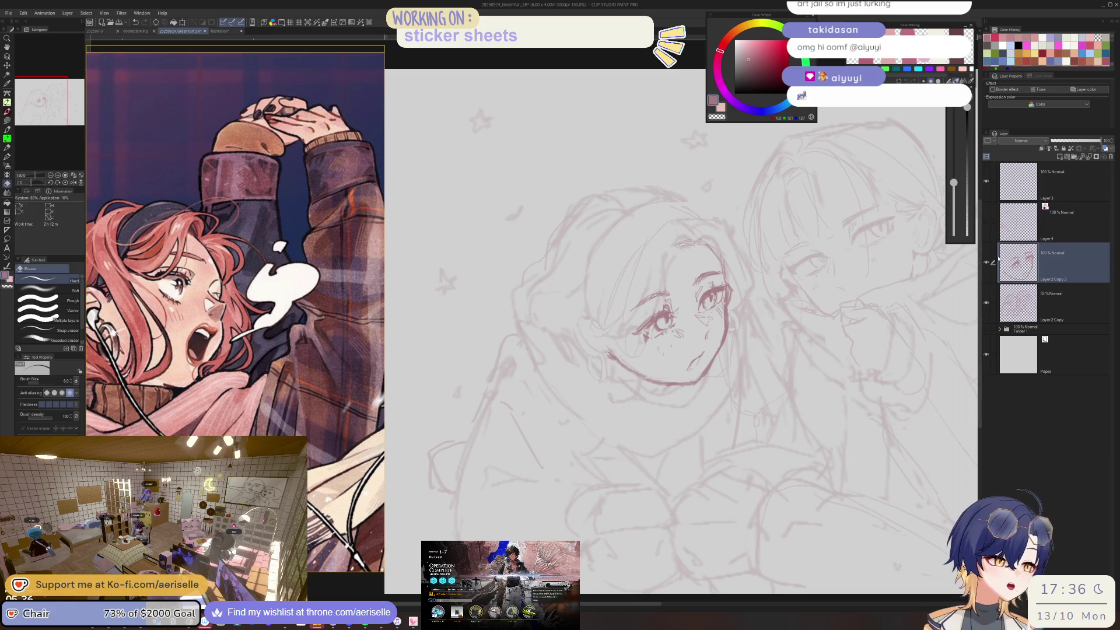
scroll(678, 318, up, 1)
- Lasso the left girl's eye and rescale and reposition it with Scale/Rotate
key(m)
drag(688, 266, 685, 269)
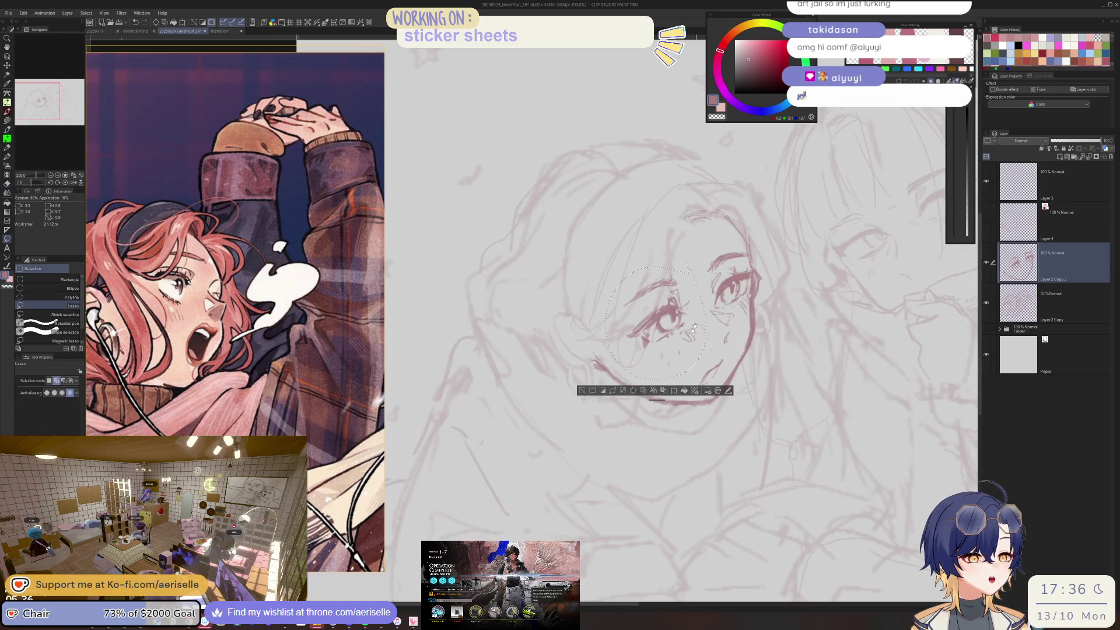
key(k)
scroll(687, 350, down, 1)
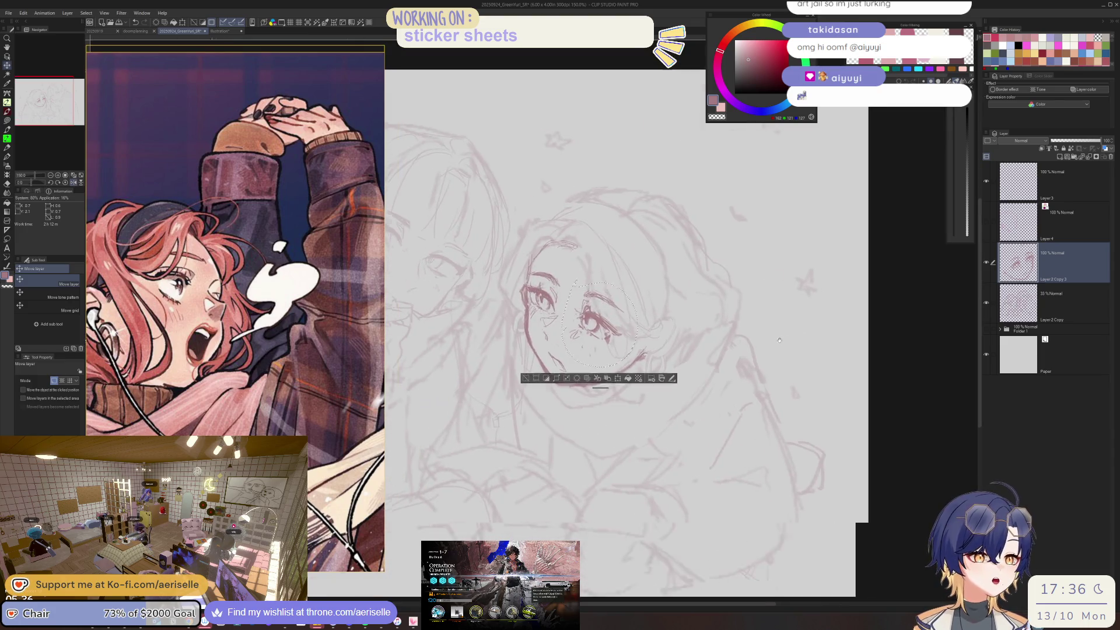
key(ctrl+t)
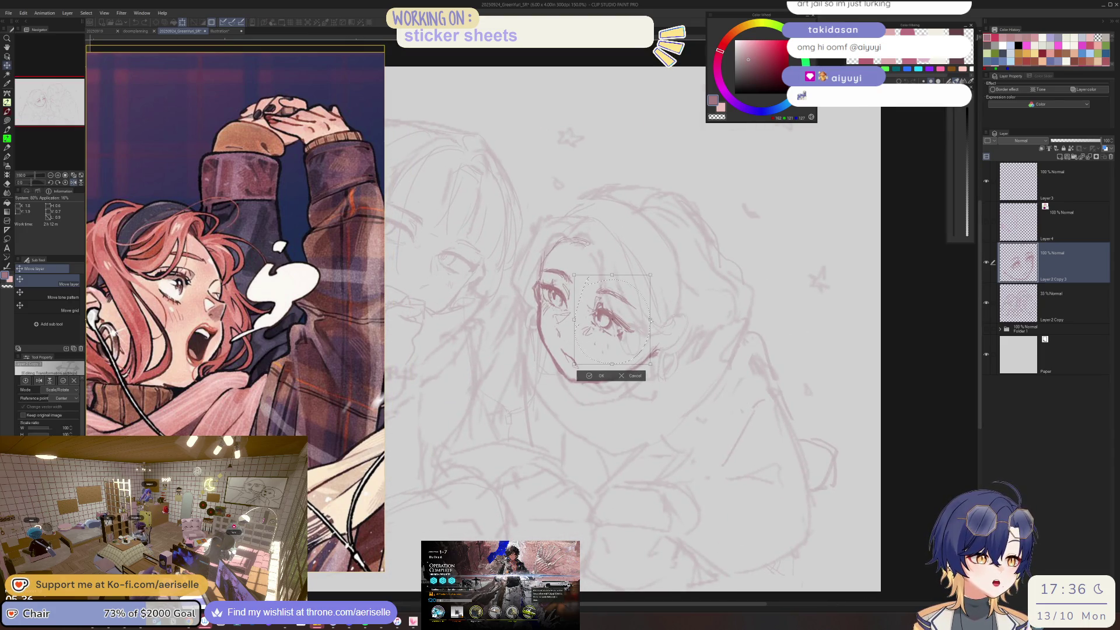
key(Return)
key(ctrl+d)
drag(560, 362, 743, 276)
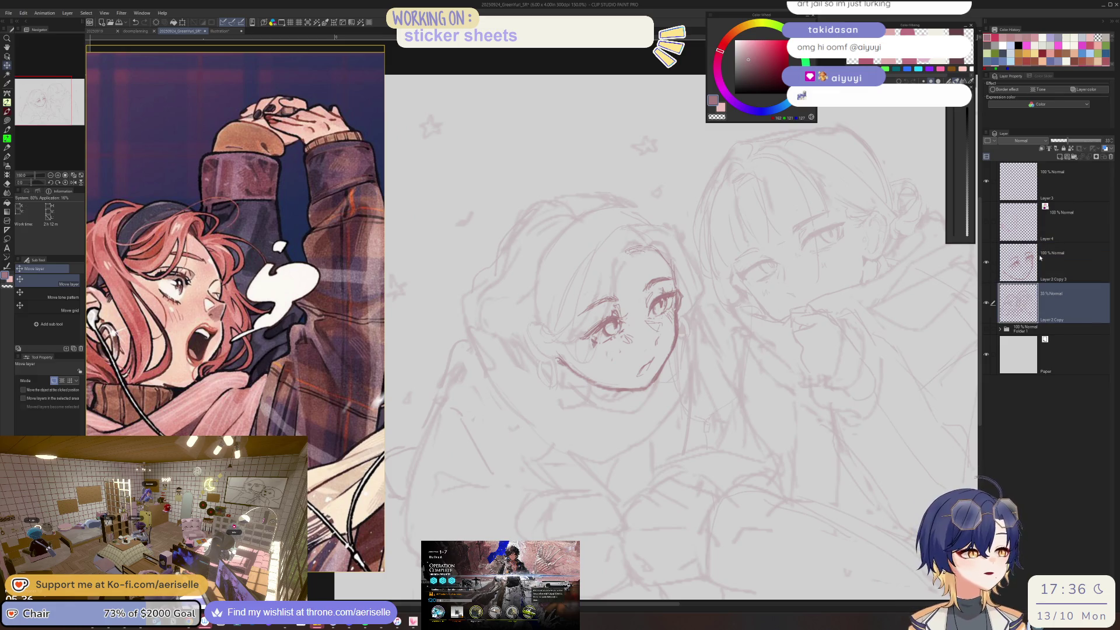
click(1050, 303)
- Raise Layer 2 Copy to 100% opacity and add light pen marks near the eye
drag(1062, 141, 1102, 141)
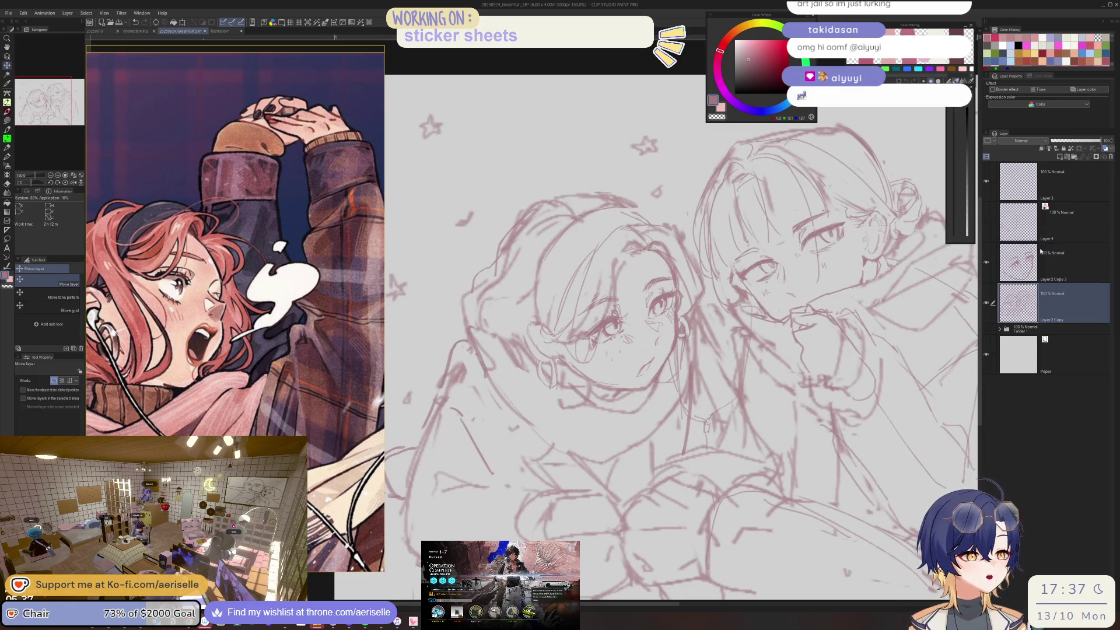
drag(915, 279, 919, 280)
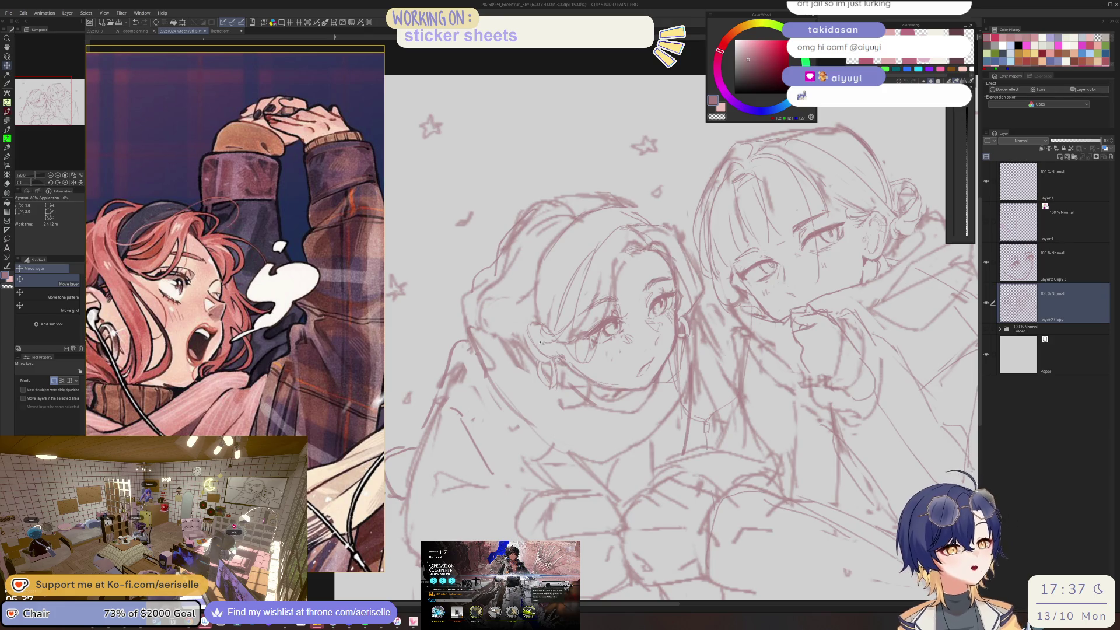
scroll(541, 343, up, 4)
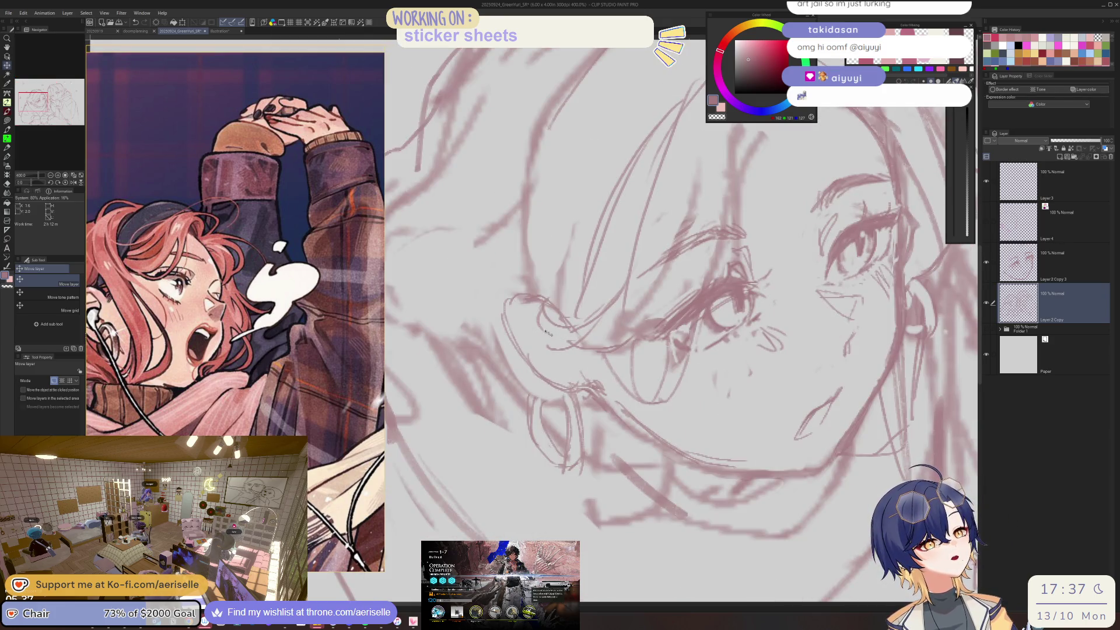
key(p)
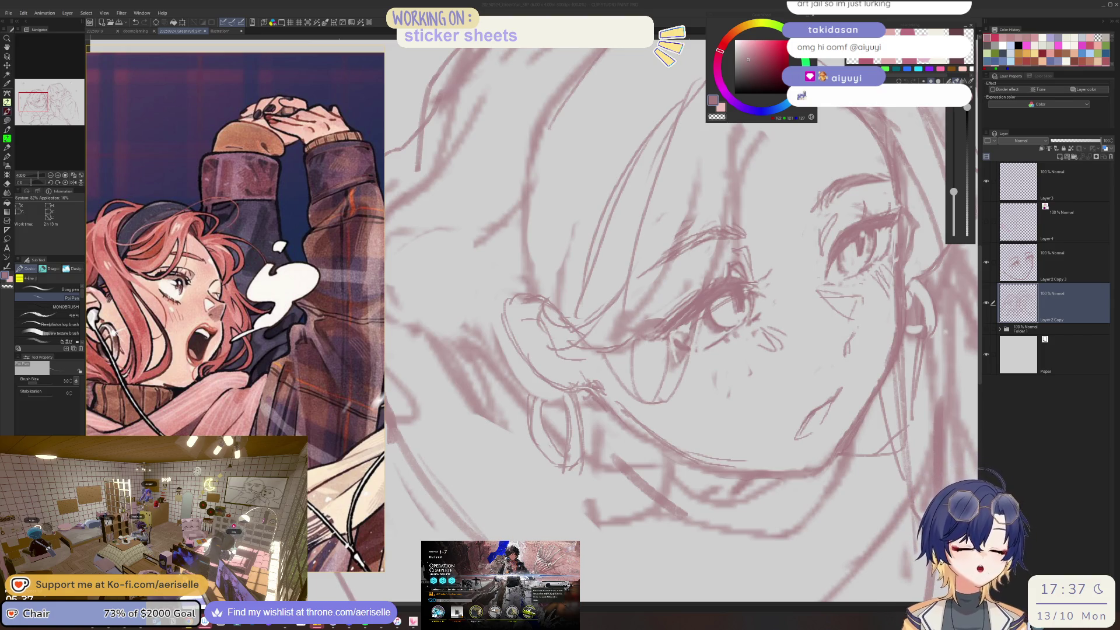
drag(730, 264, 737, 275)
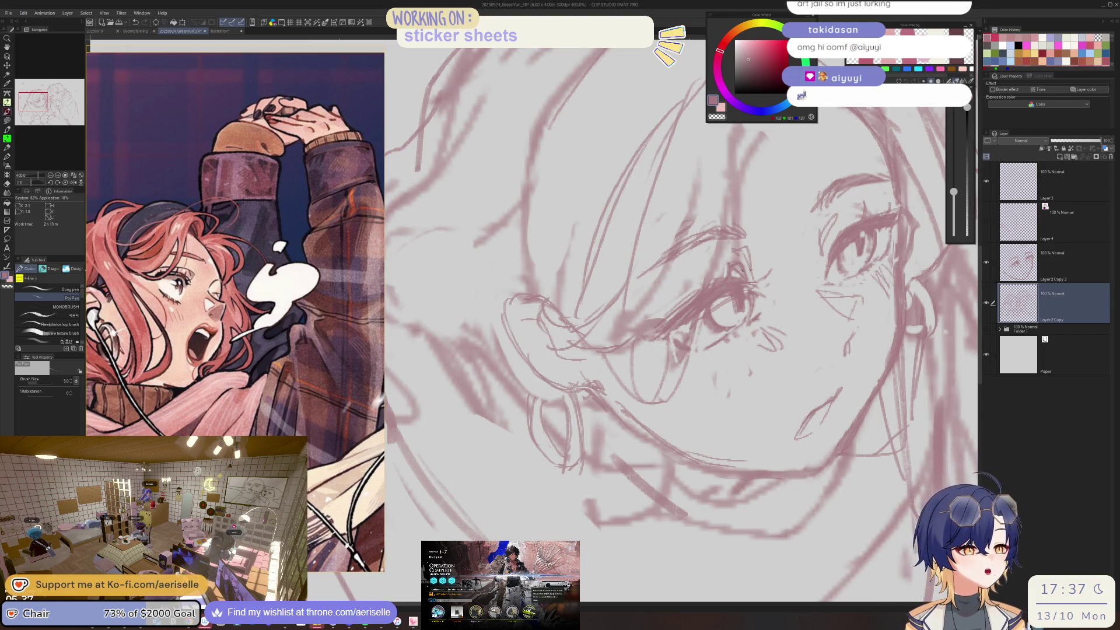
- Merge the refined eye layer down into the sketch layer
click(1031, 252)
key(ctrl+e)
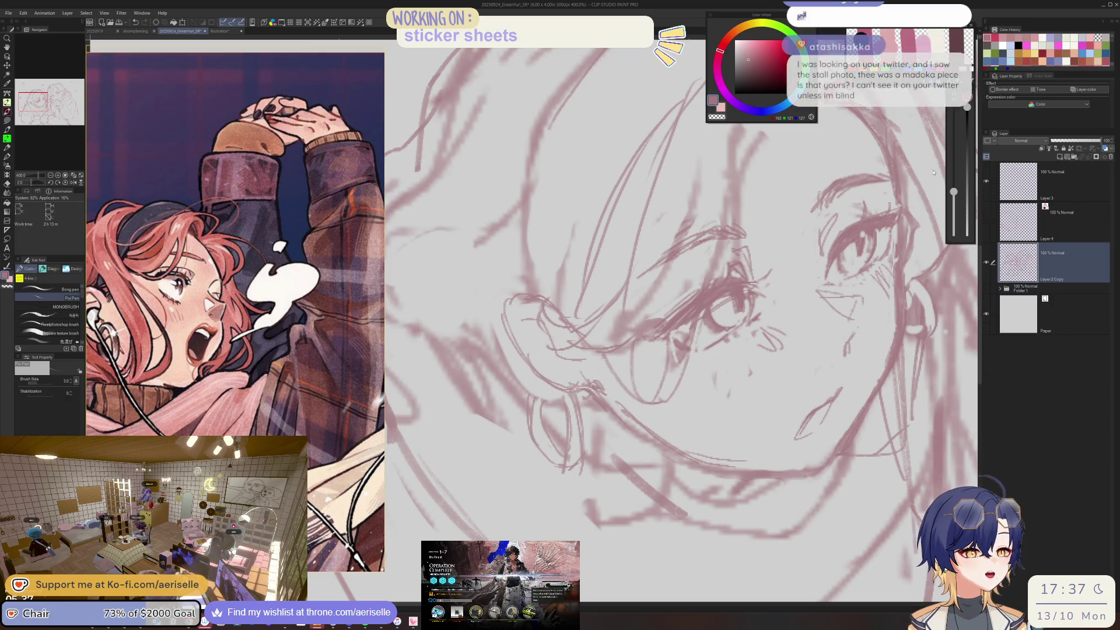
scroll(659, 235, up, 4)
scroll(715, 179, up, 2)
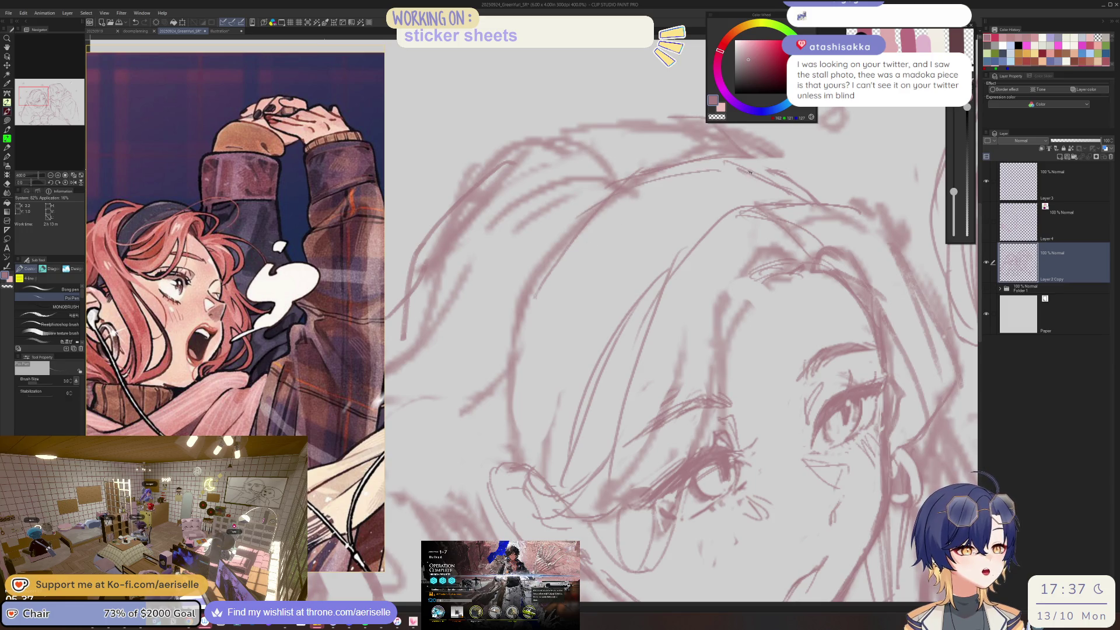
- Redraw the left girl's hair strands and erase the stray lines beside them
key(e)
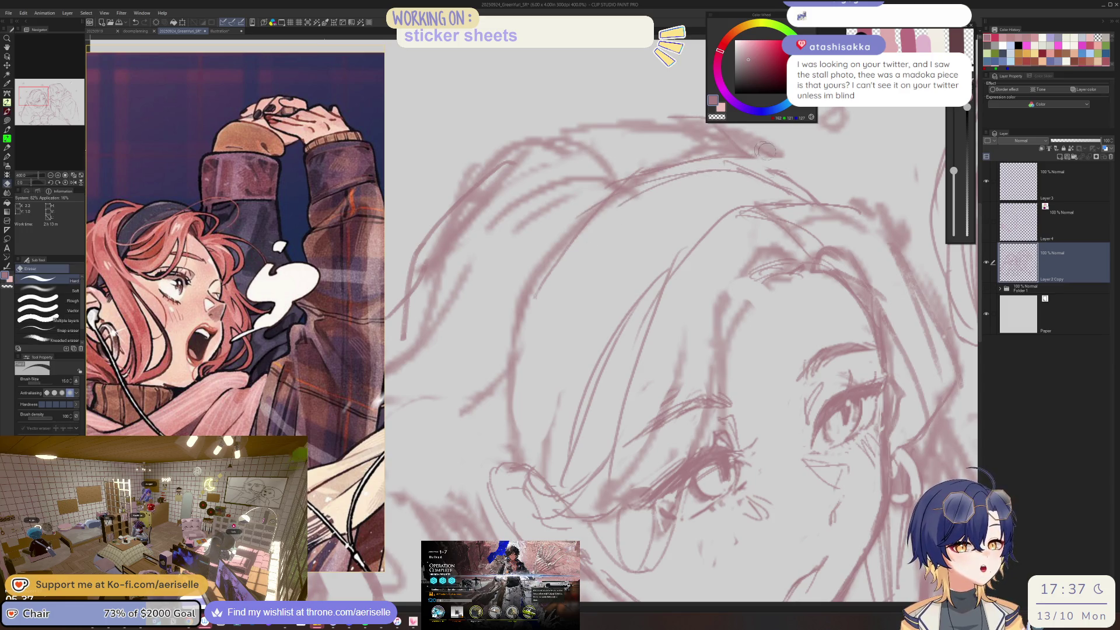
scroll(762, 150, down, 3)
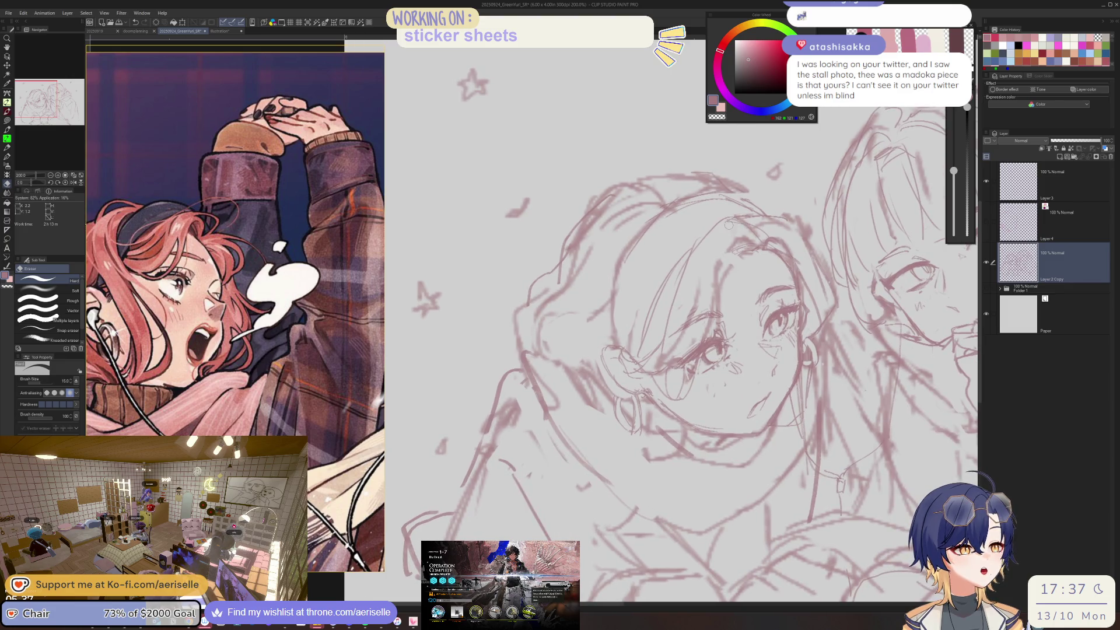
key(p)
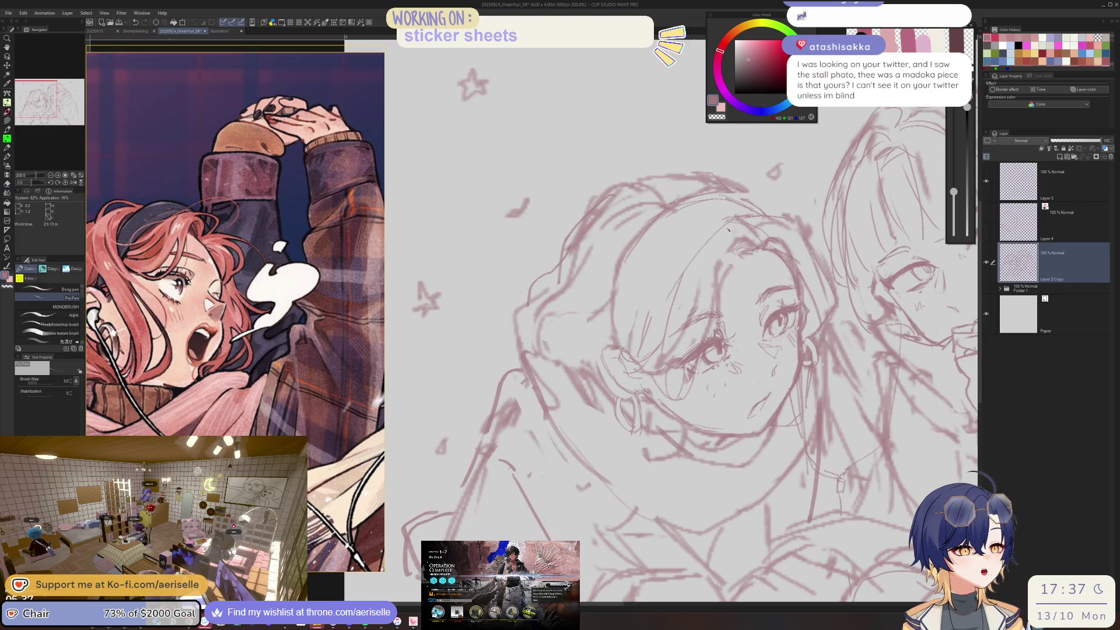
mouse_move(726, 211)
mouse_down()
mouse_move(662, 237)
mouse_move(721, 199)
mouse_up()
key(e)
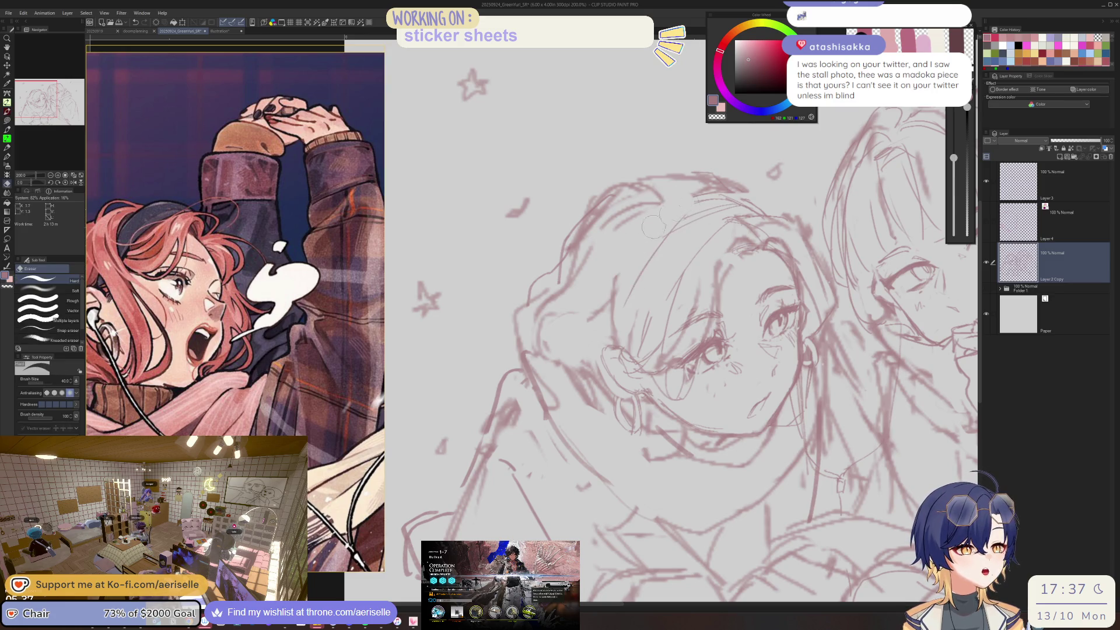
key(p)
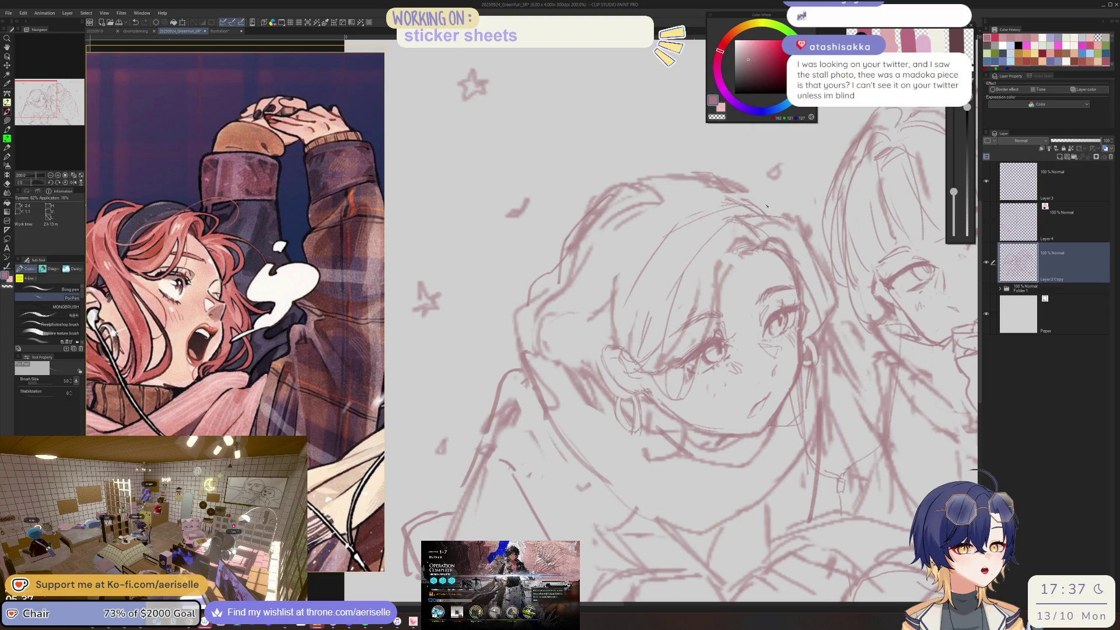
key(e)
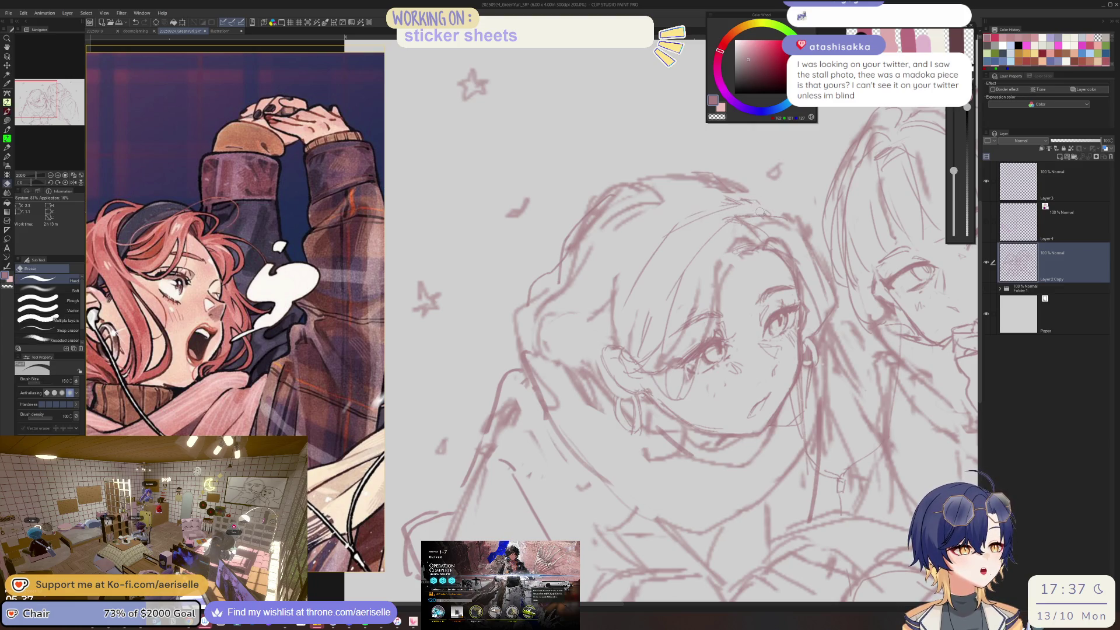
key(p)
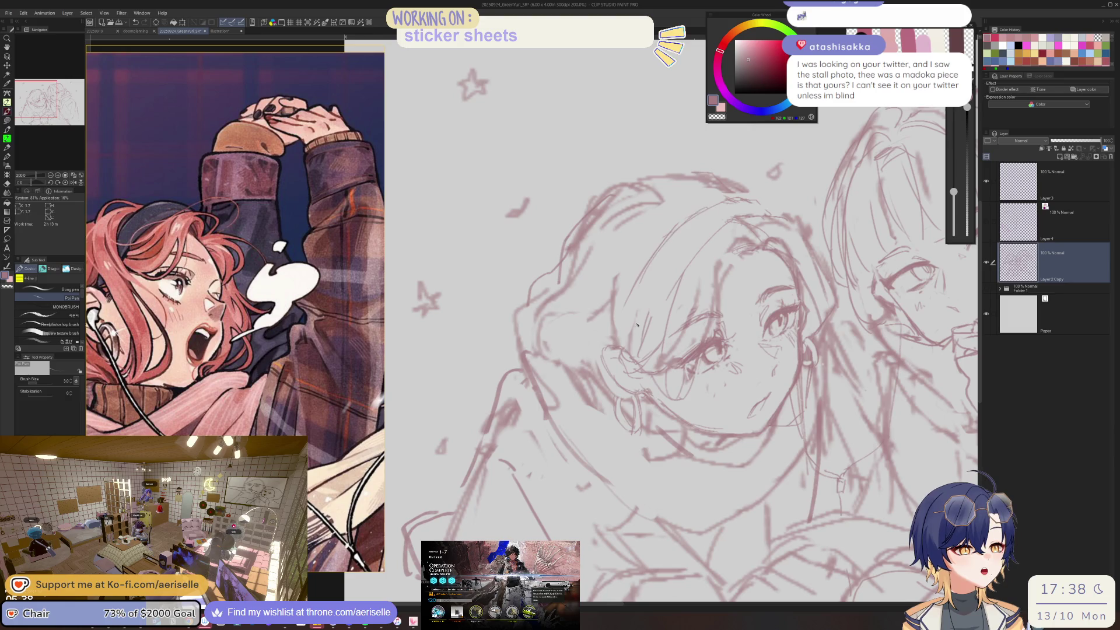
drag(627, 348, 661, 253)
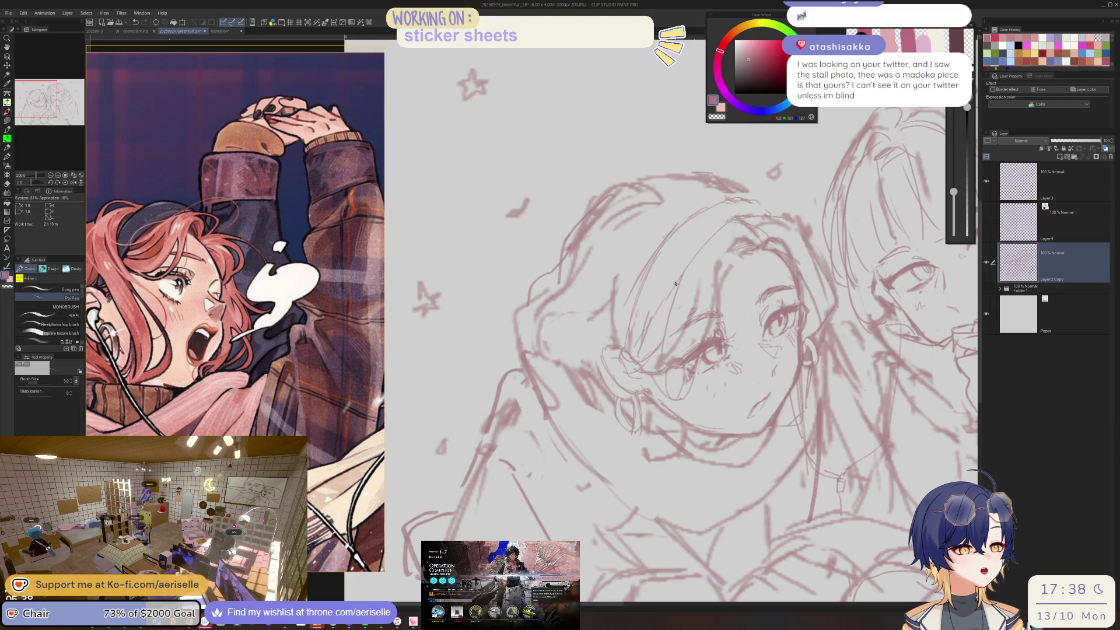
key(e)
drag(607, 277, 619, 339)
key(p)
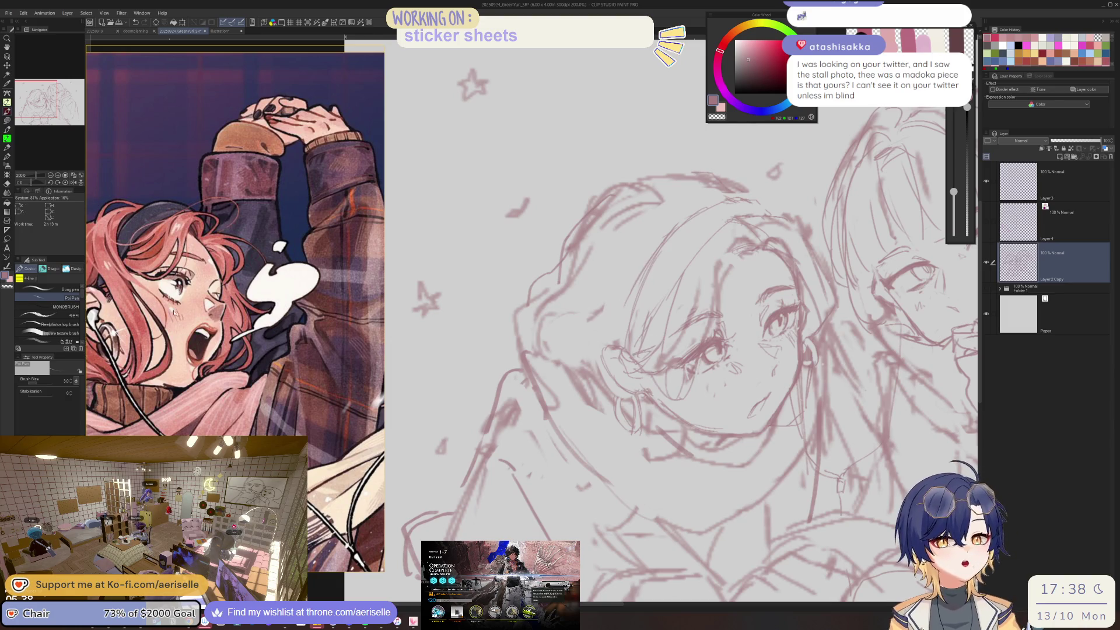
- Shift the reference picture to reveal its credit and return focus to the drawing
scroll(217, 316, up, 2)
drag(217, 316, 283, 328)
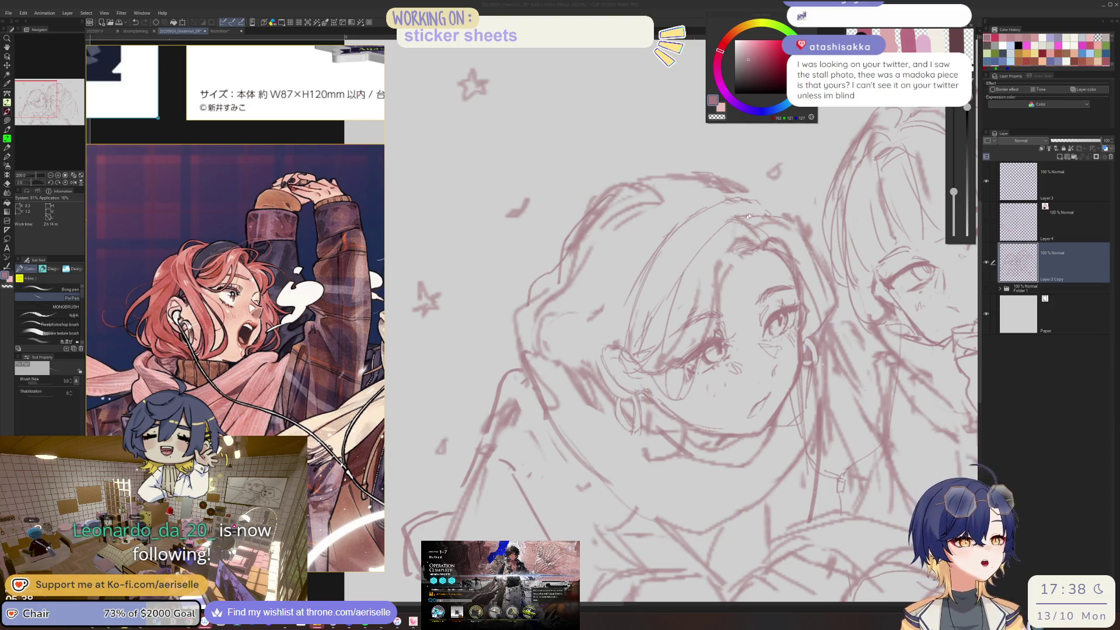
click(745, 183)
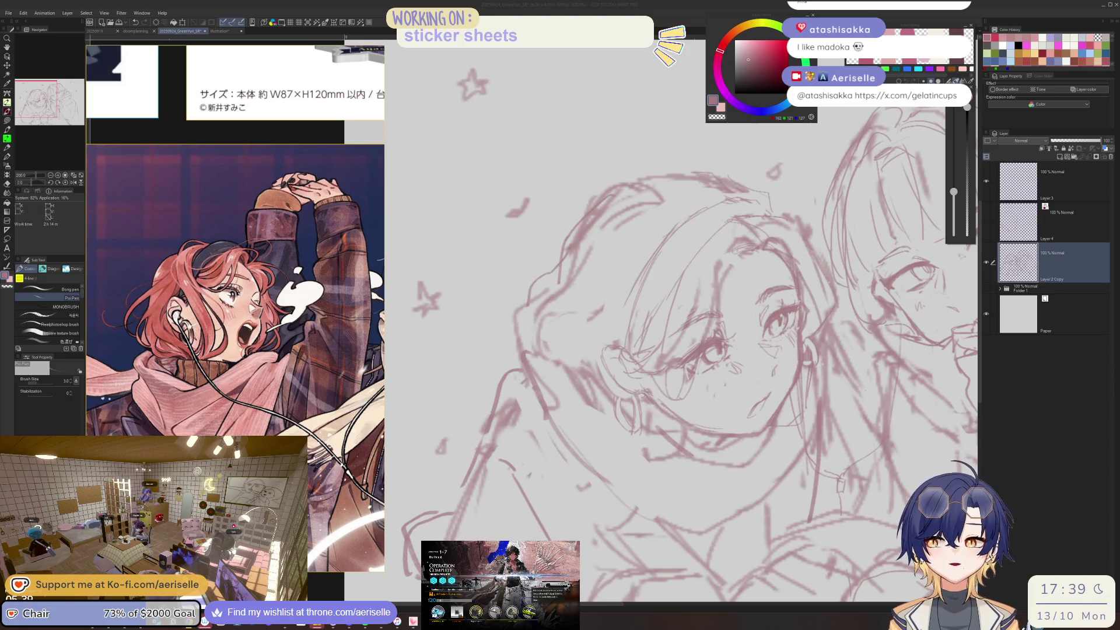
click(838, 246)
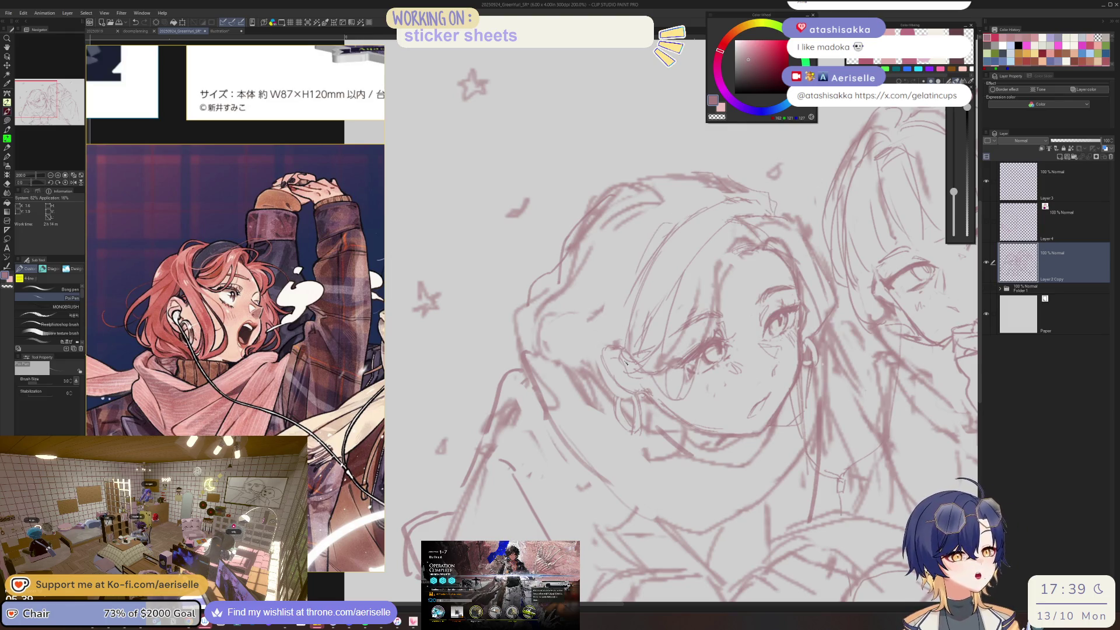
scroll(626, 369, up, 3)
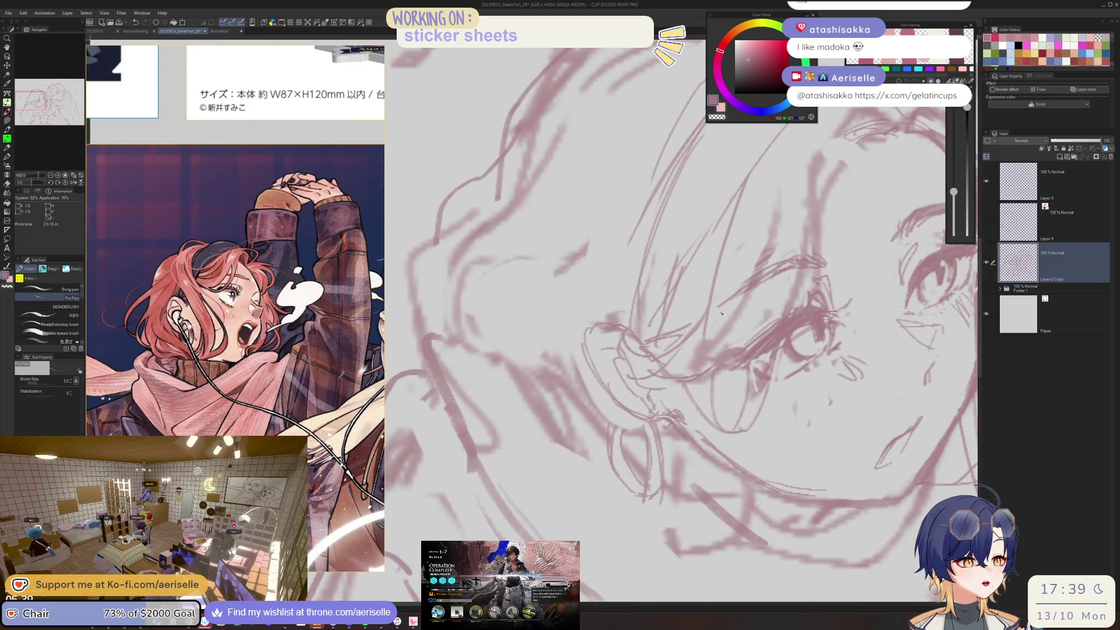
- Sketch new strokes down through the girl's hair, undoing and redrawing the bad ones
scroll(723, 313, down, 3)
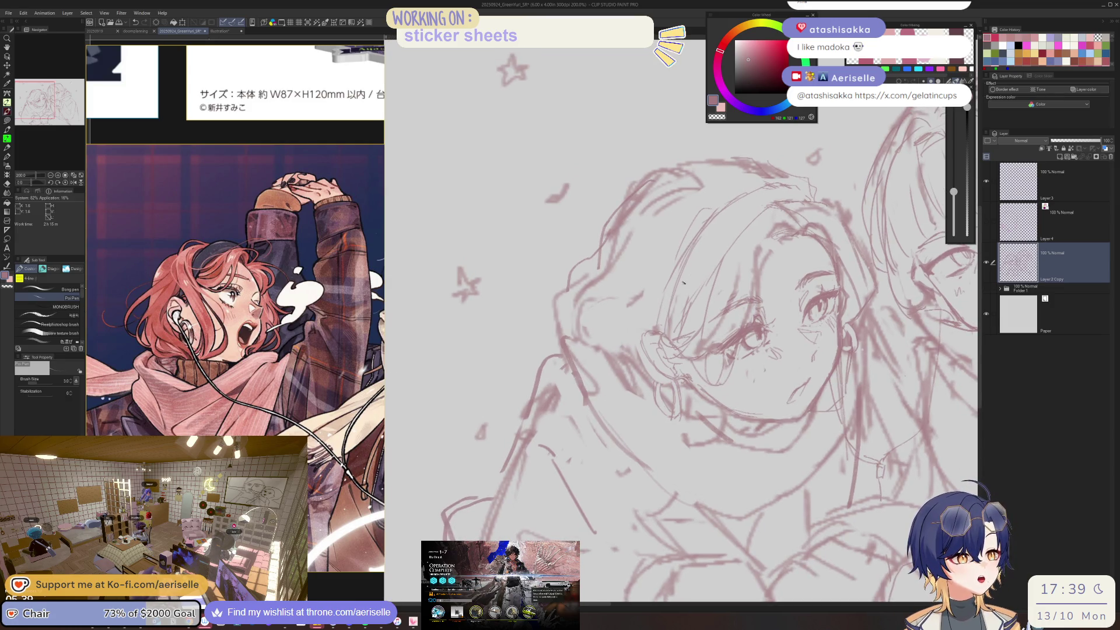
drag(625, 343, 665, 274)
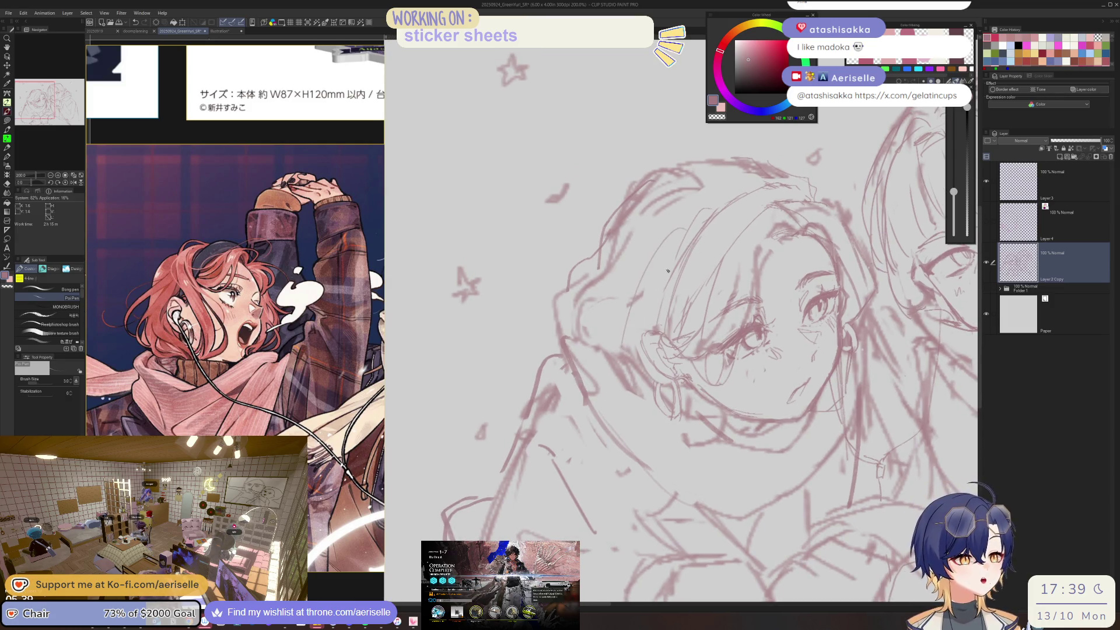
key(ctrl+z)
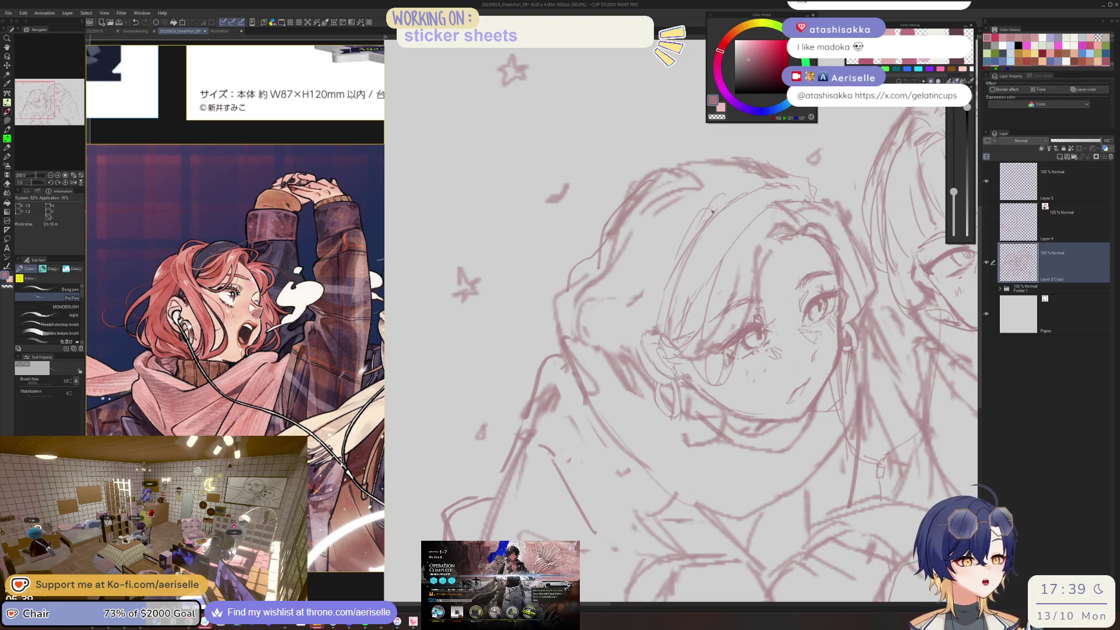
drag(724, 195, 683, 332)
key(ctrl+z)
mouse_move(718, 198)
mouse_down()
mouse_move(695, 280)
mouse_move(701, 399)
mouse_up()
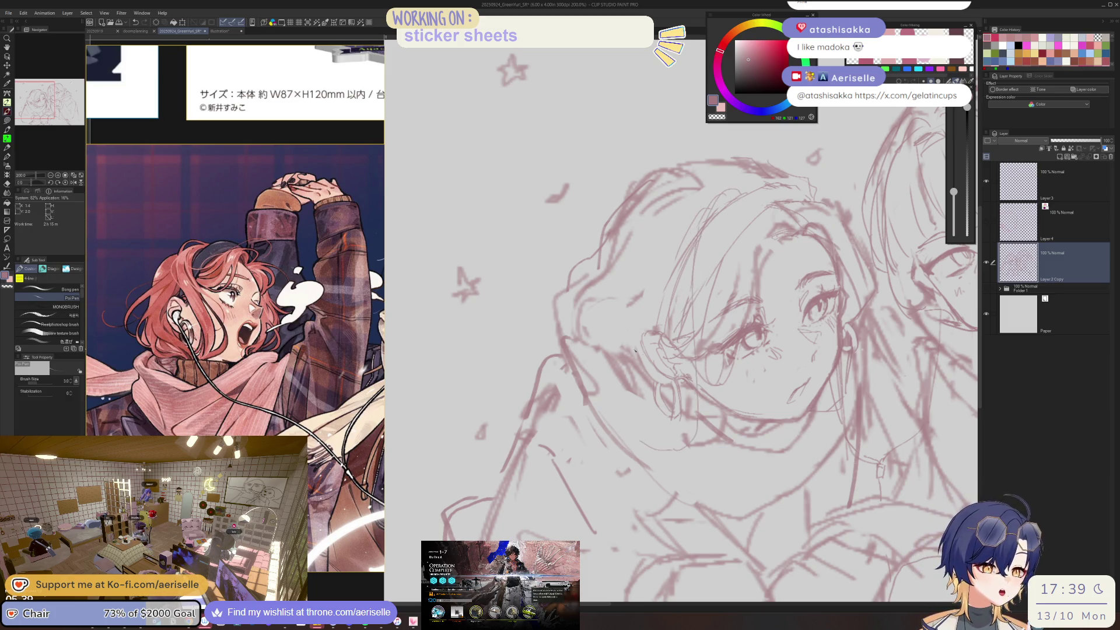
drag(682, 266, 684, 324)
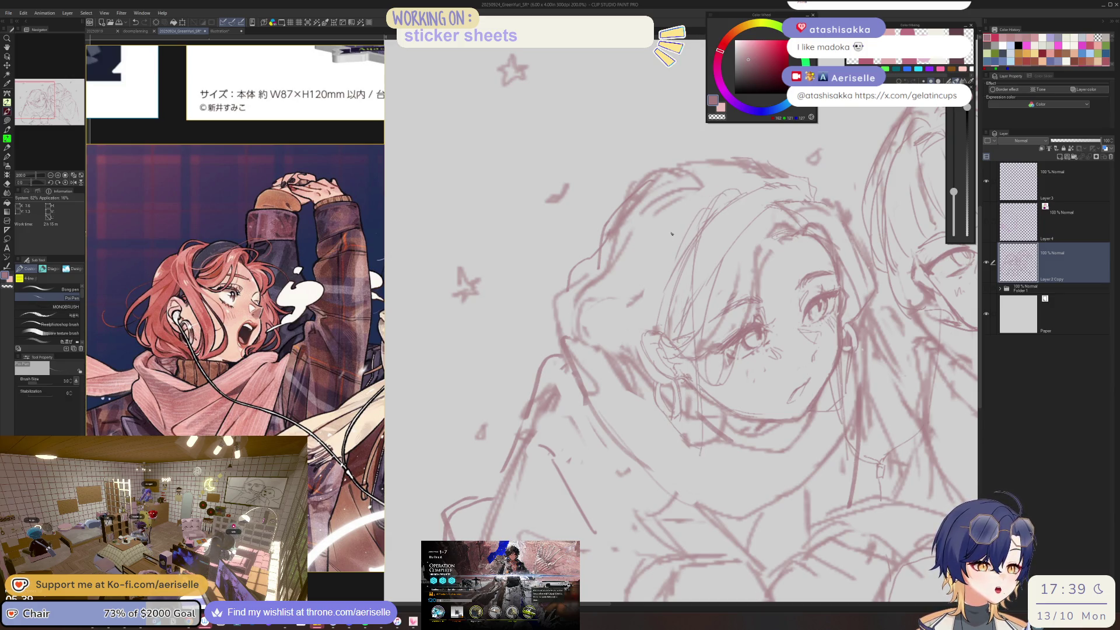
- Erase the old hood outline beside her head and show Layer 4's lineart again
key(e)
drag(636, 175, 560, 304)
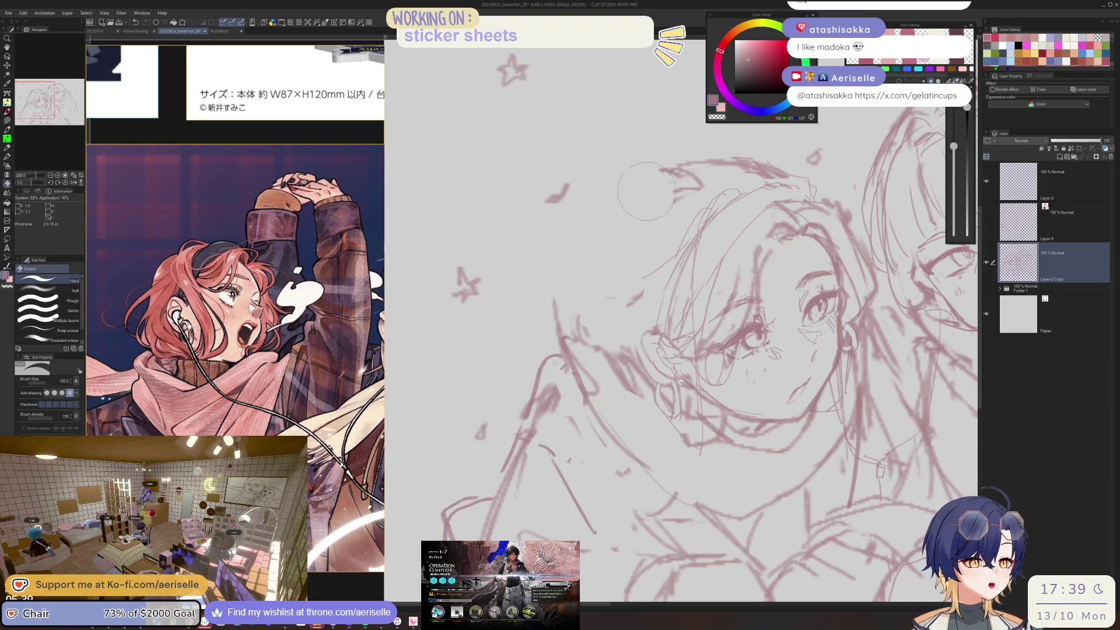
key(p)
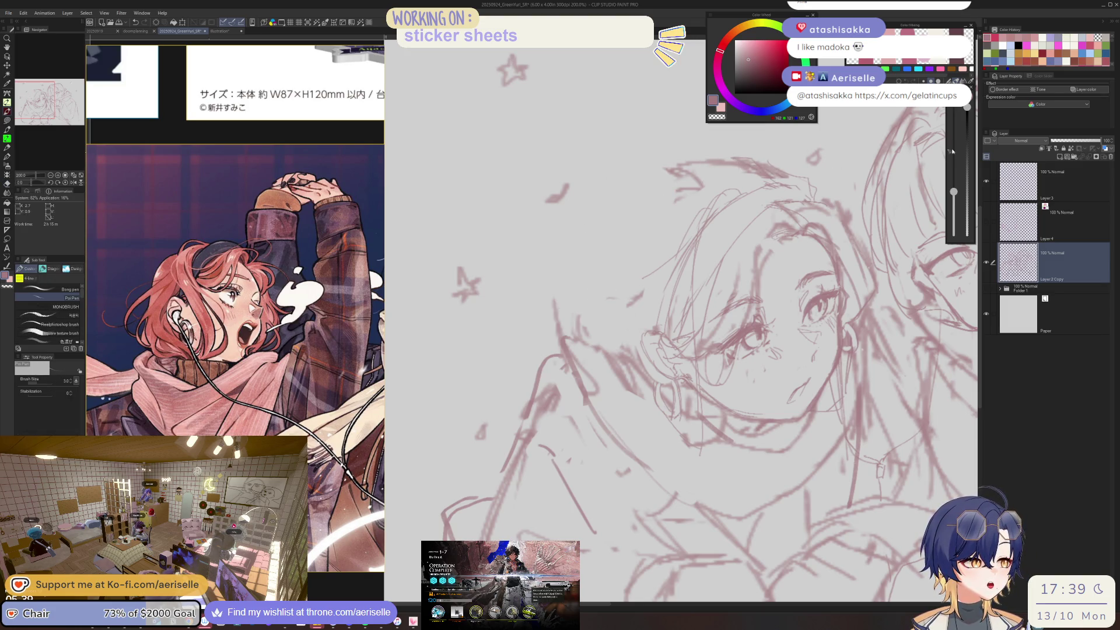
click(986, 223)
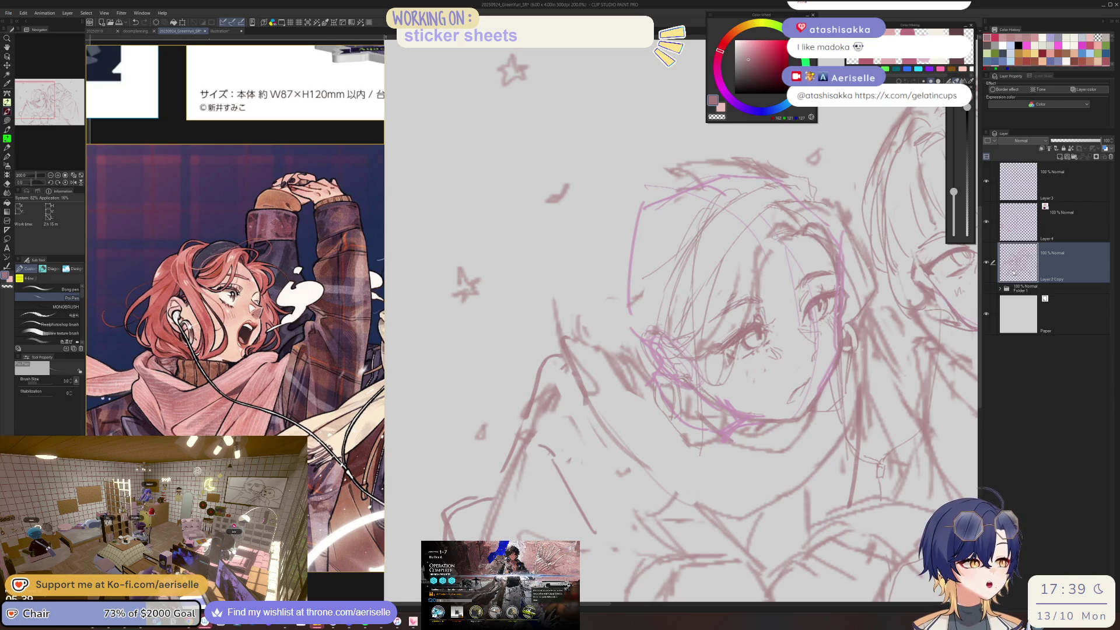
- Fade Layer 4 to 40% opacity and sketch a thin line along the hair outline
click(1017, 236)
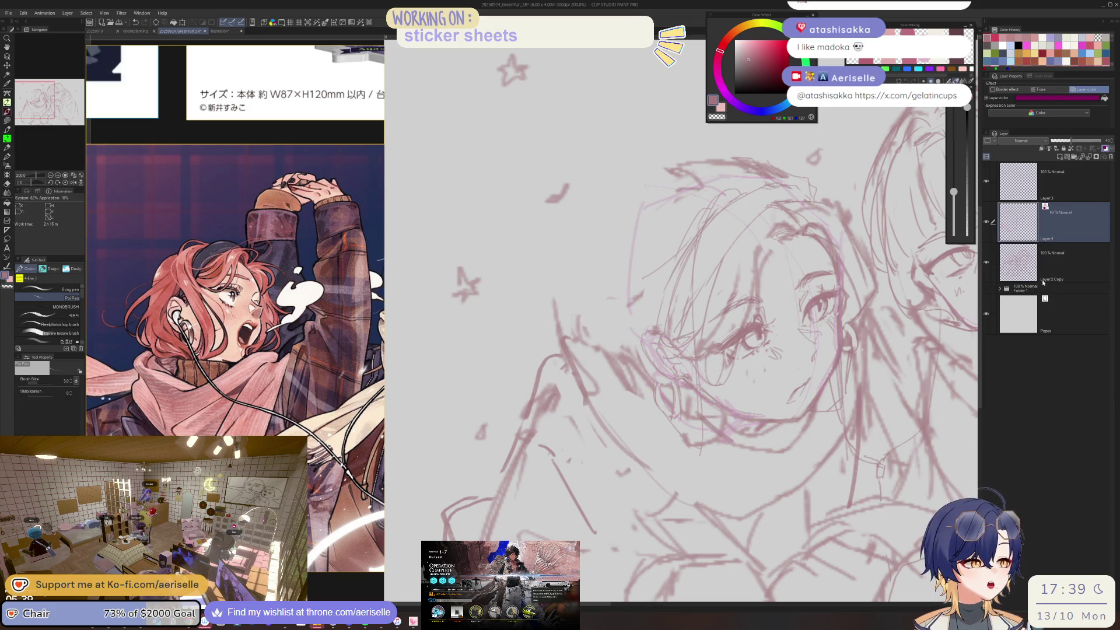
drag(674, 176, 619, 206)
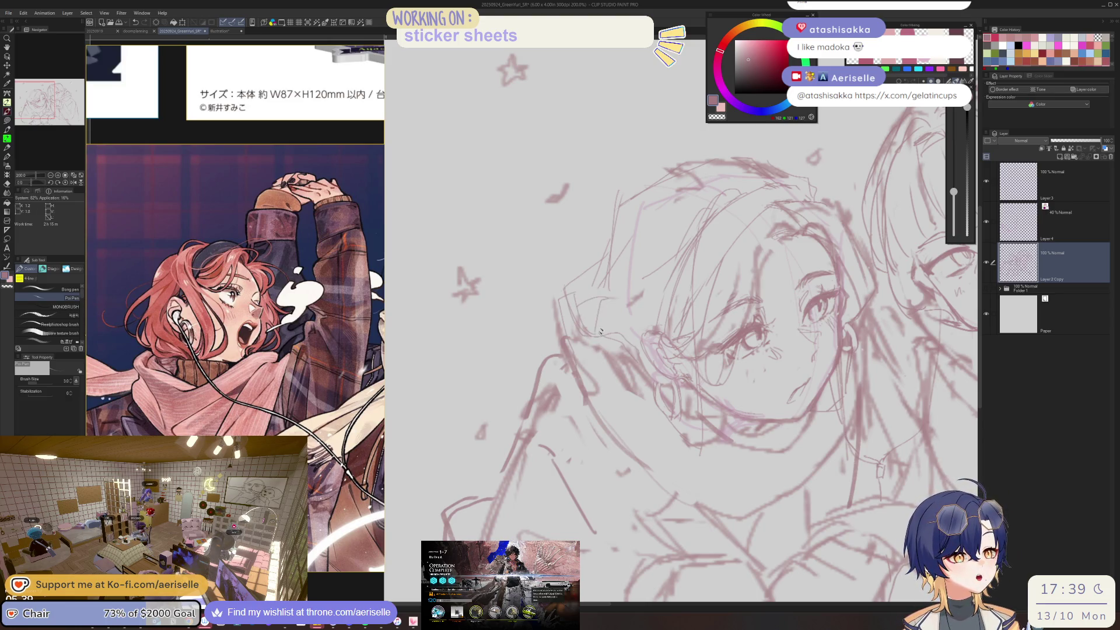
- Un-flip the canvas with H, then set the eraser to size 17 and pen to size 4
scroll(671, 300, down, 2)
scroll(671, 300, down, 2)
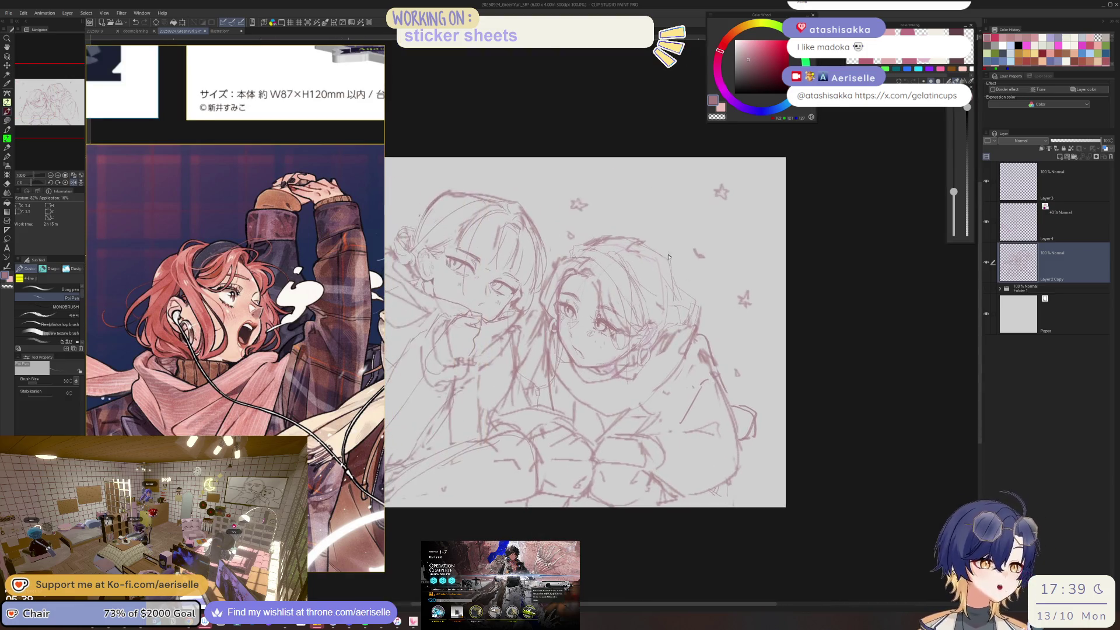
scroll(690, 307, up, 3)
key(e)
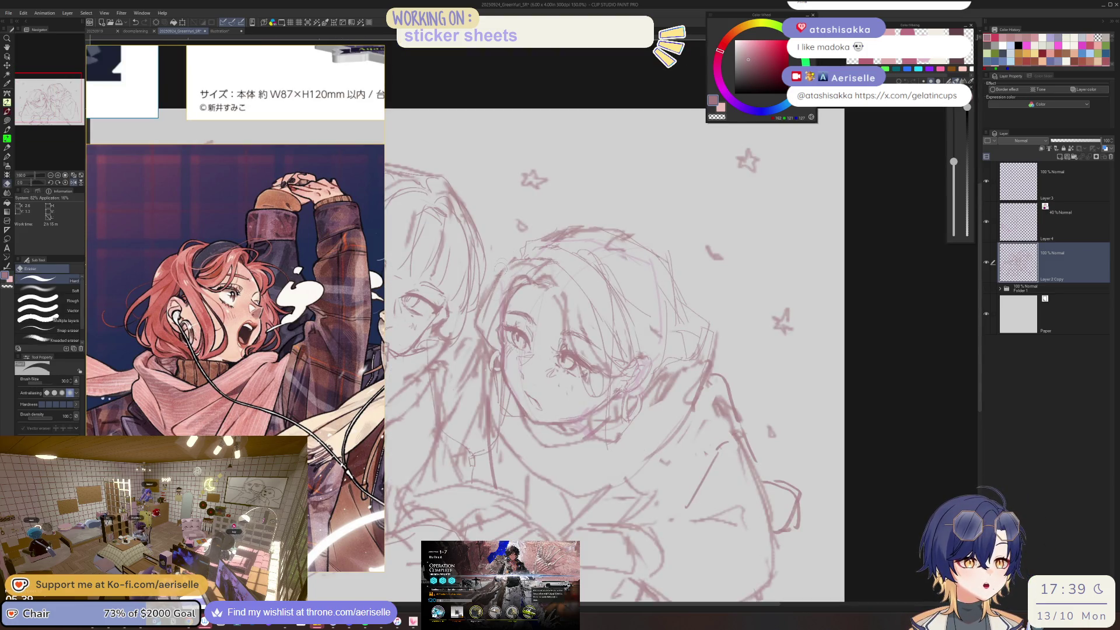
key(p)
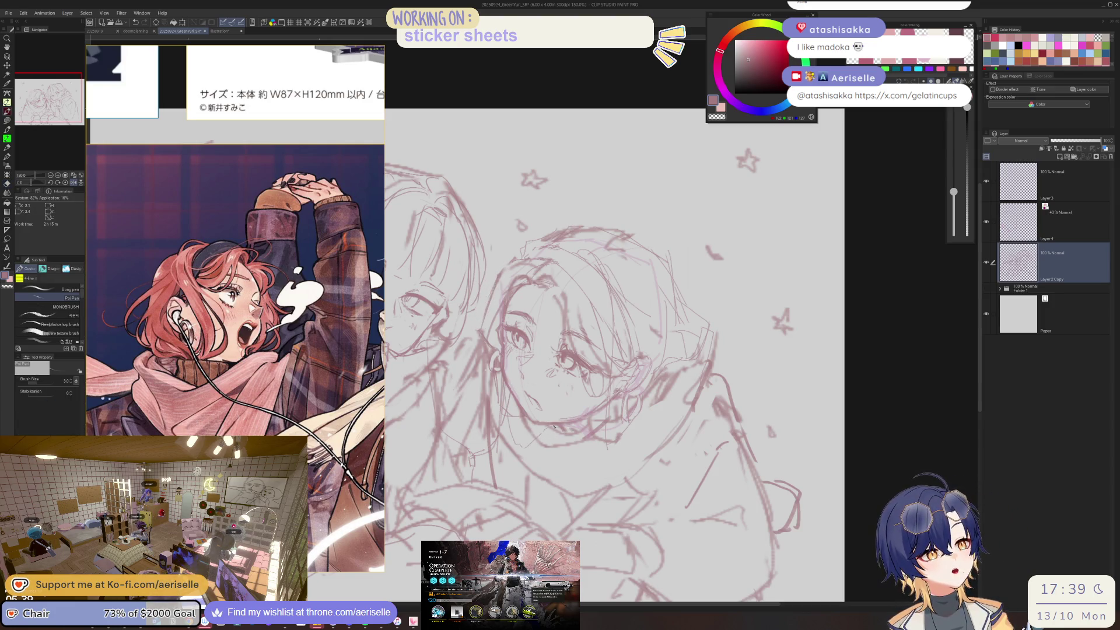
key(e)
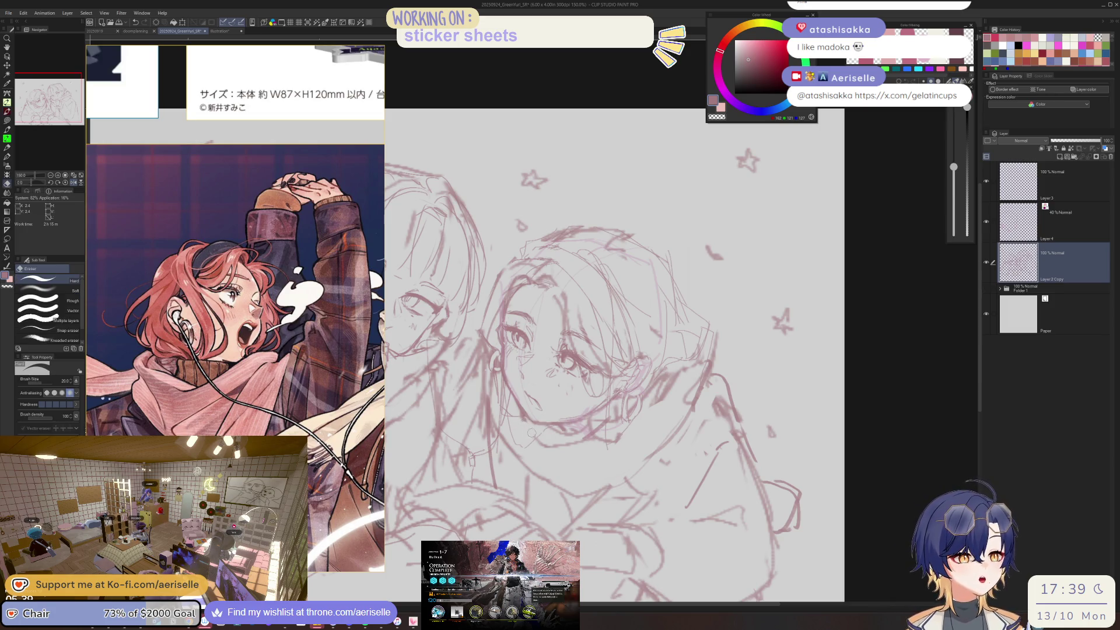
key(h)
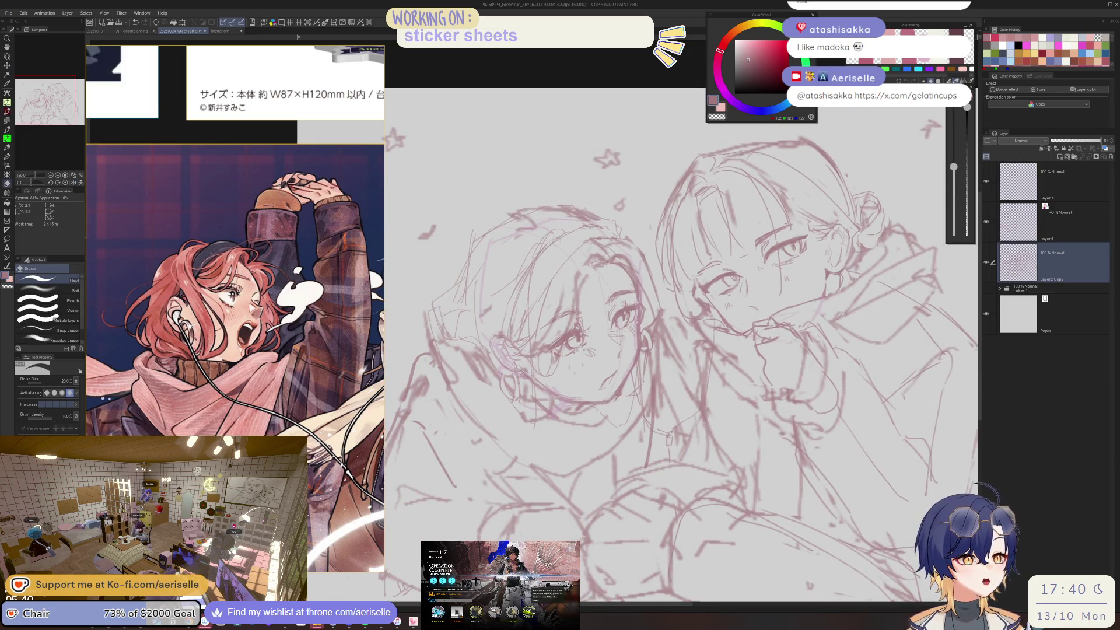
key(p)
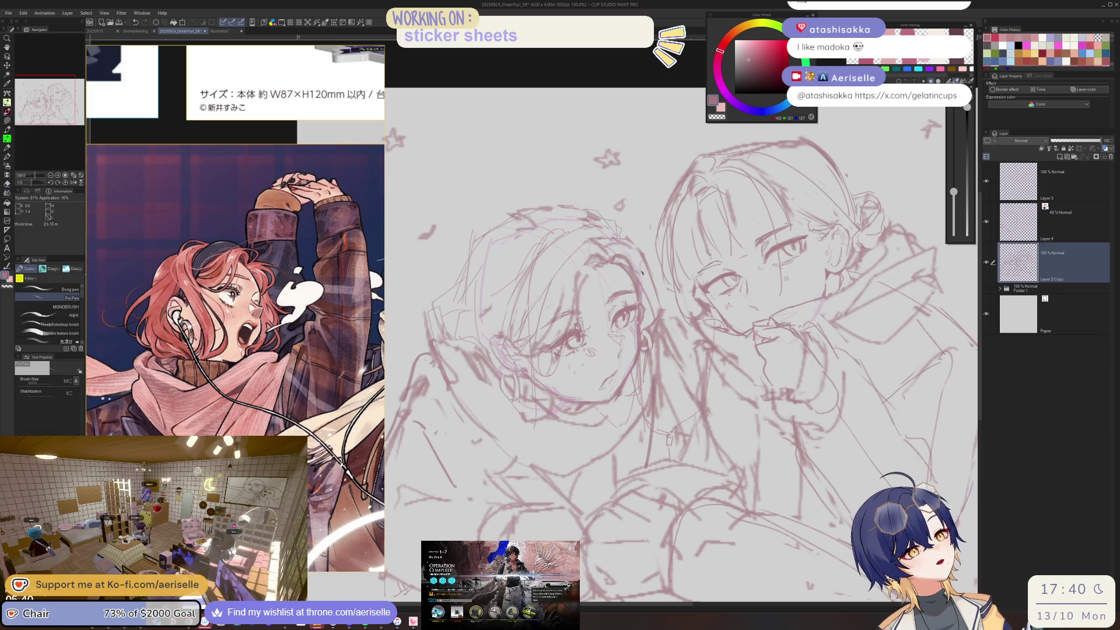
key(e)
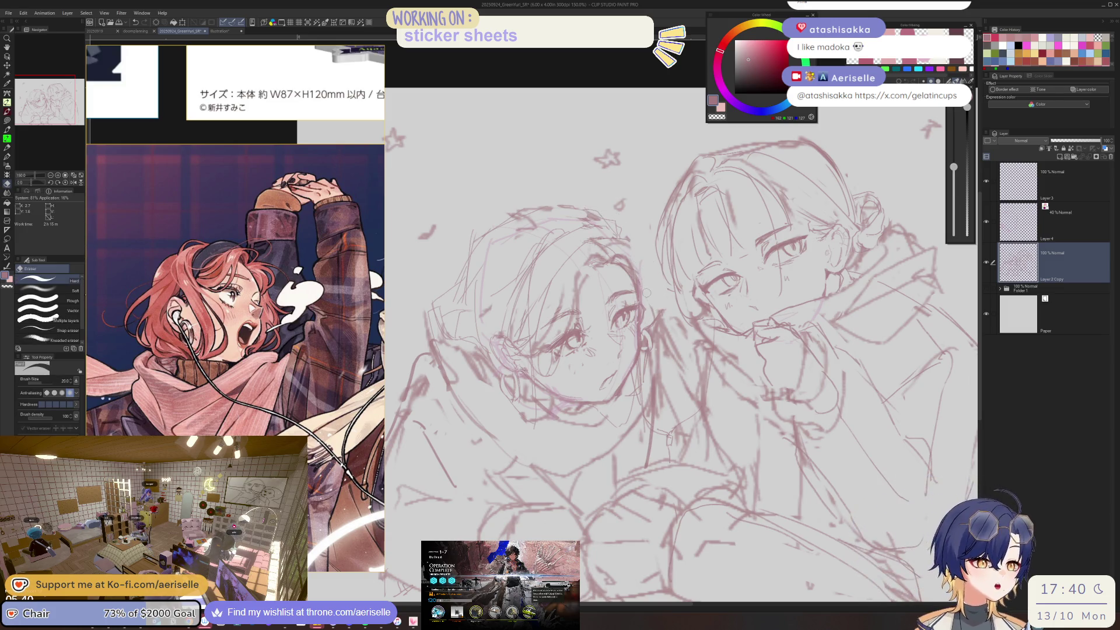
key(bracketleft)
key(p)
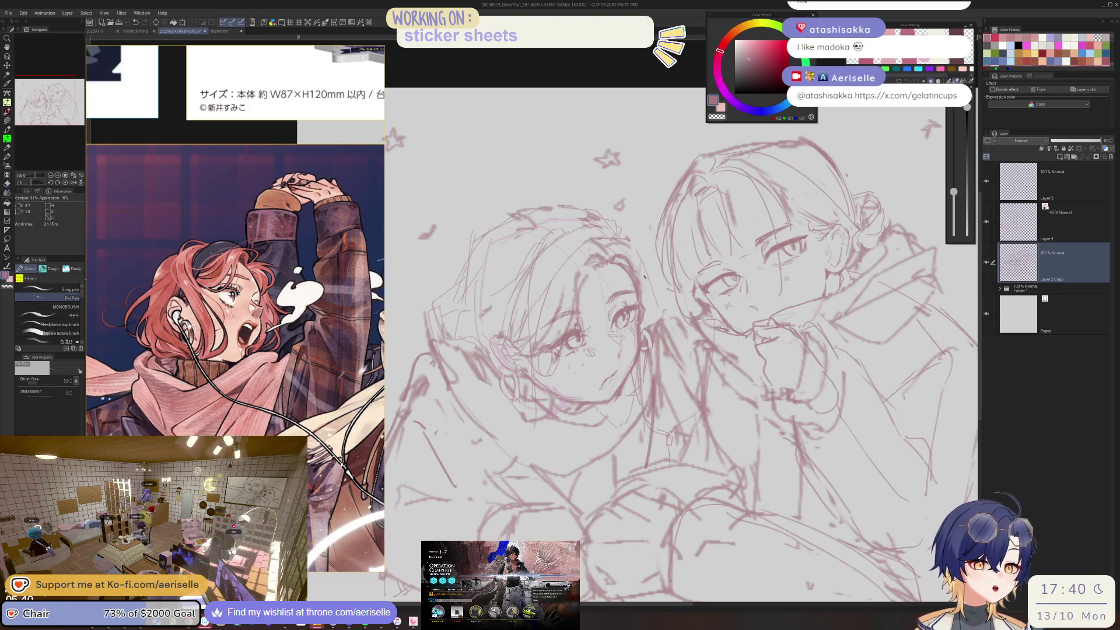
key(bracketright)
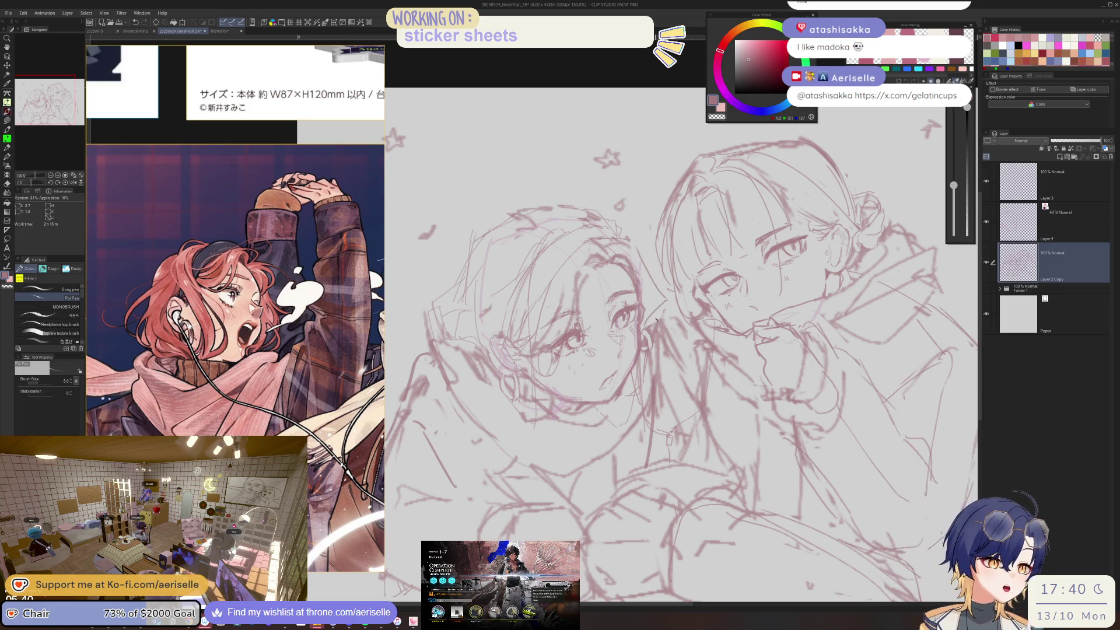
- Zoom the canvas to 400% on the left girl's face with the pen at size 5
key(e)
key(p)
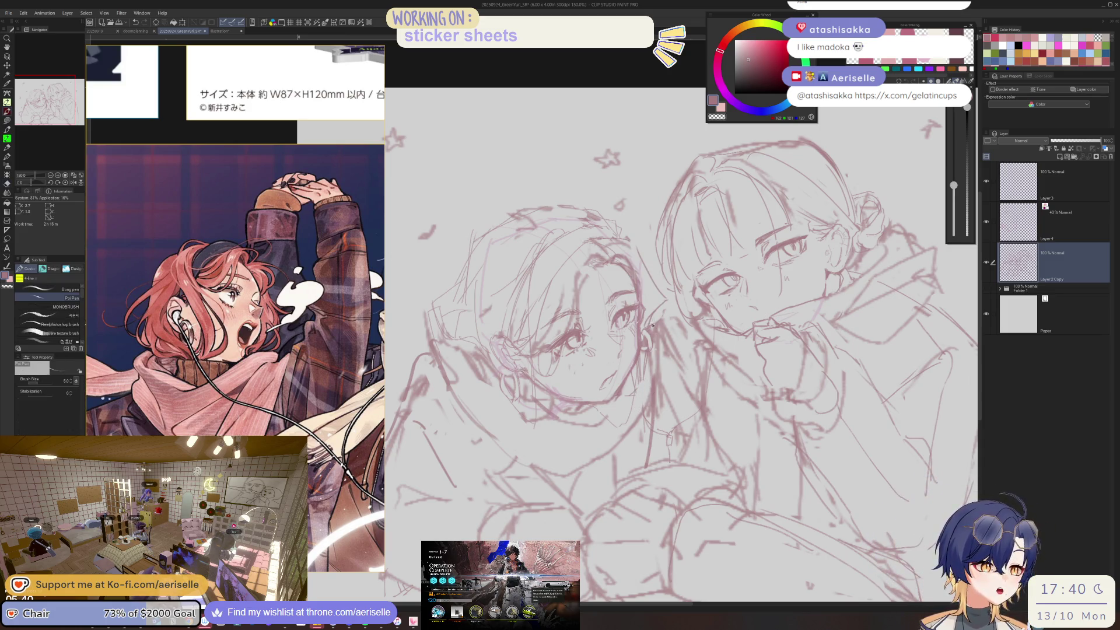
scroll(592, 339, up, 3)
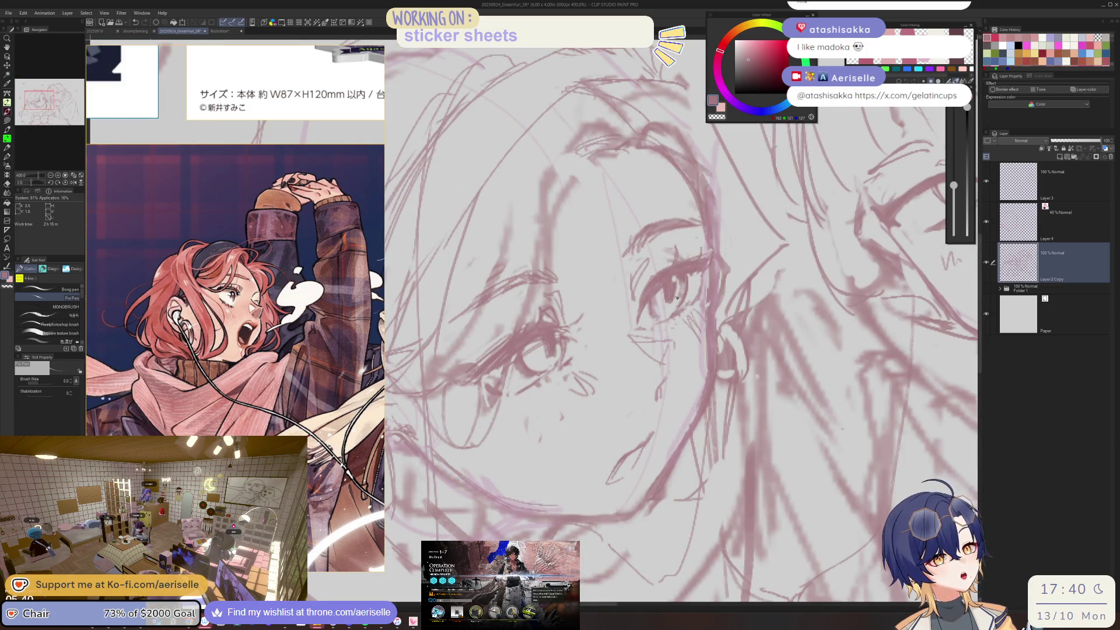
scroll(688, 289, down, 3)
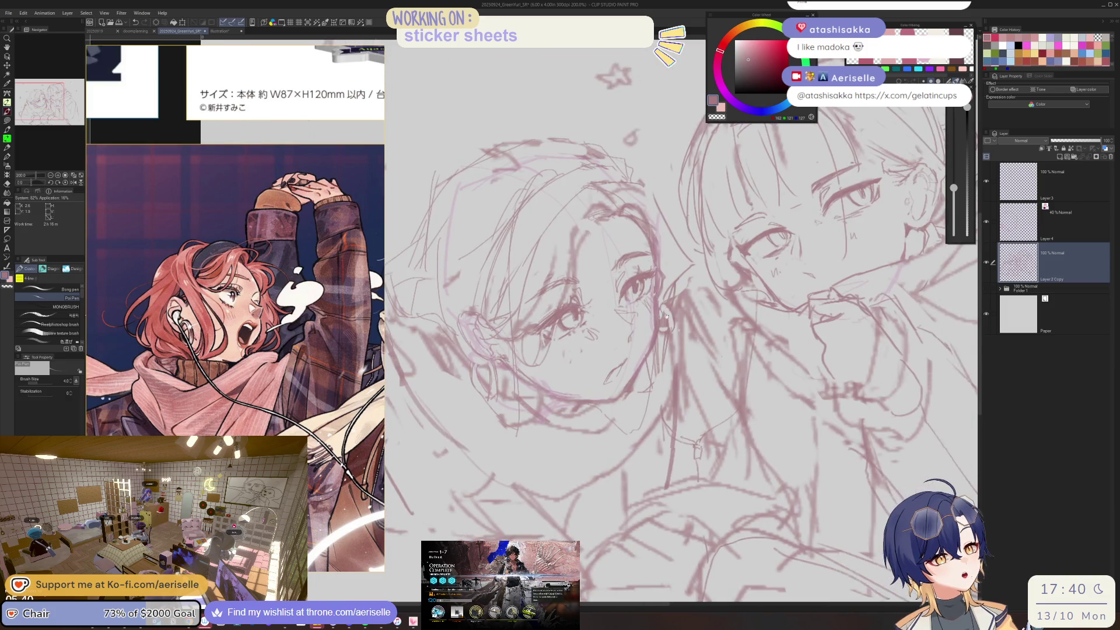
scroll(634, 316, up, 3)
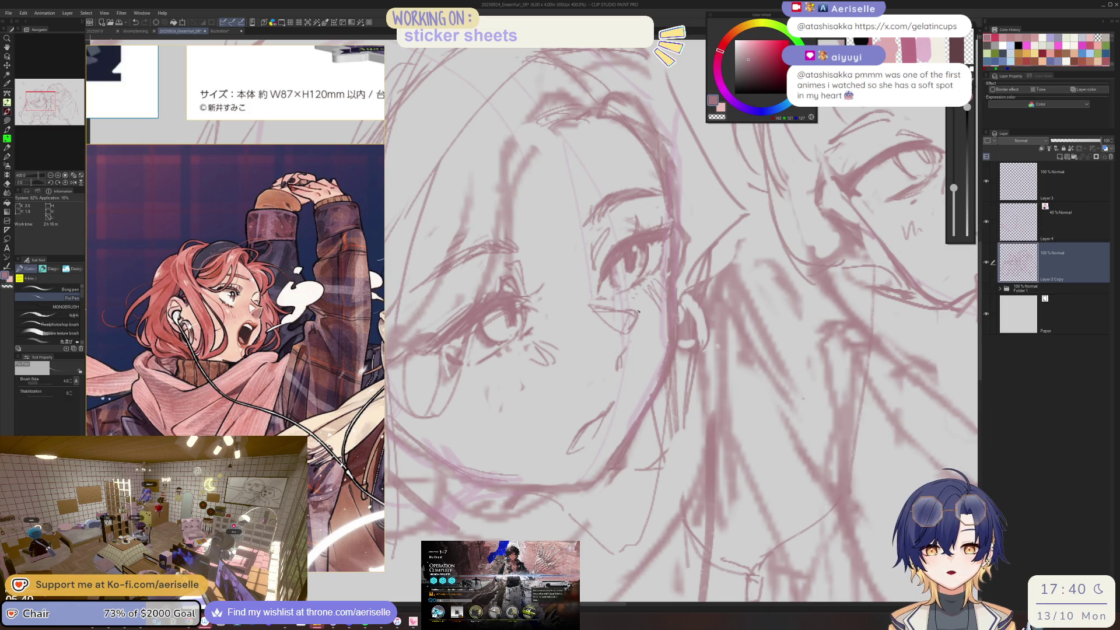
scroll(637, 311, down, 3)
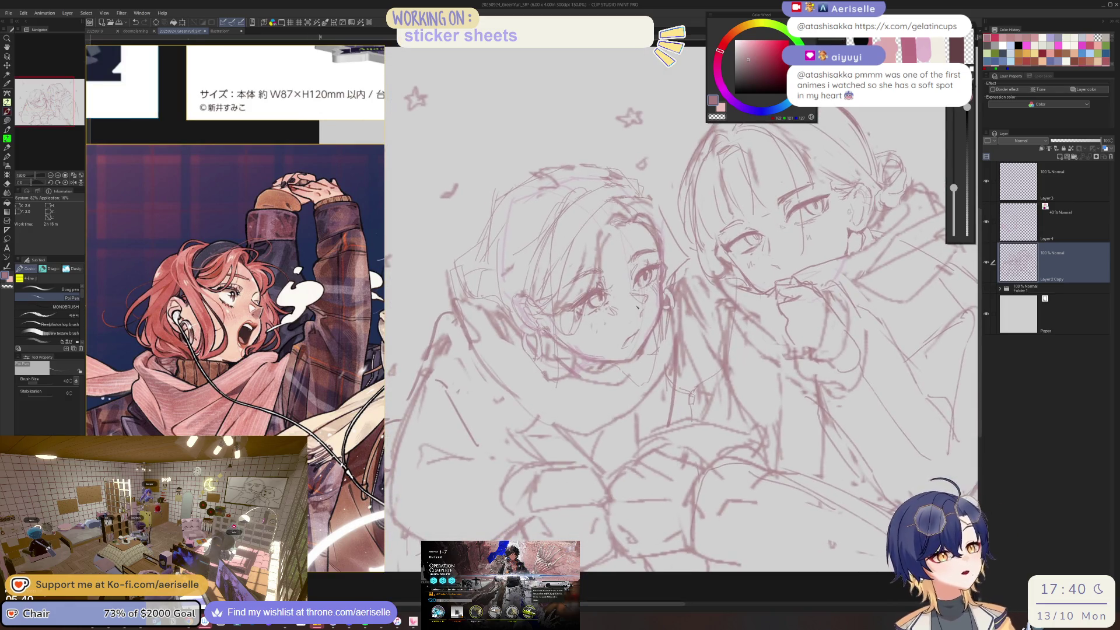
scroll(641, 322, up, 3)
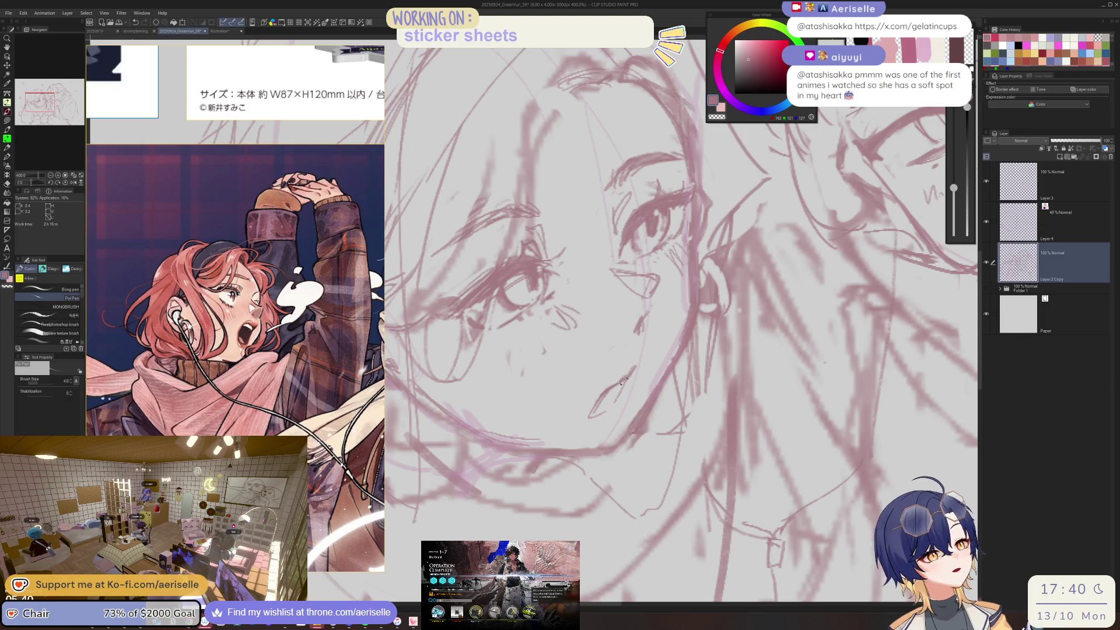
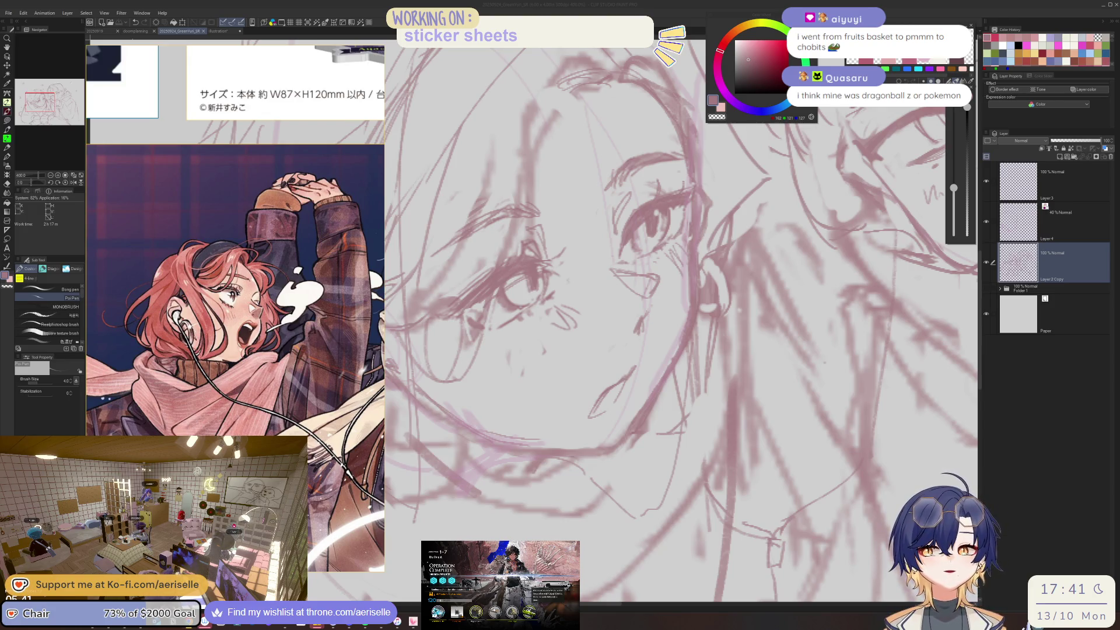
- Bring the browser over the canvas and open the anime's Pictures page for reference
key(alt+Tab)
drag(788, 218, 452, 147)
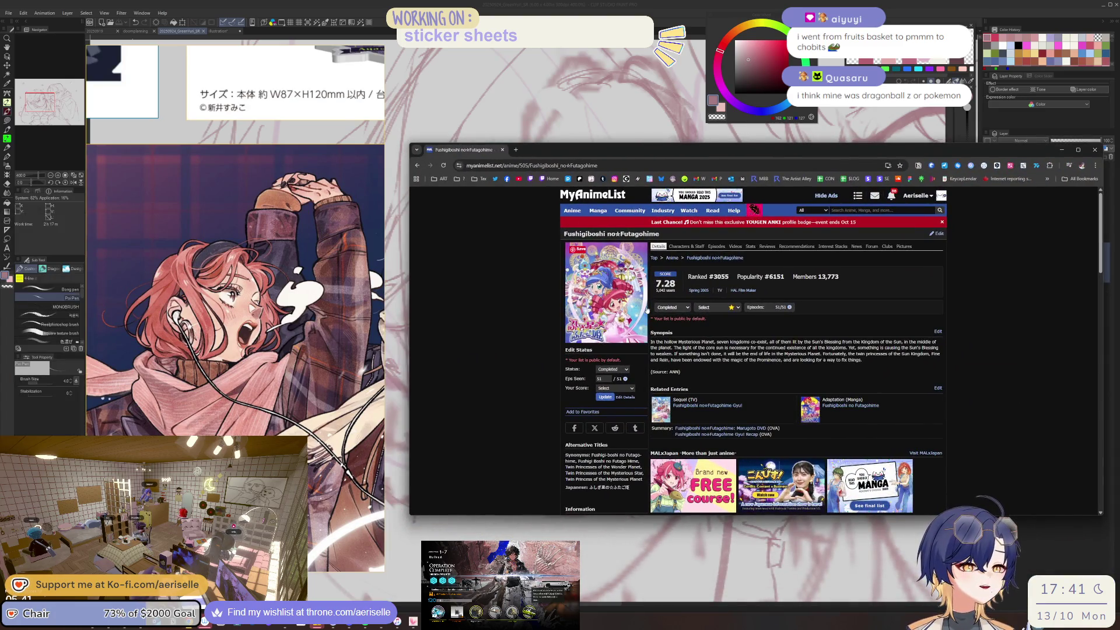
click(904, 247)
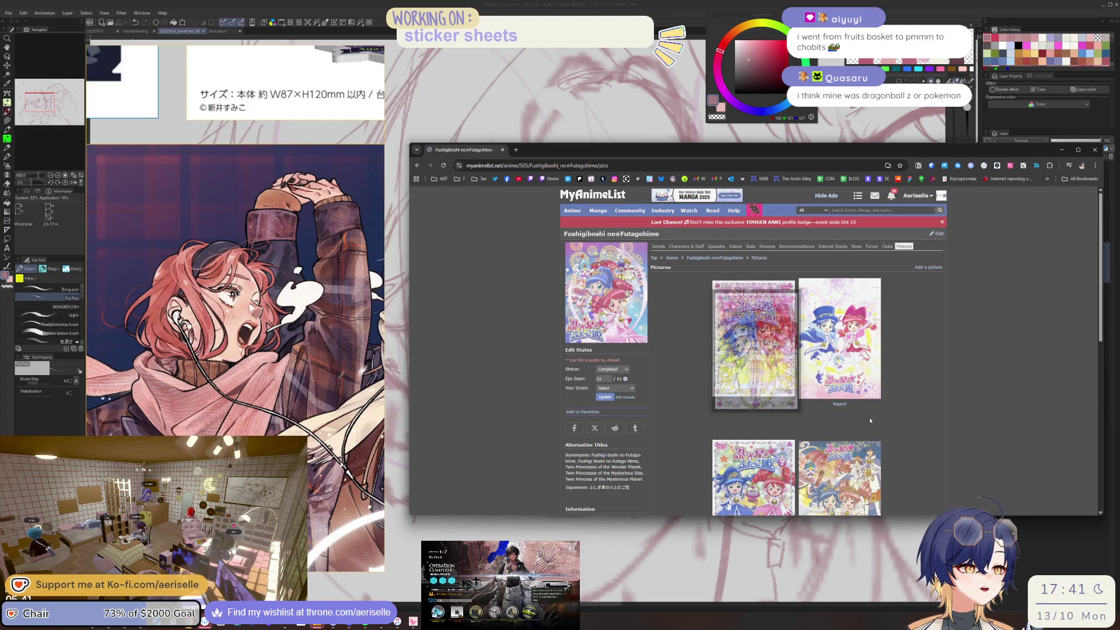
scroll(869, 418, down, 2)
scroll(933, 407, up, 2)
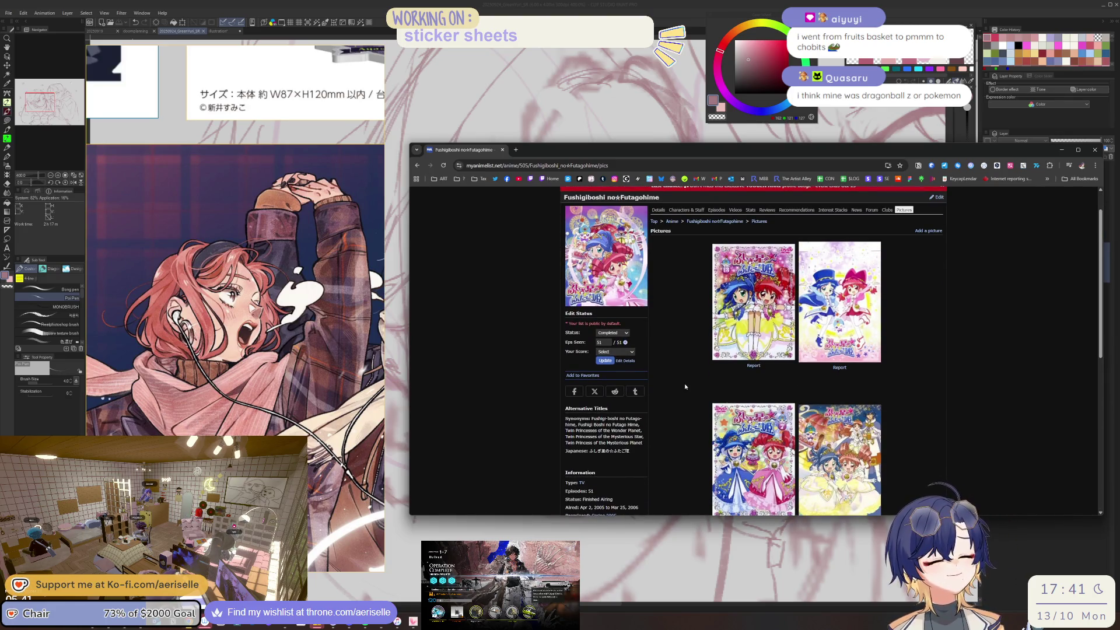
- Reload the anime Pictures page, then hide the browser to return to the sketch
key(alt+Tab)
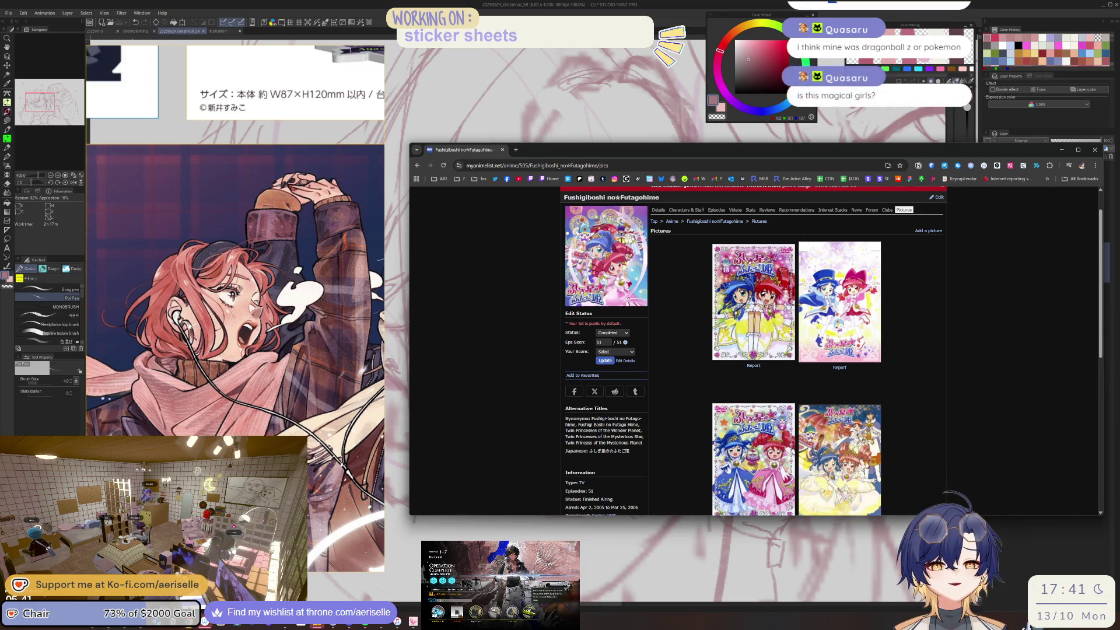
scroll(660, 316, up, 1)
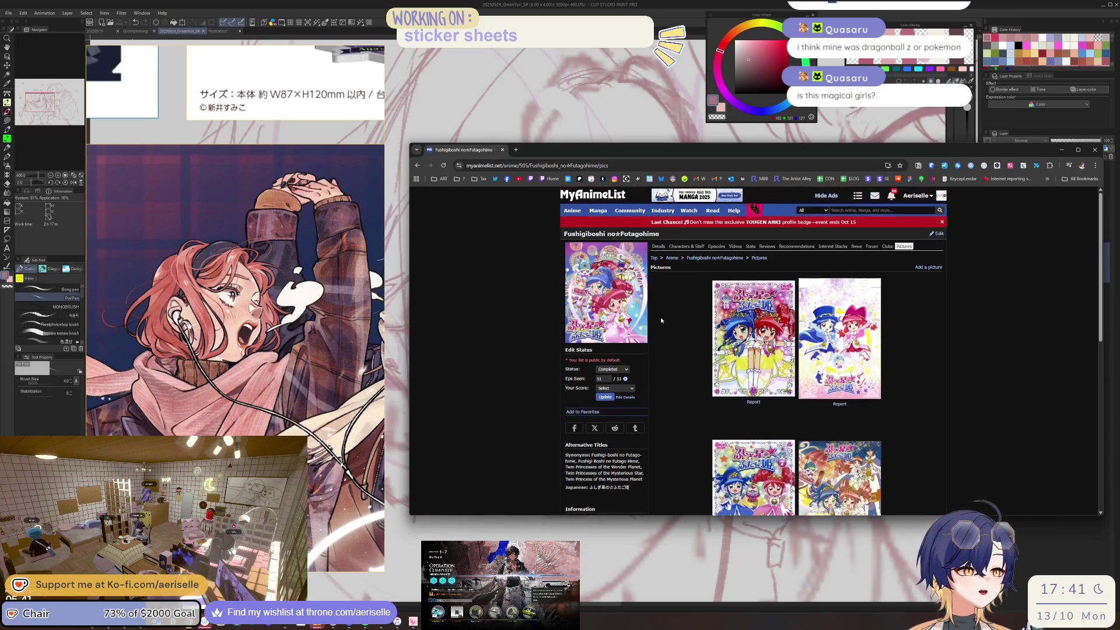
scroll(662, 320, down, 2)
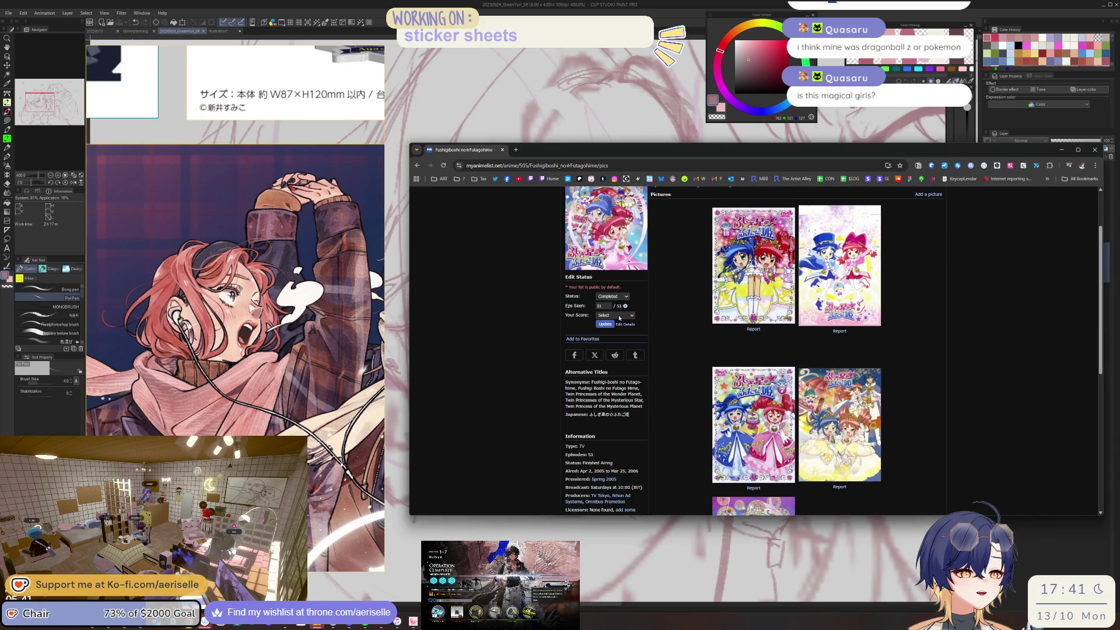
scroll(619, 318, up, 1)
scroll(619, 318, up, 1)
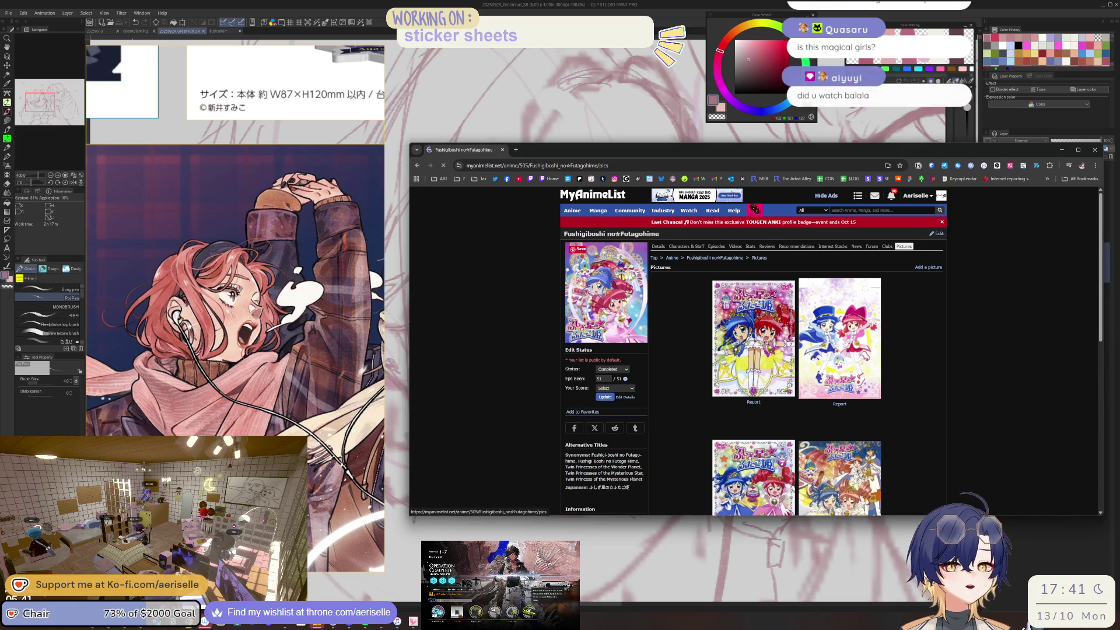
click(612, 301)
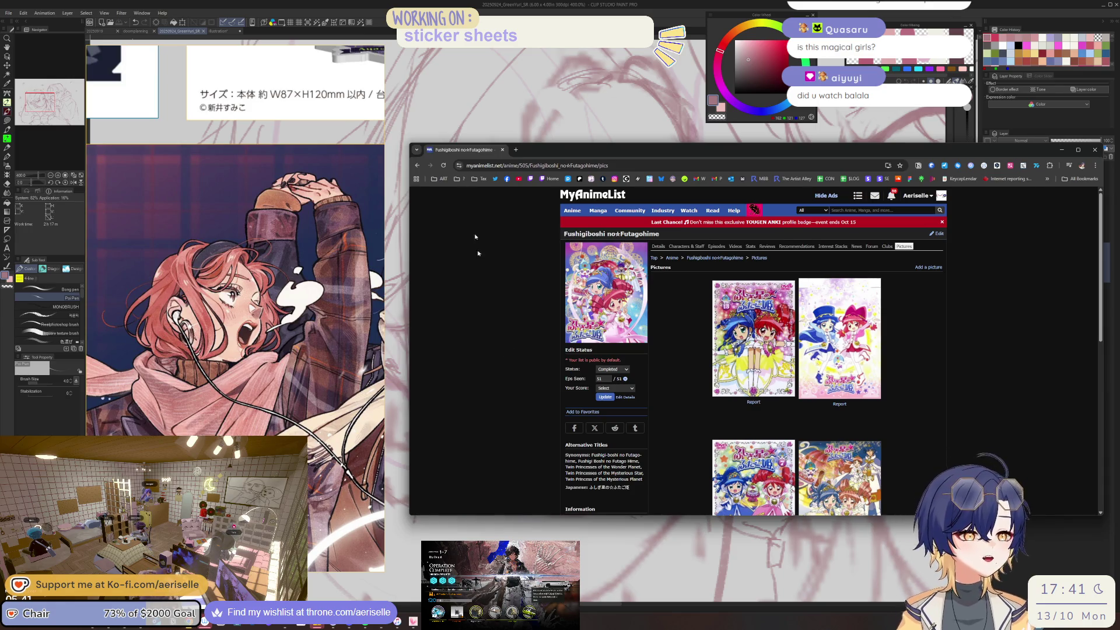
key(super+Down)
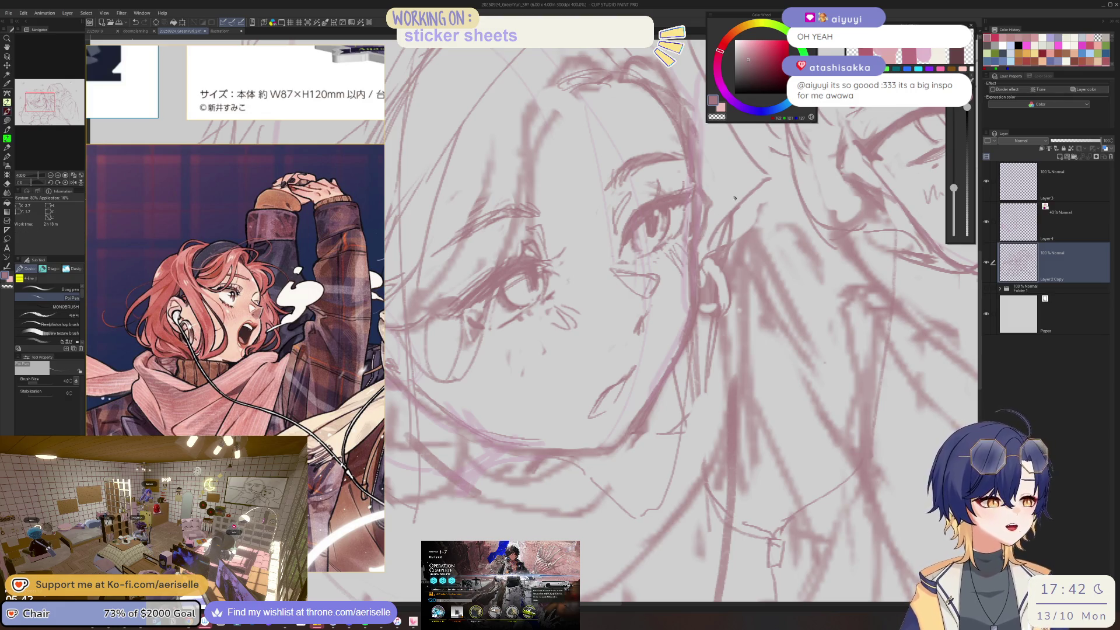
- Rotate the canvas to a drawing angle, fit both figures, and enlarge the pen to 6.0
mouse_move(753, 266)
mouse_down()
mouse_move(558, 251)
mouse_move(567, 239)
mouse_up()
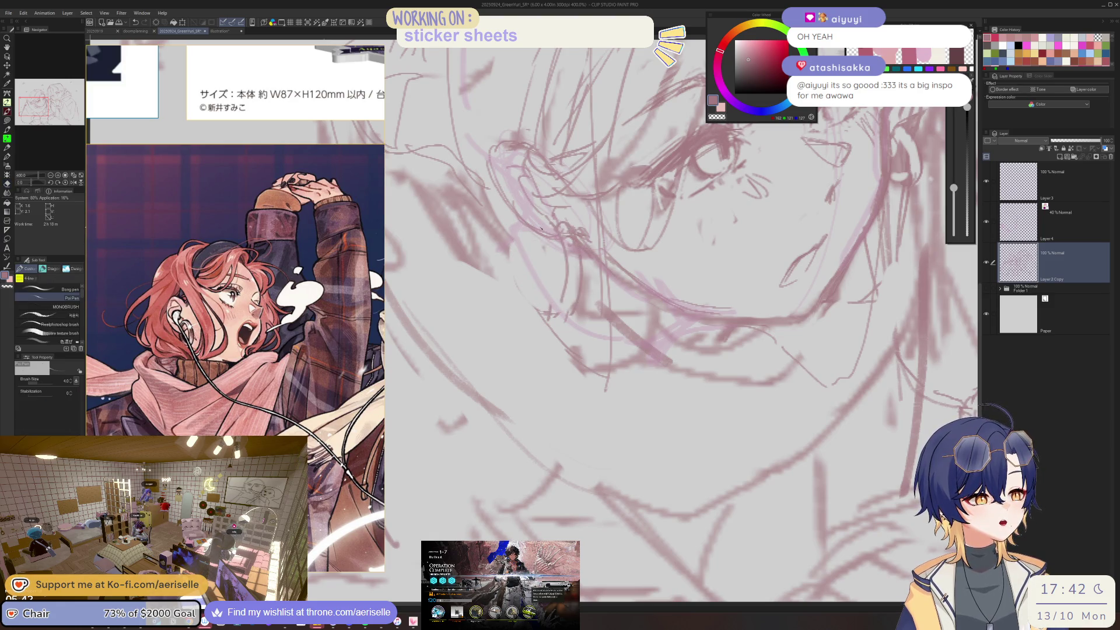
key(ctrl+0)
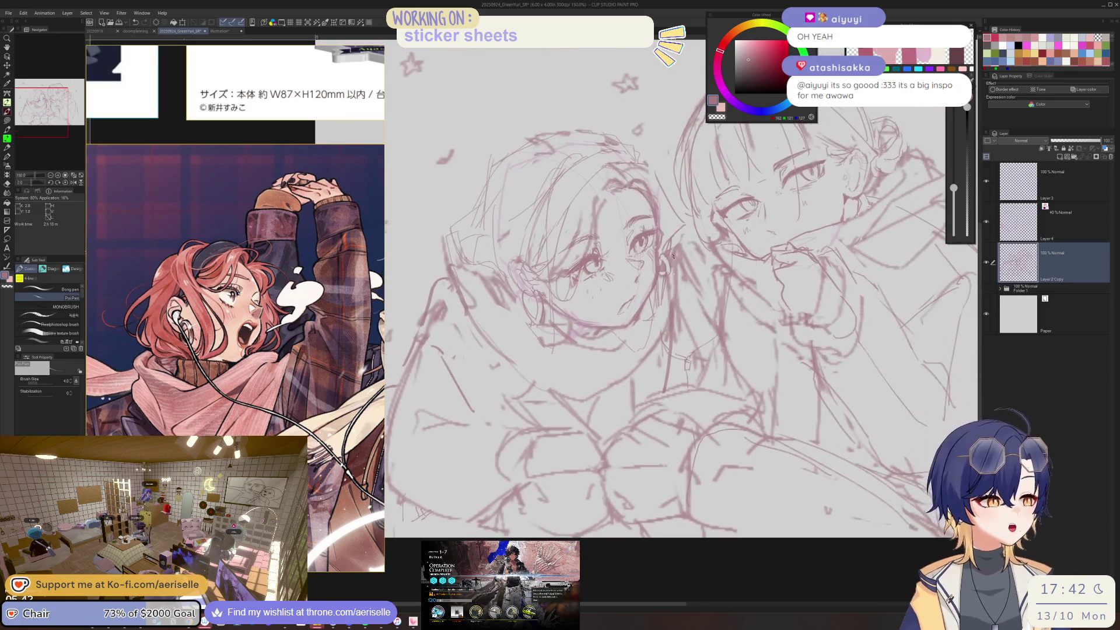
scroll(666, 256, up, 3)
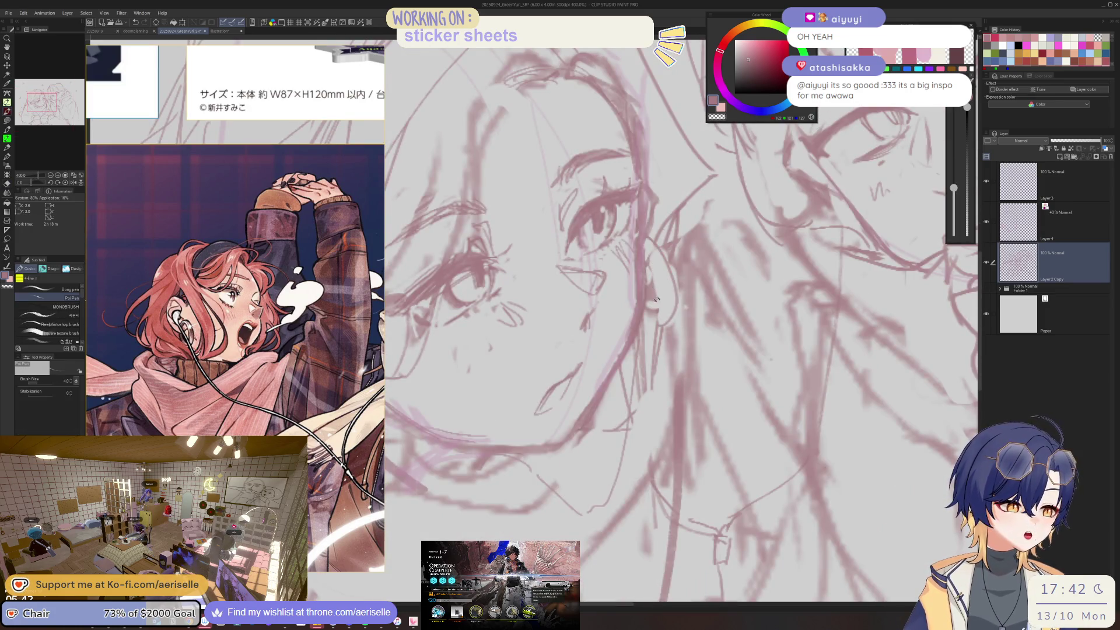
scroll(694, 306, down, 5)
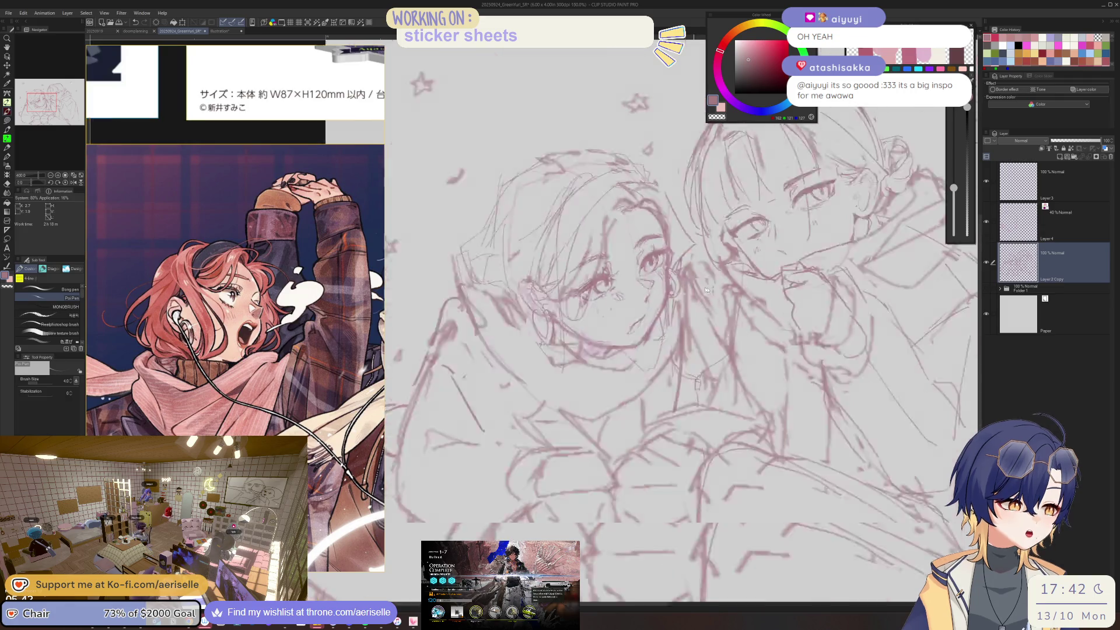
scroll(589, 303, down, 1)
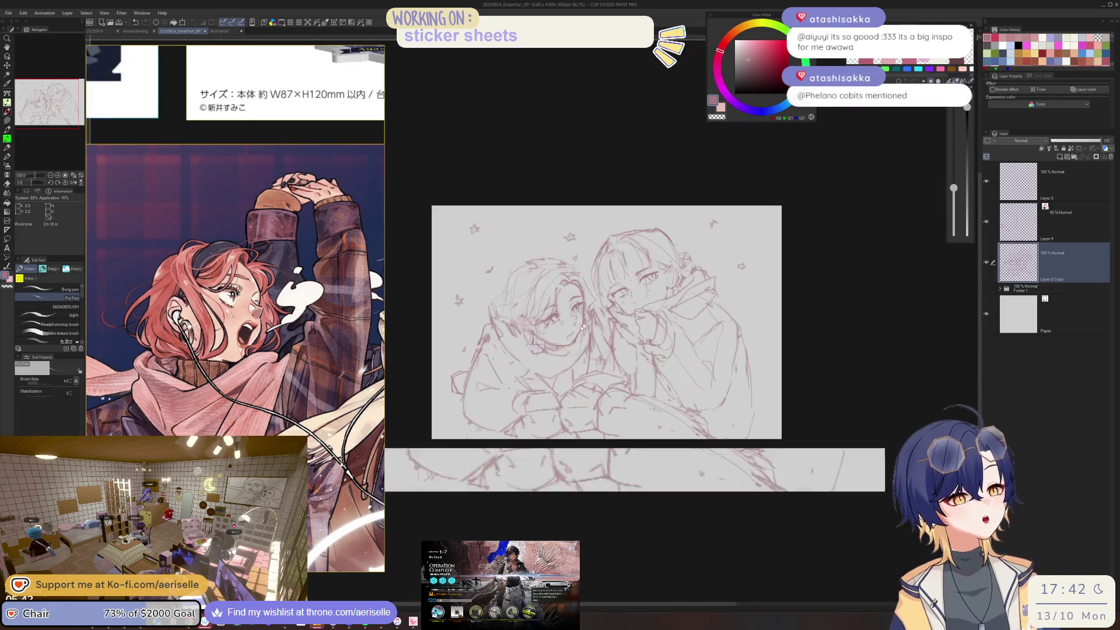
scroll(603, 297, up, 3)
key(m)
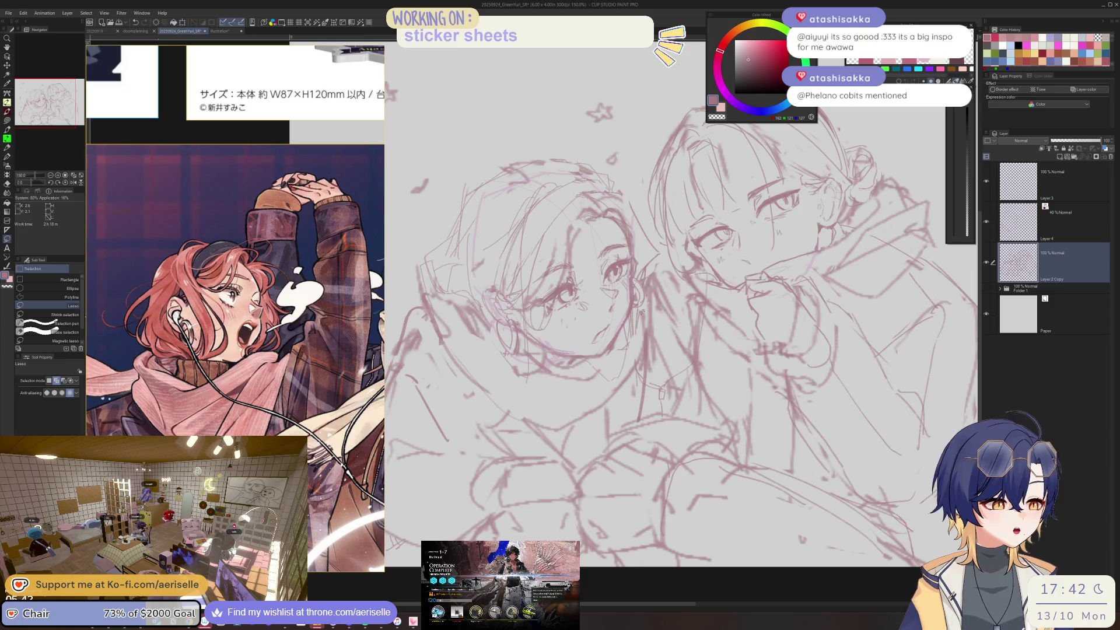
key(p)
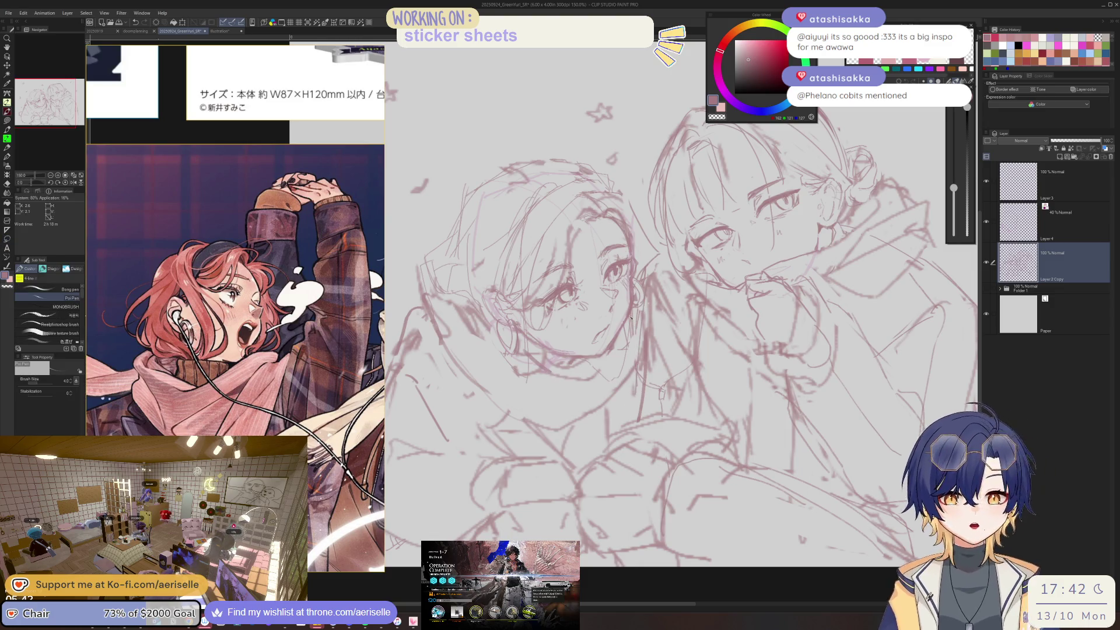
scroll(630, 318, up, 2)
key(bracketright)
key(bracketright)
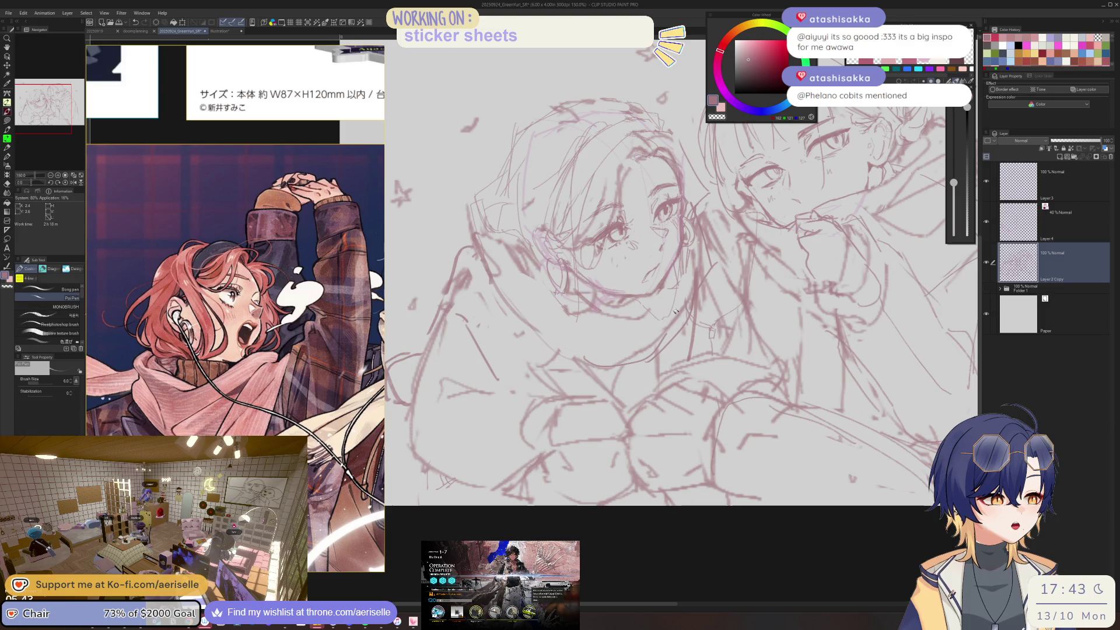
- Add a short pen stroke and erase some stray sketch lines
key(e)
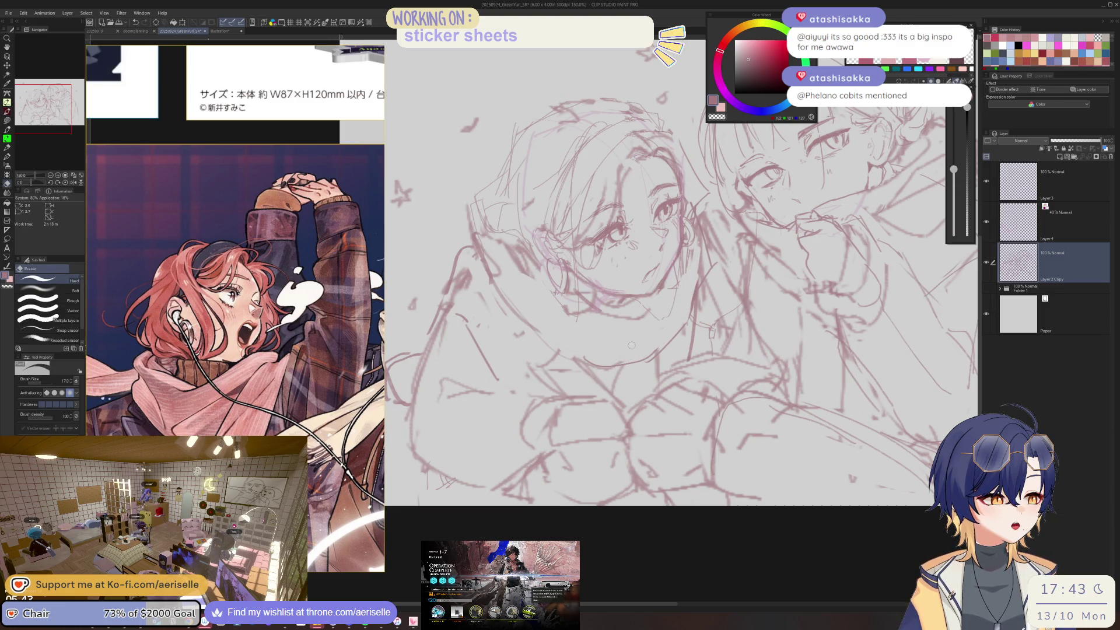
key(p)
drag(476, 249, 458, 268)
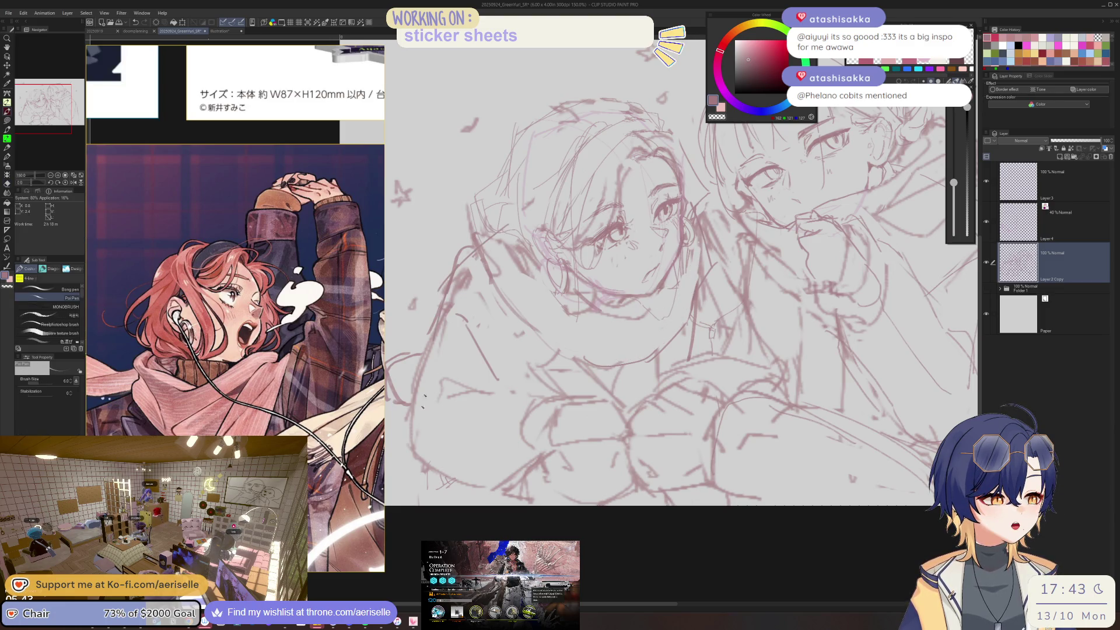
key(e)
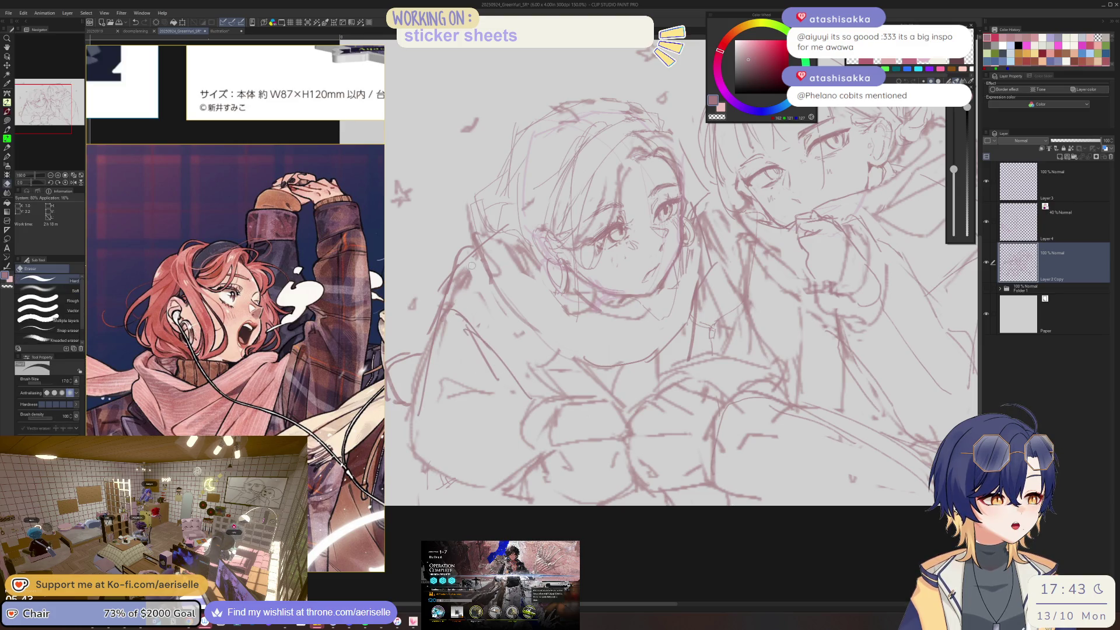
scroll(409, 331, down, 4)
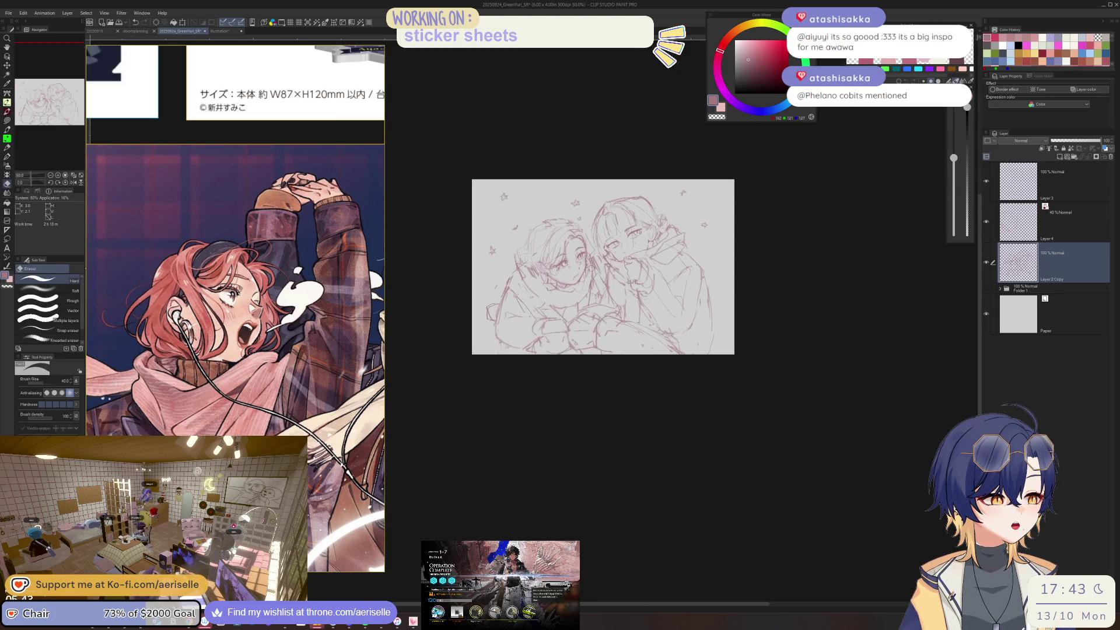
scroll(500, 136, up, 3)
drag(474, 207, 472, 233)
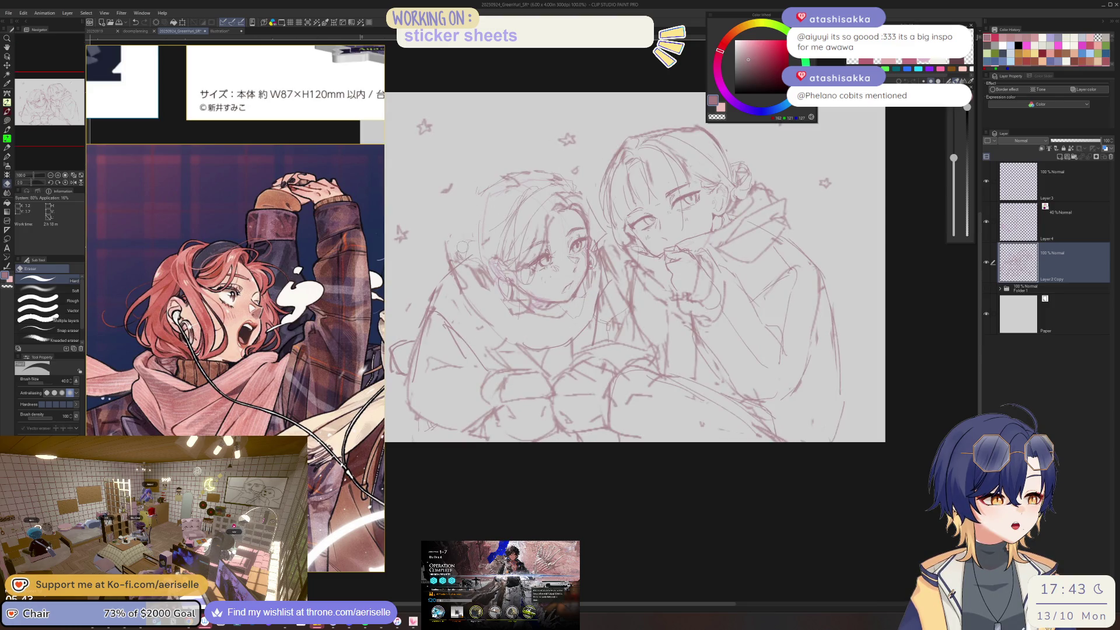
- Add a short pen stroke near the hood
key(p)
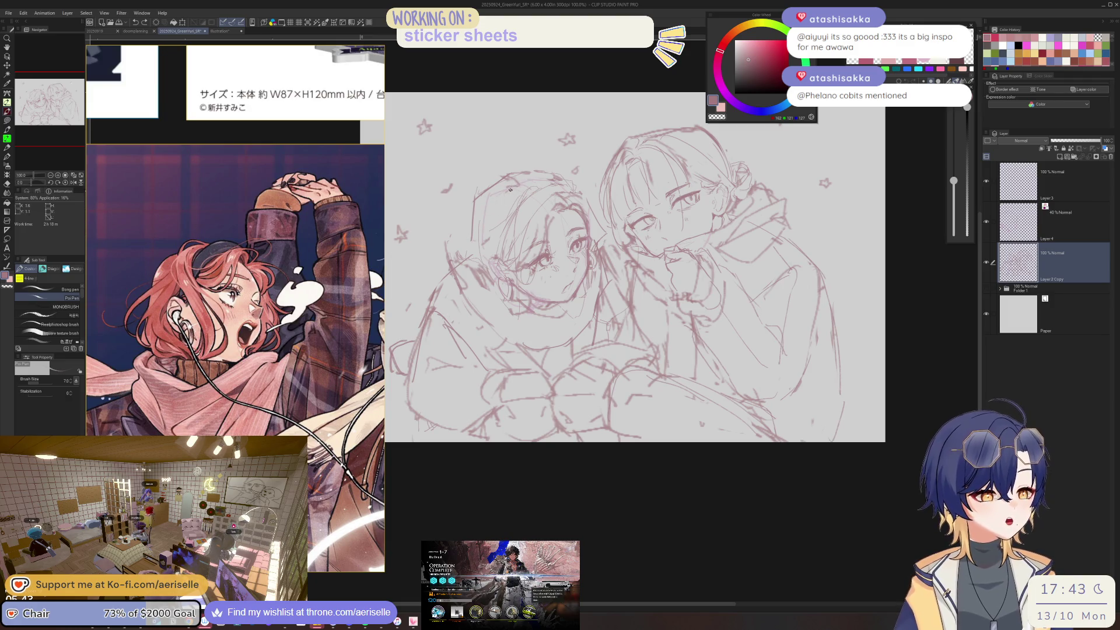
key(e)
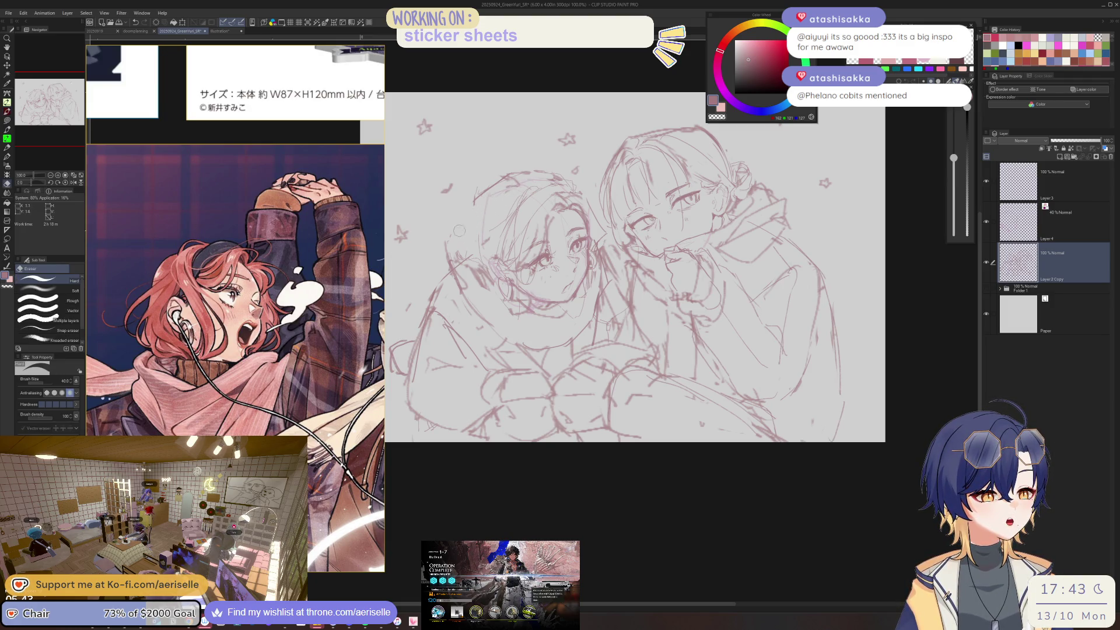
key(p)
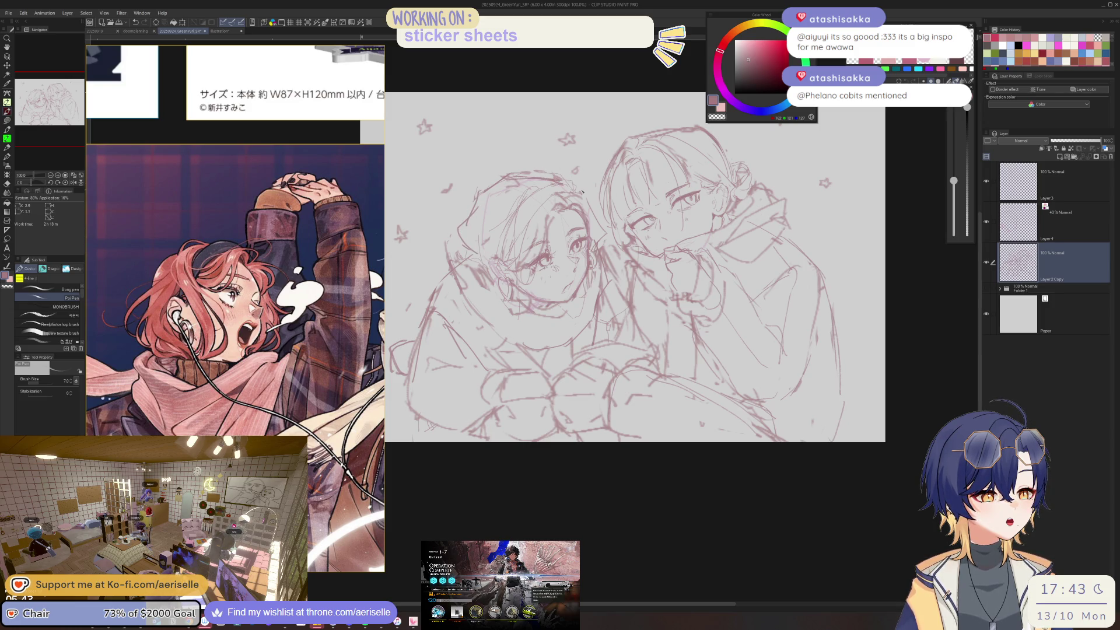
mouse_move(461, 231)
mouse_down()
mouse_move(445, 252)
mouse_move(459, 274)
mouse_up()
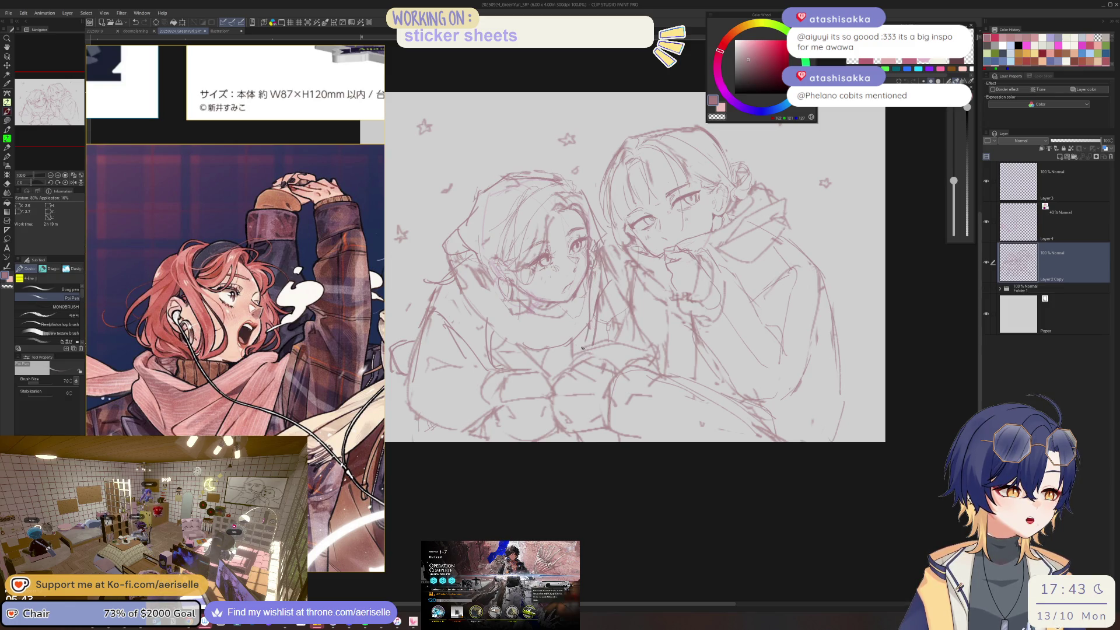
scroll(234, 245, down, 2)
- Erase the stray lines by the left character's face, then shrink the eraser to 12
scroll(233, 245, down, 2)
scroll(233, 245, down, 1)
scroll(240, 351, up, 1)
scroll(241, 351, up, 1)
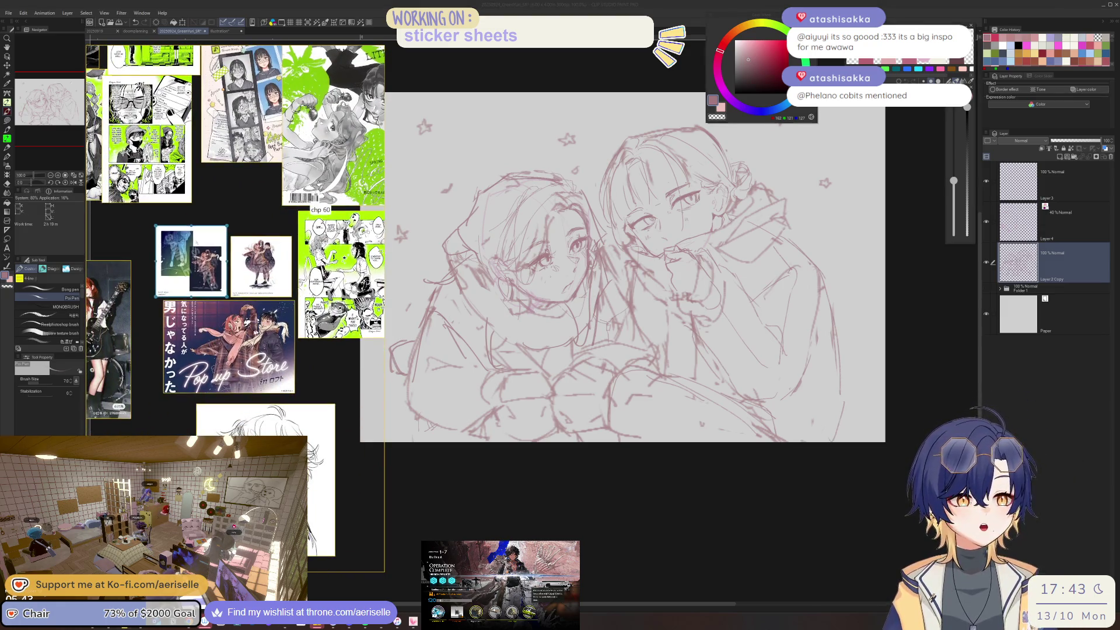
scroll(241, 350, up, 2)
click(594, 271)
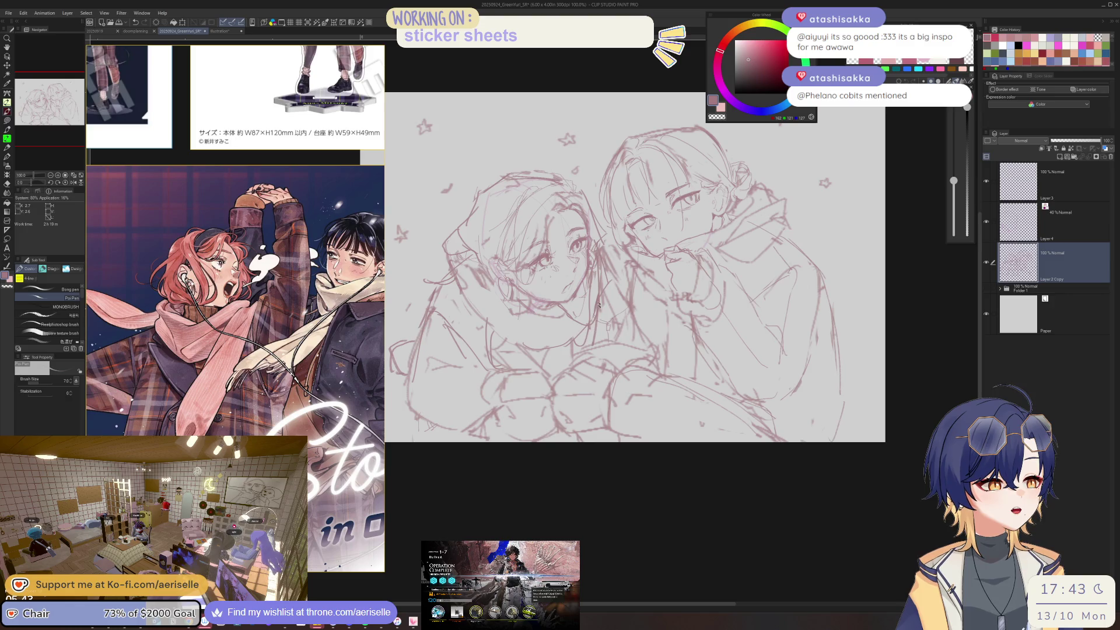
key(e)
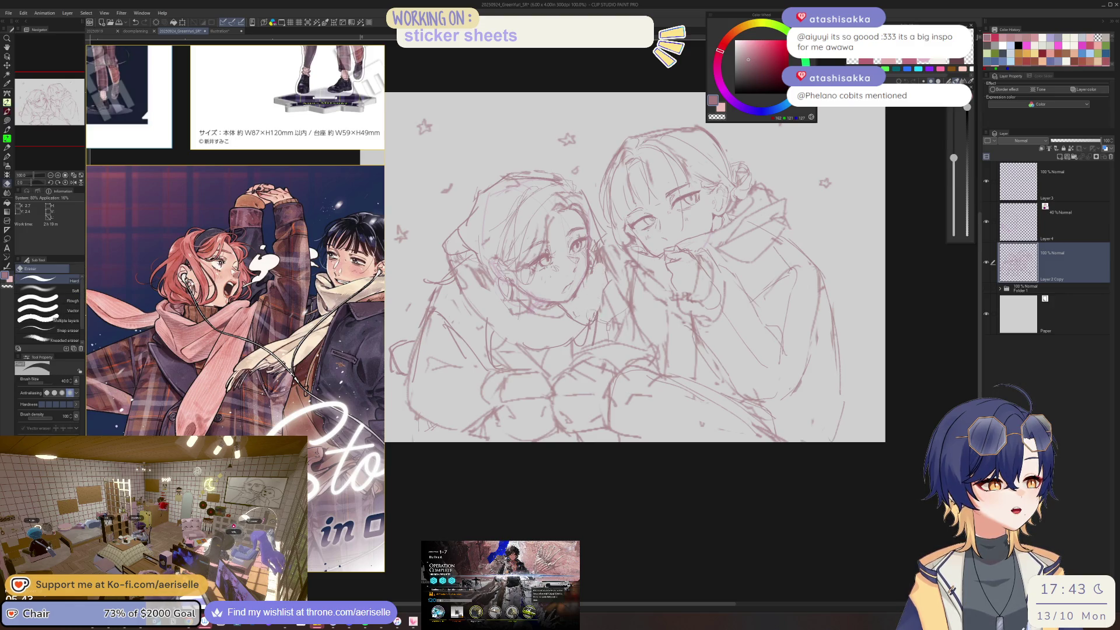
drag(604, 250, 599, 249)
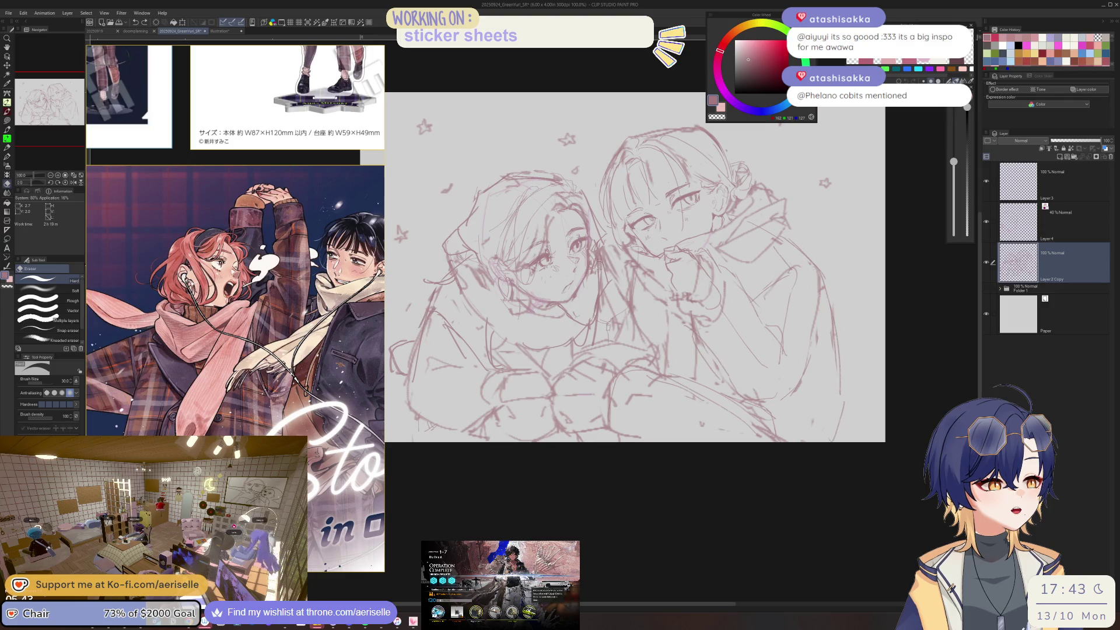
key(bracketleft)
key(bracketleft)
key(bracketleft)
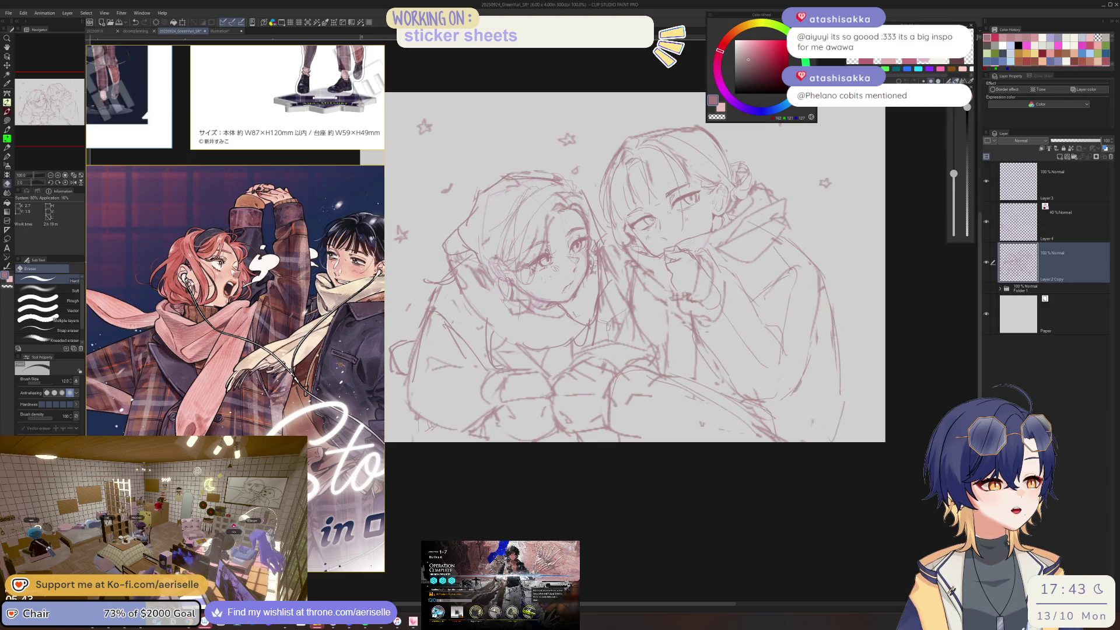
key(p)
scroll(542, 318, up, 2)
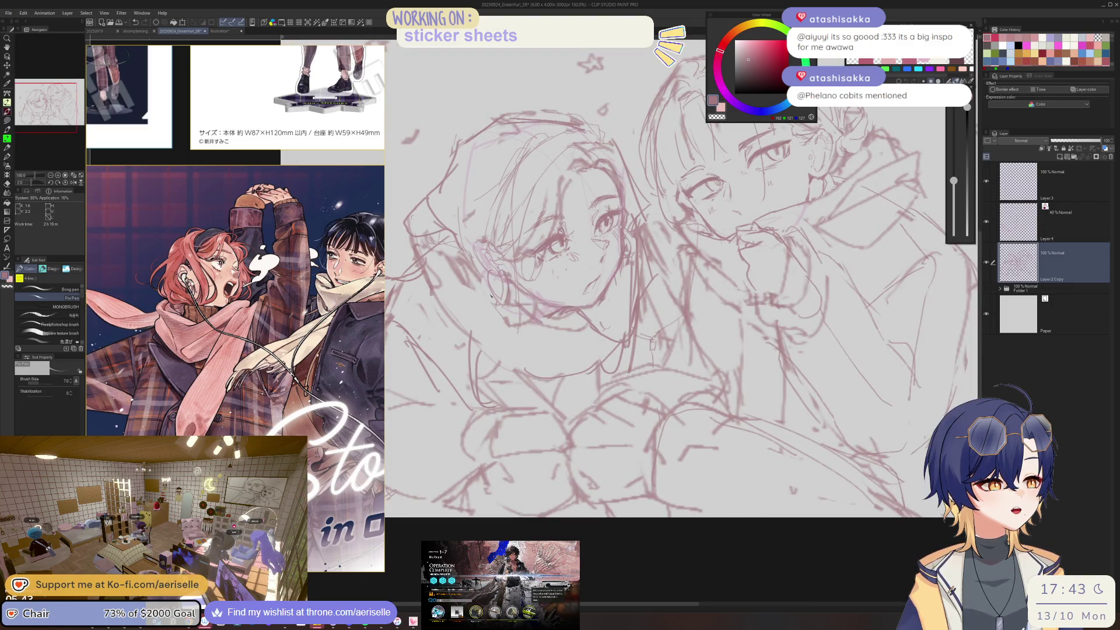
- Mirror the canvas and erase the rough lines around the chin
key(h)
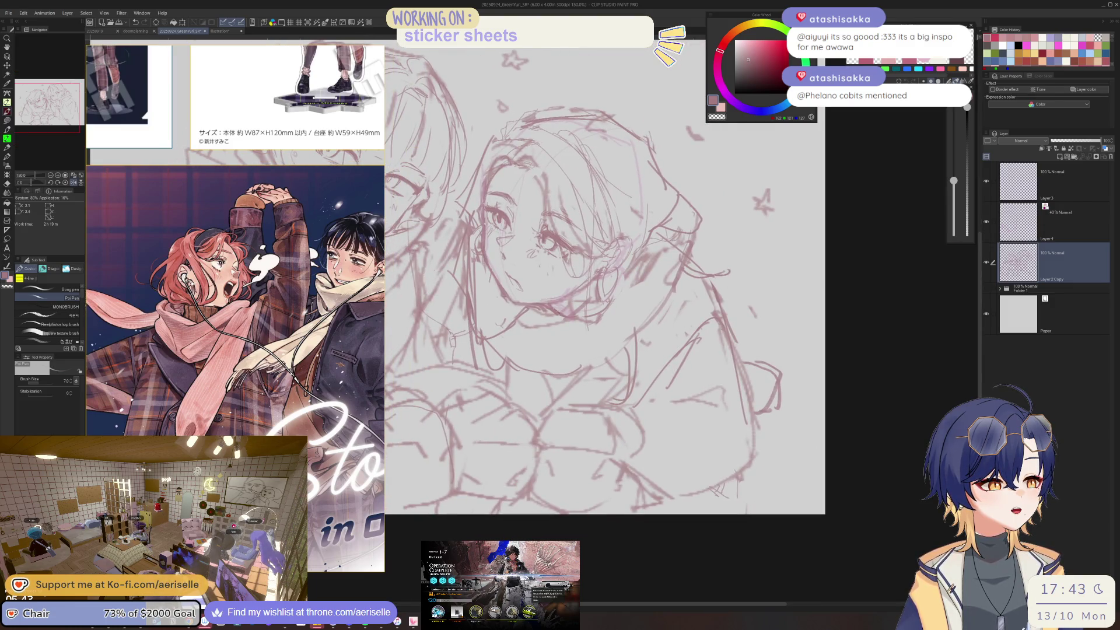
scroll(581, 300, up, 5)
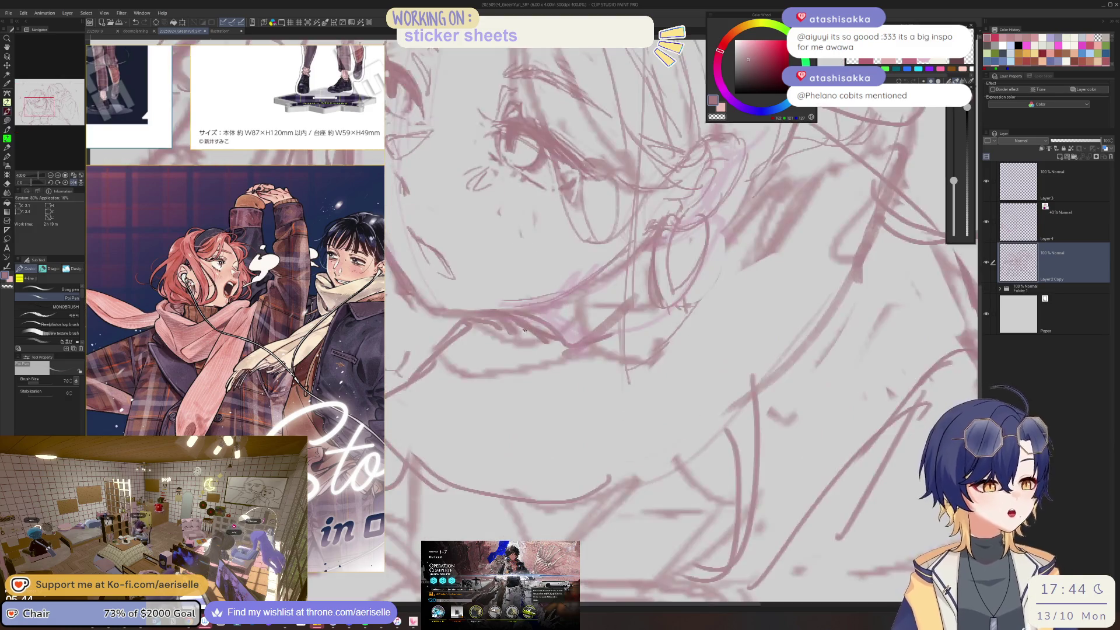
key(e)
mouse_move(519, 332)
mouse_down()
mouse_move(578, 310)
mouse_move(571, 335)
mouse_up()
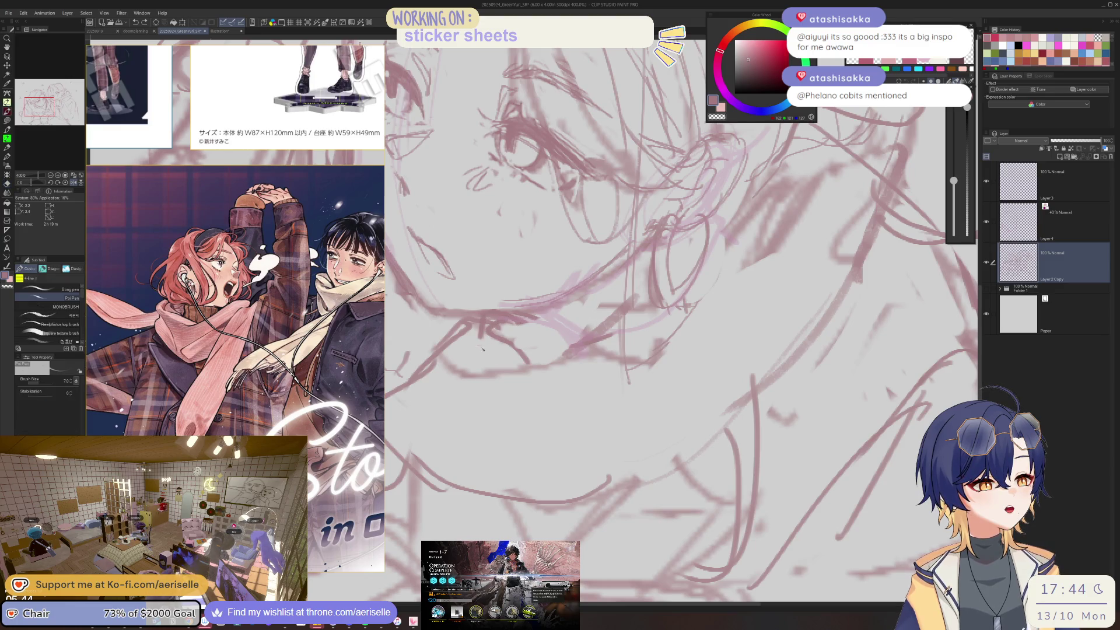
key(p)
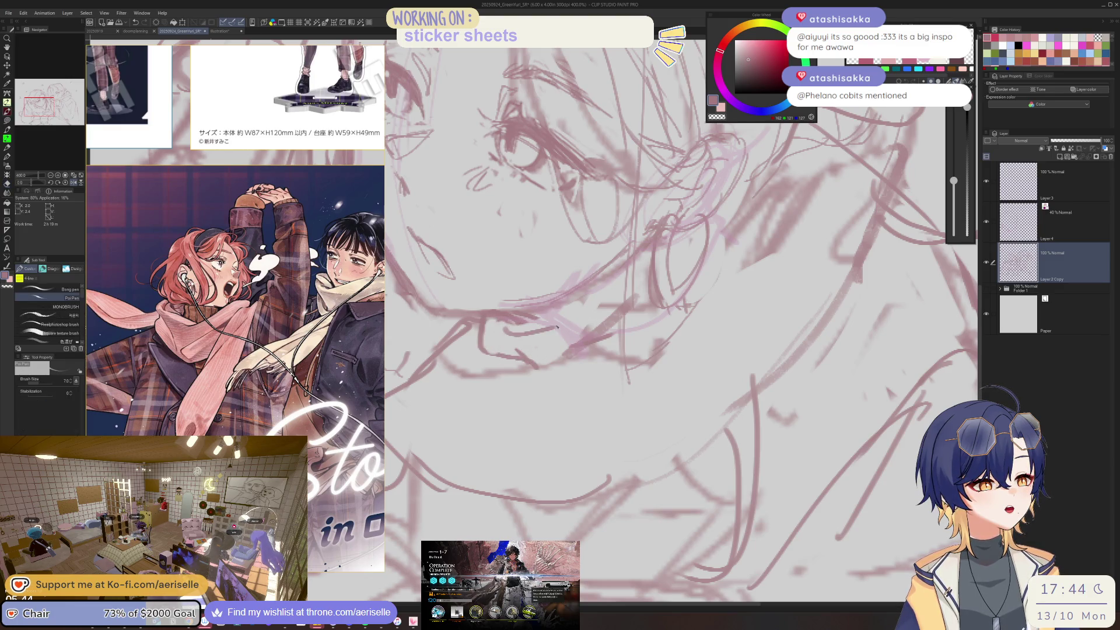
- Tilt the view and erase the old jaw line
scroll(537, 330, down, 5)
scroll(537, 330, up, 1)
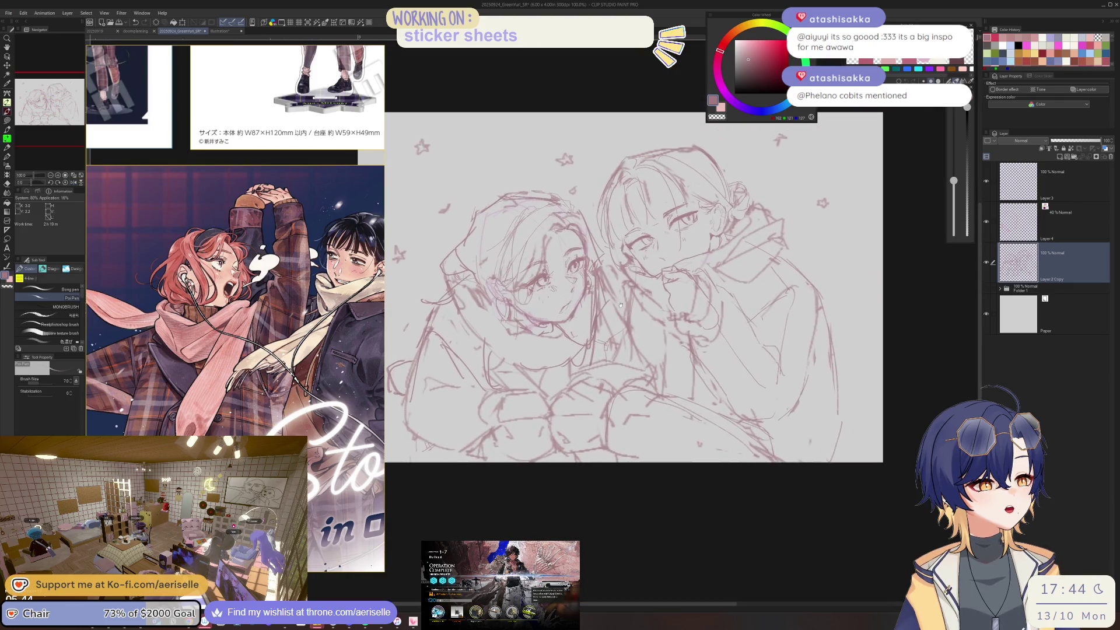
scroll(537, 330, up, 2)
scroll(537, 323, up, 3)
key(-)
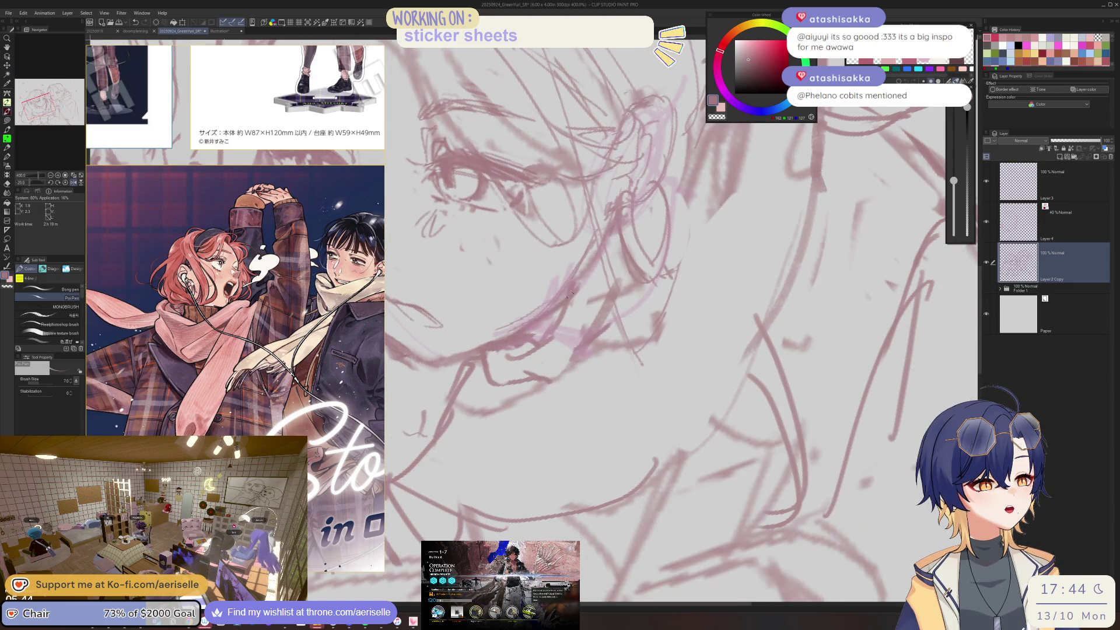
key(e)
drag(505, 347, 568, 318)
key(p)
- Redraw the chin and jaw of the left character's face
key(ctrl+0)
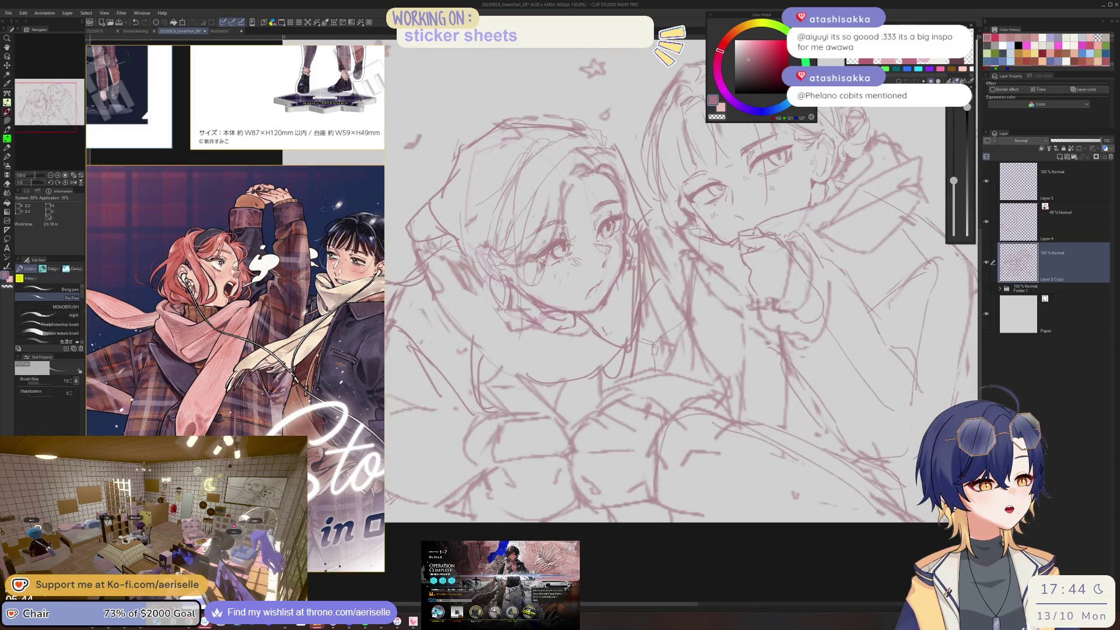
scroll(556, 310, up, 3)
key(e)
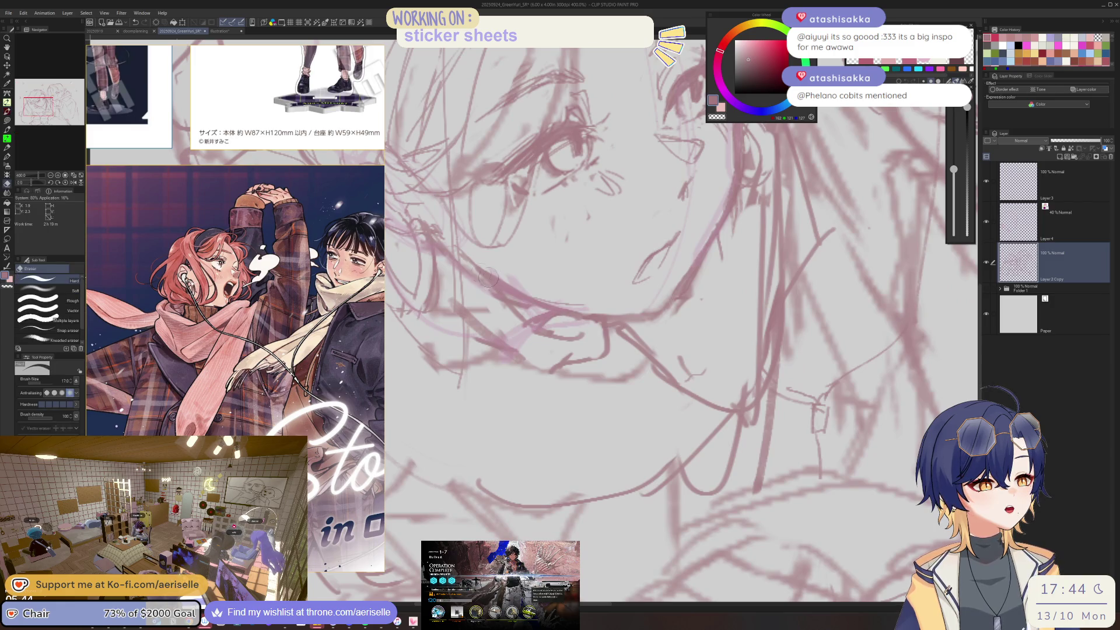
scroll(595, 287, down, 2)
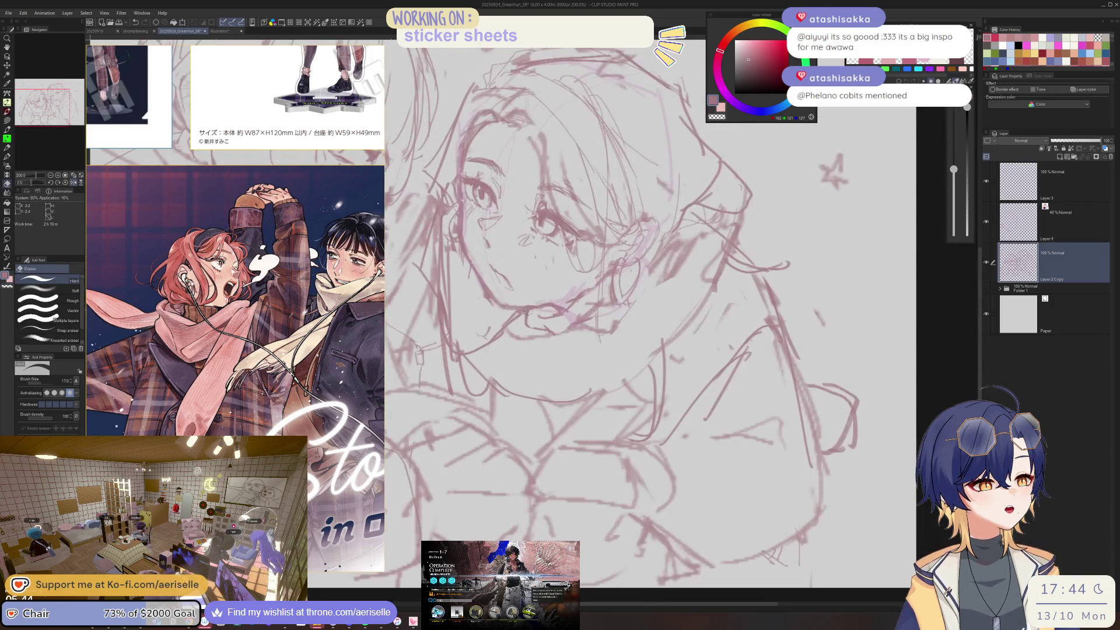
scroll(504, 306, up, 2)
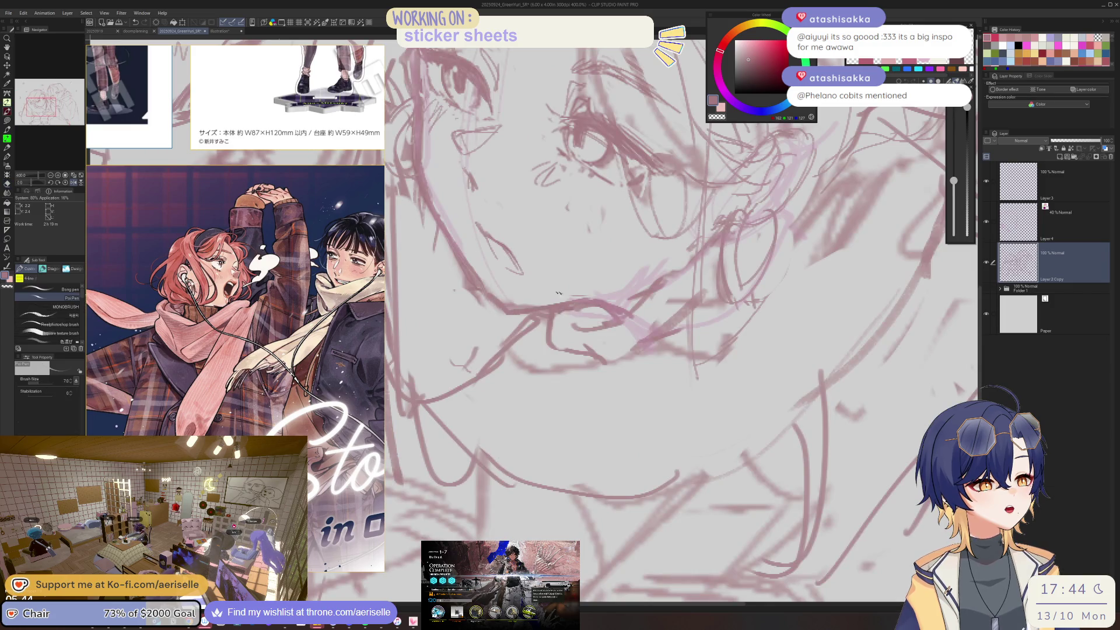
key(p)
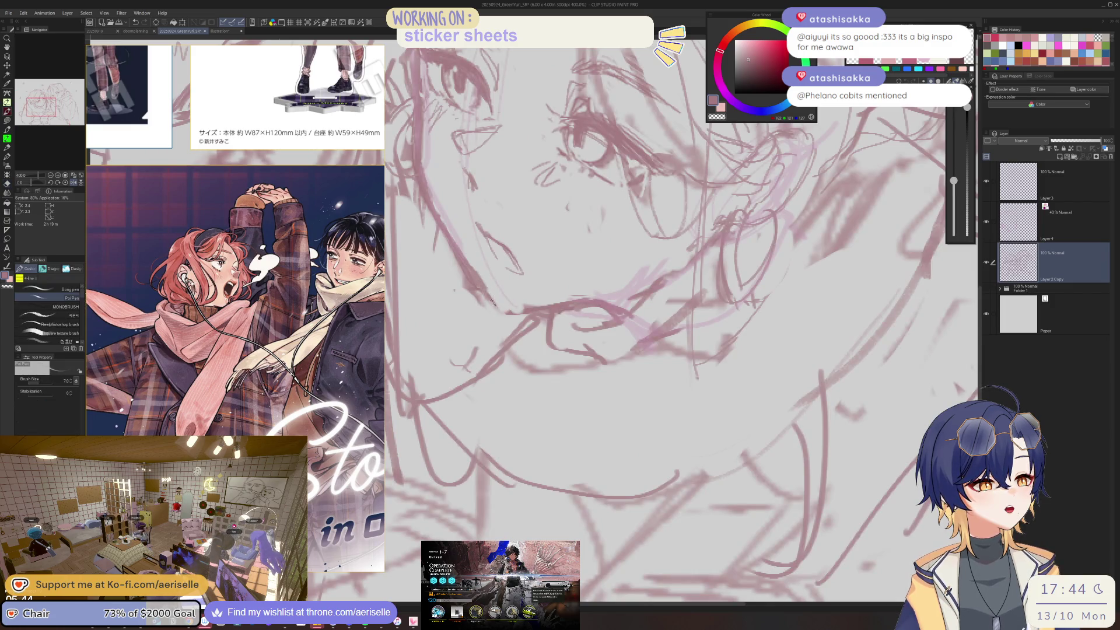
scroll(688, 303, down, 3)
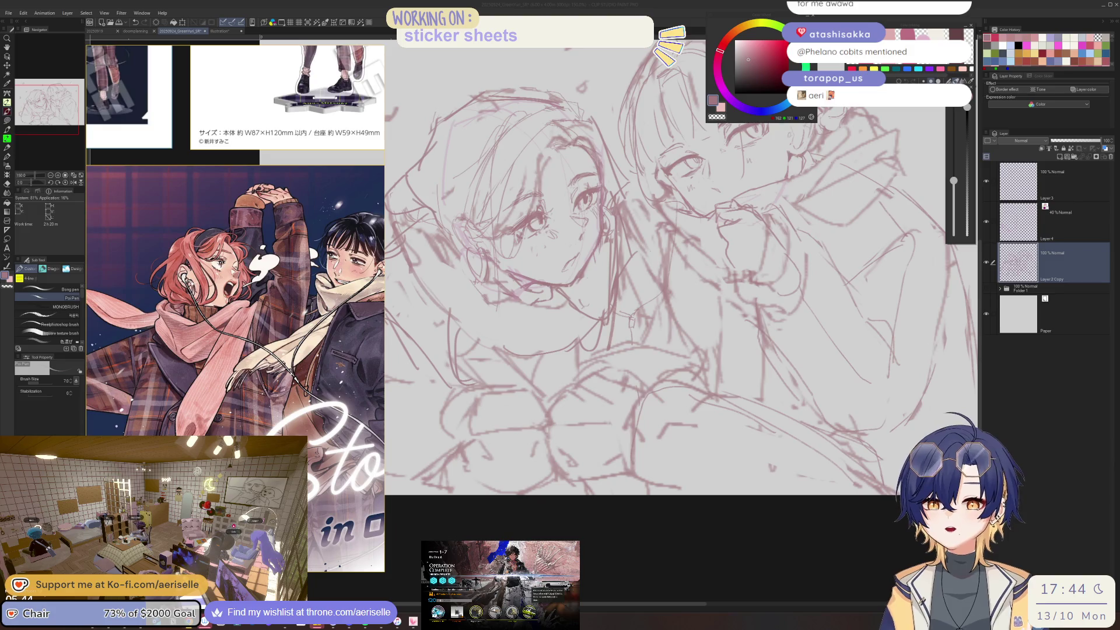
mouse_move(519, 294)
mouse_down()
mouse_move(566, 290)
mouse_move(396, 288)
mouse_up()
- Pan across both faces and mirror the canvas to check proportions
scroll(582, 260, up, 1)
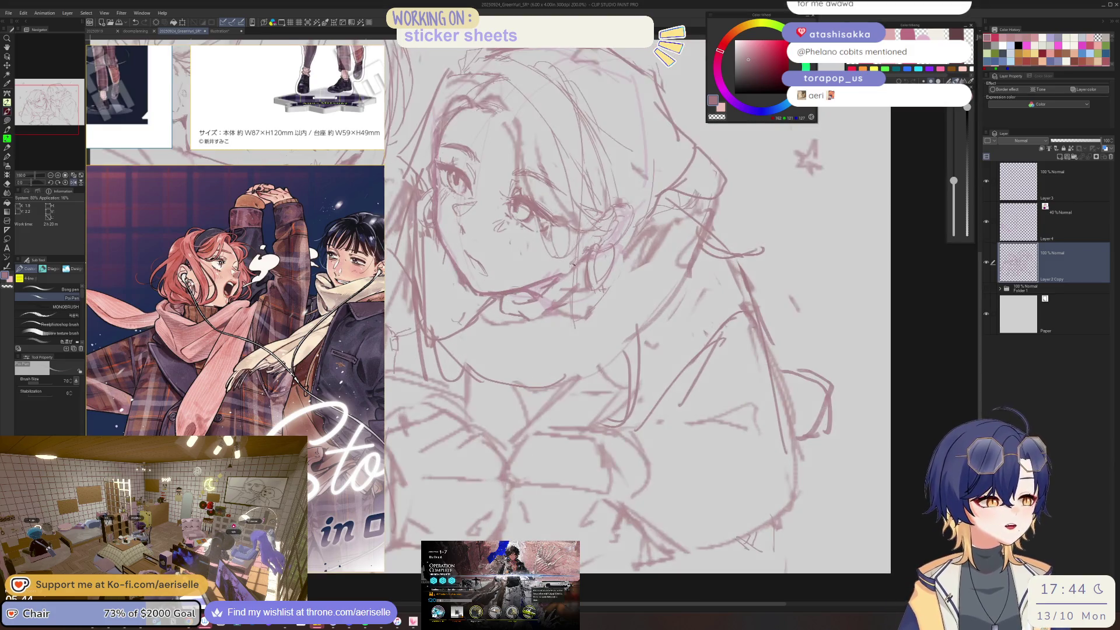
key(e)
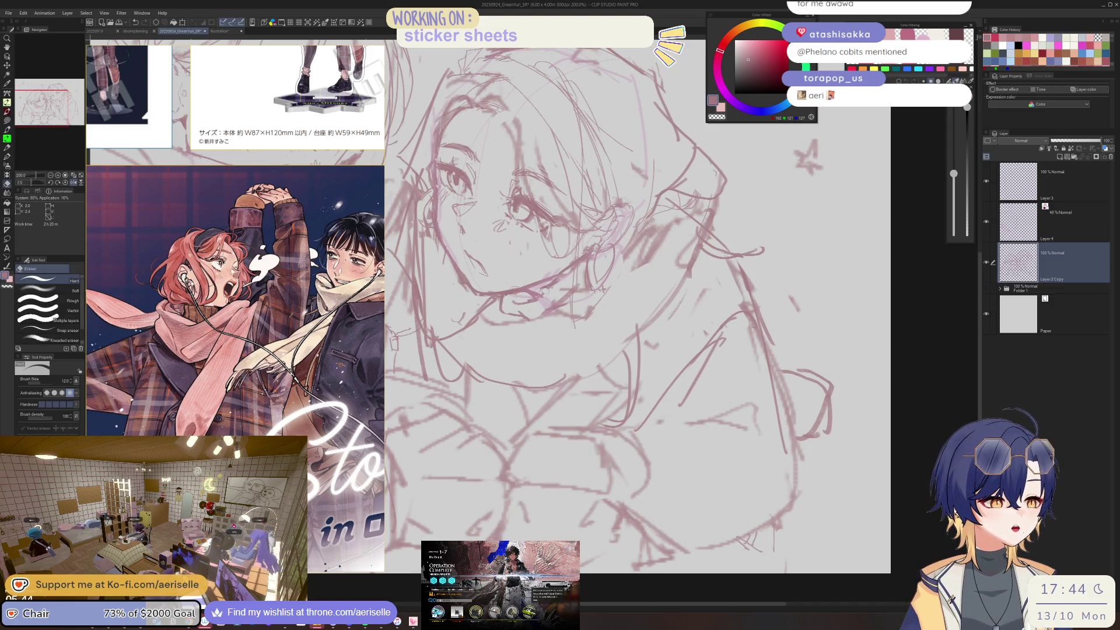
key(p)
drag(454, 301, 540, 301)
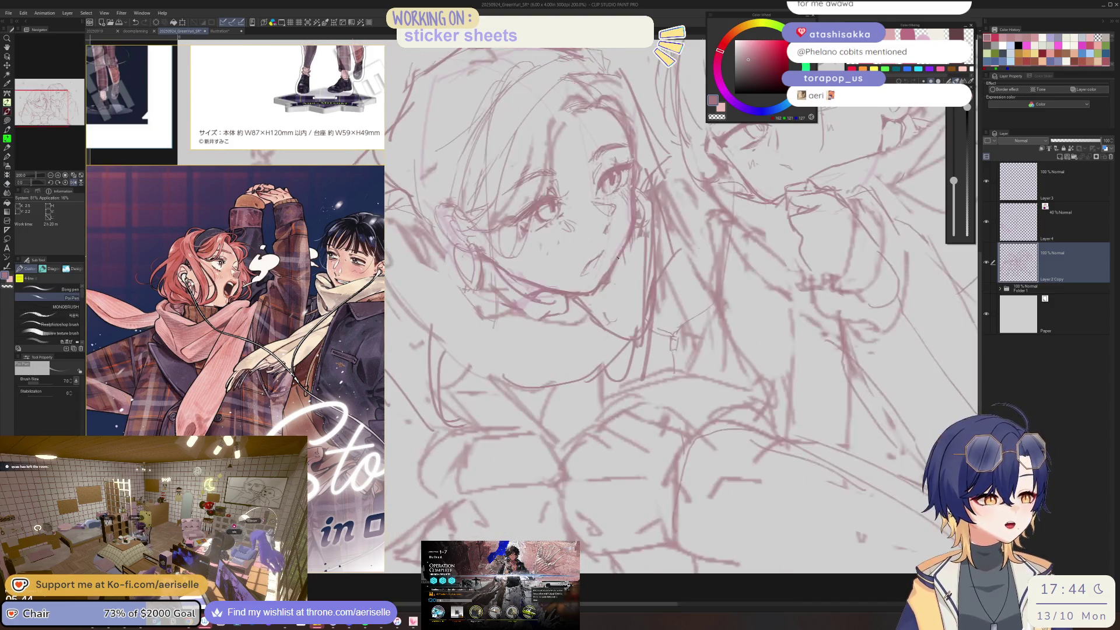
key(e)
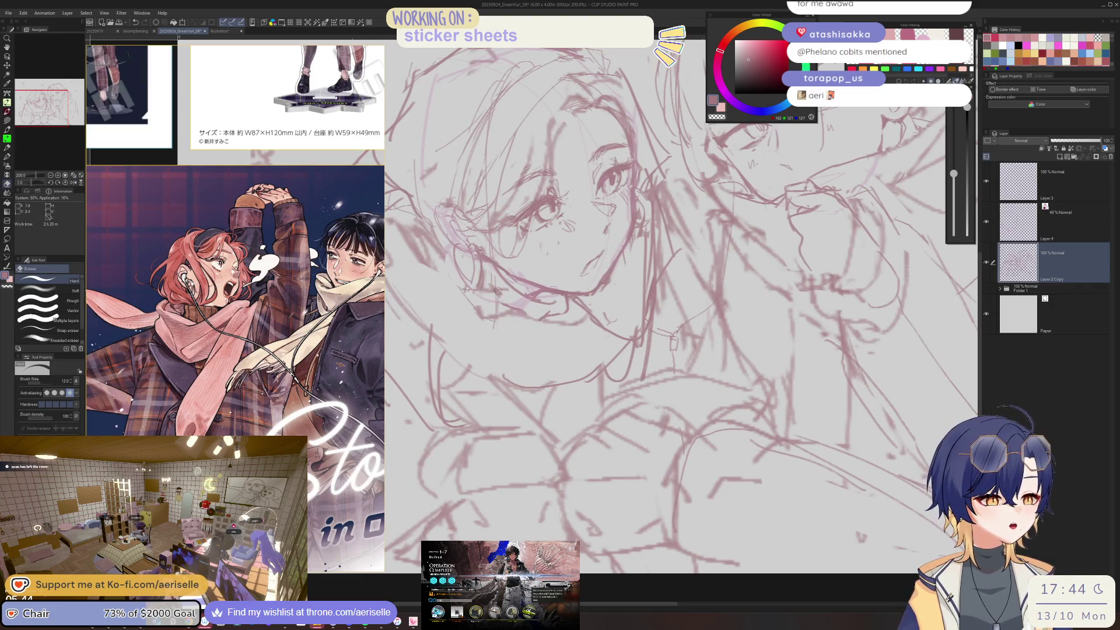
scroll(629, 301, down, 3)
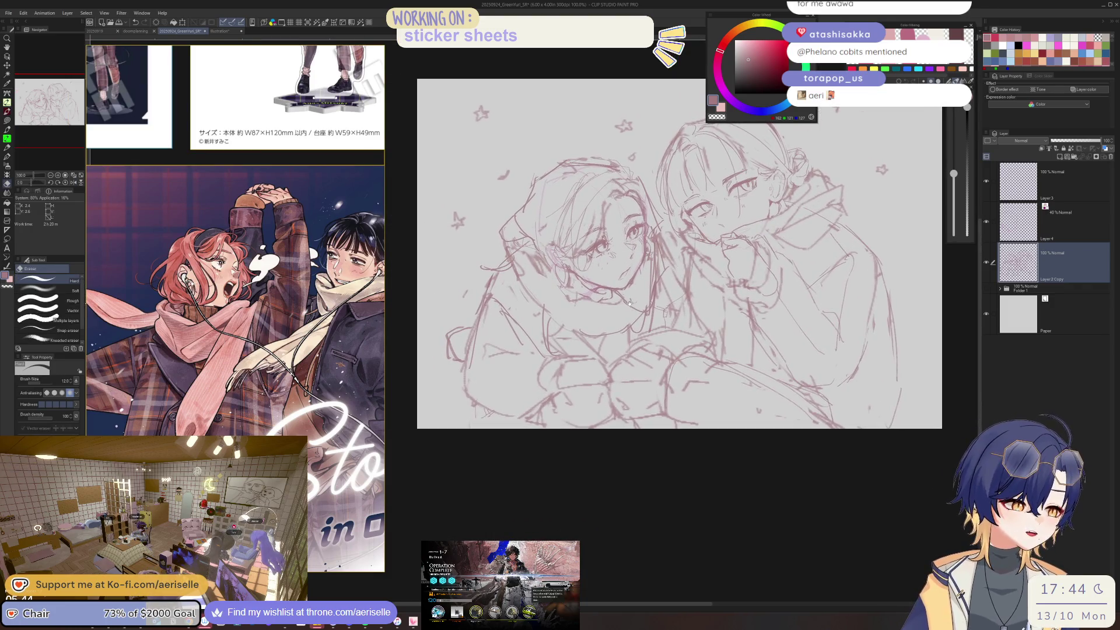
key(p)
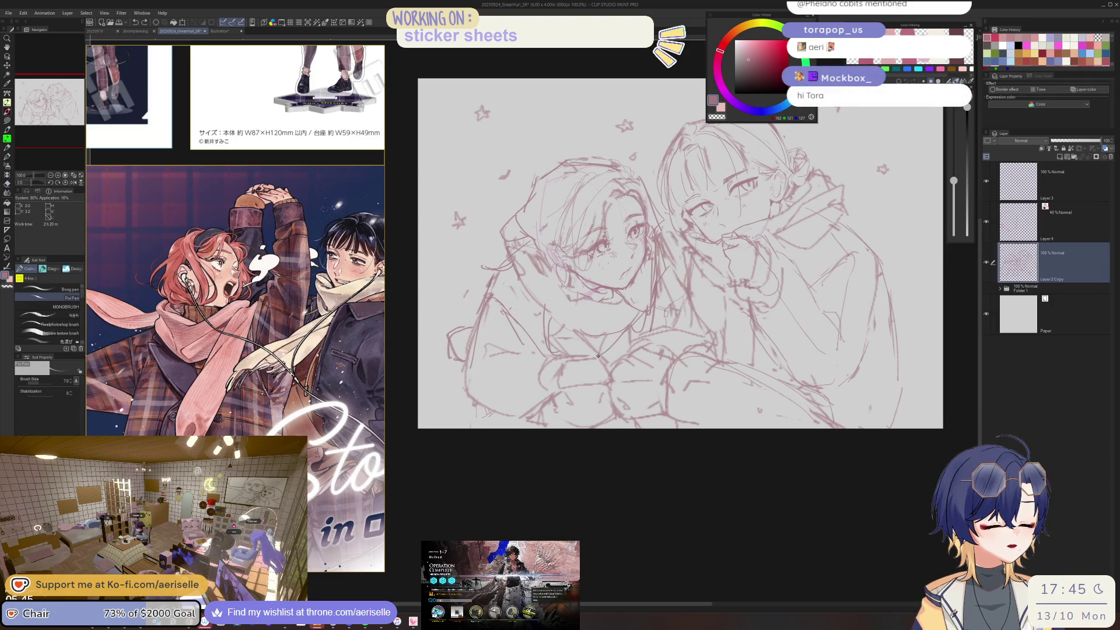
key(h)
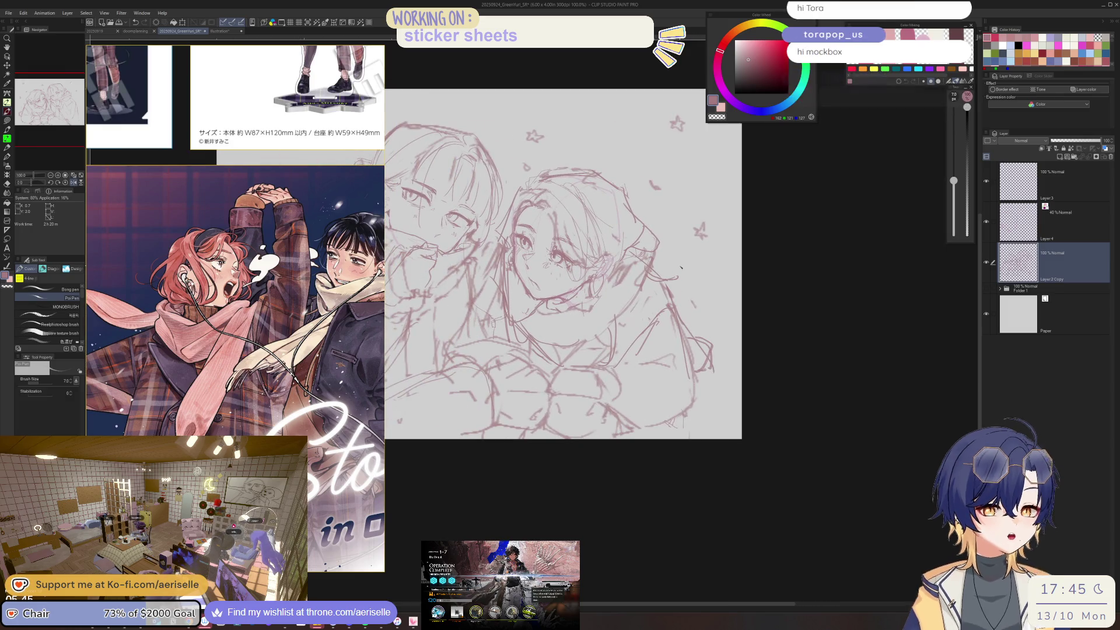
scroll(239, 337, down, 2)
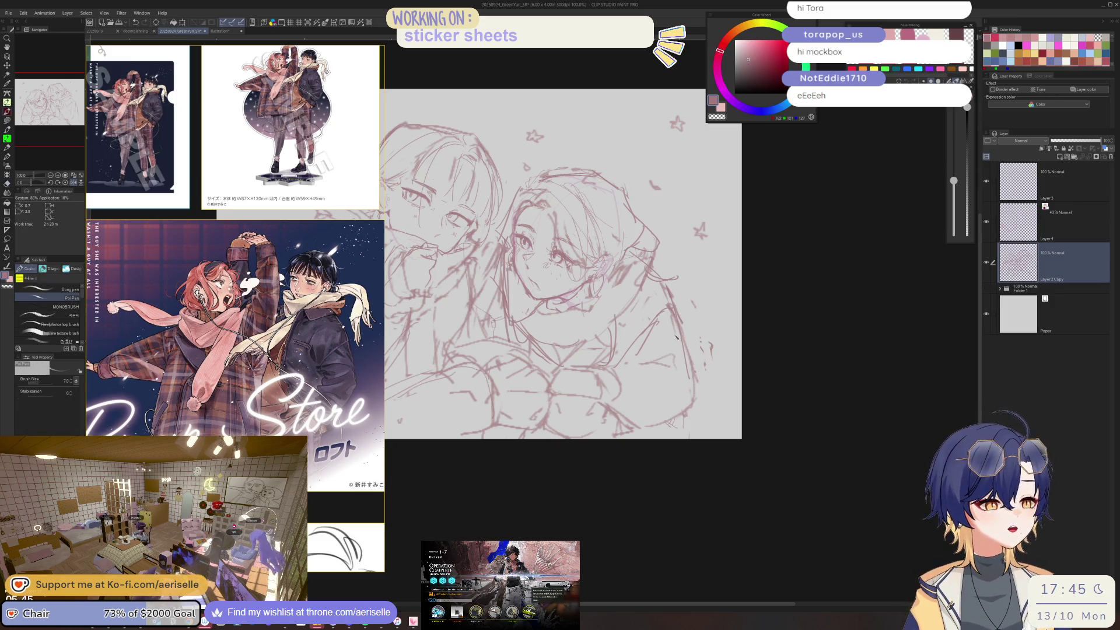
- Sketch the right figure's shoulder contour, then erase and redraw lines in the lower sketch
mouse_move(664, 294)
mouse_down()
mouse_move(686, 338)
mouse_move(693, 420)
mouse_up()
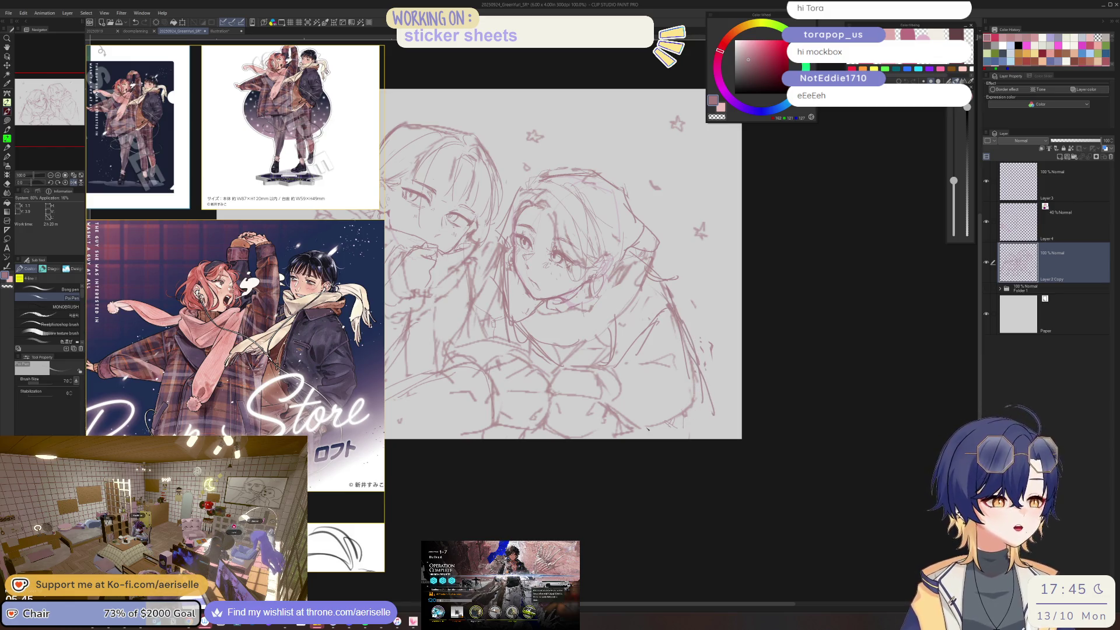
key(h)
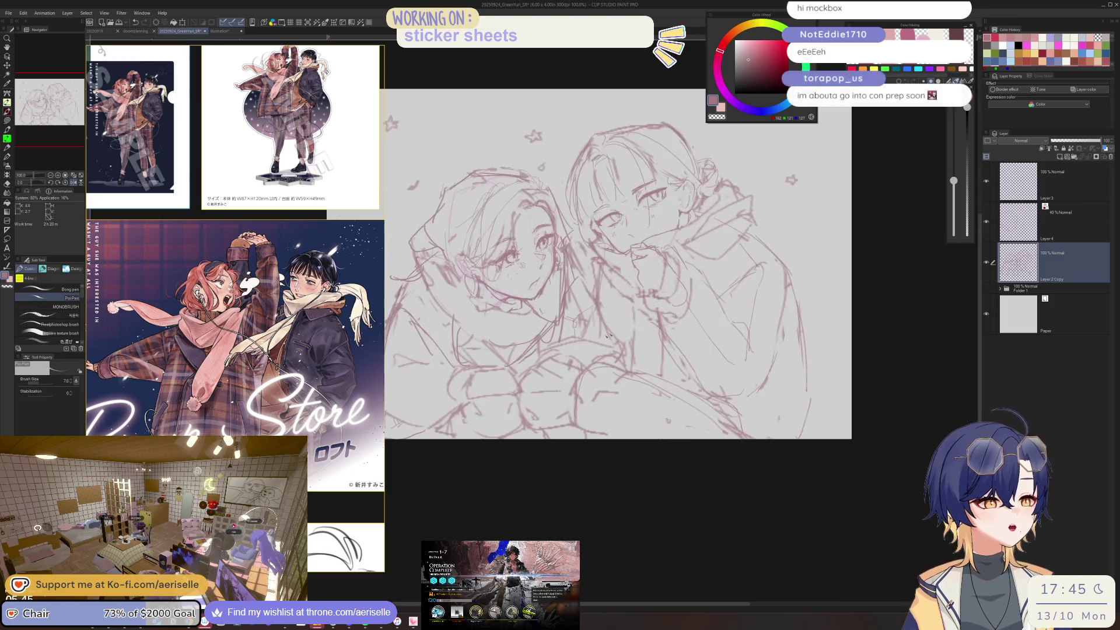
key(e)
key(bracketright)
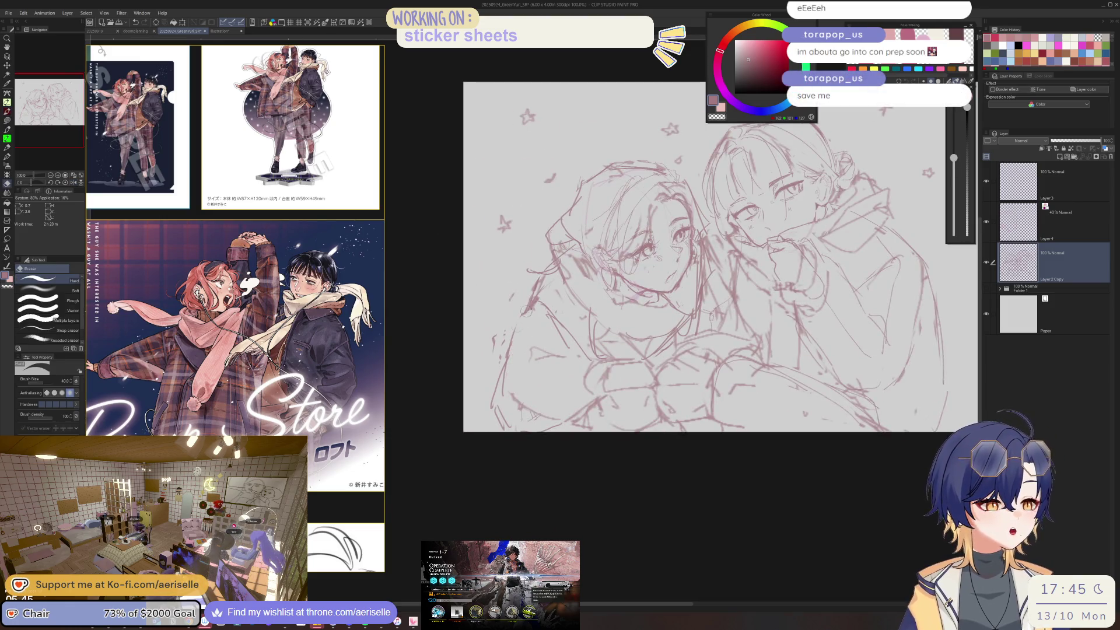
drag(507, 388, 528, 309)
key(p)
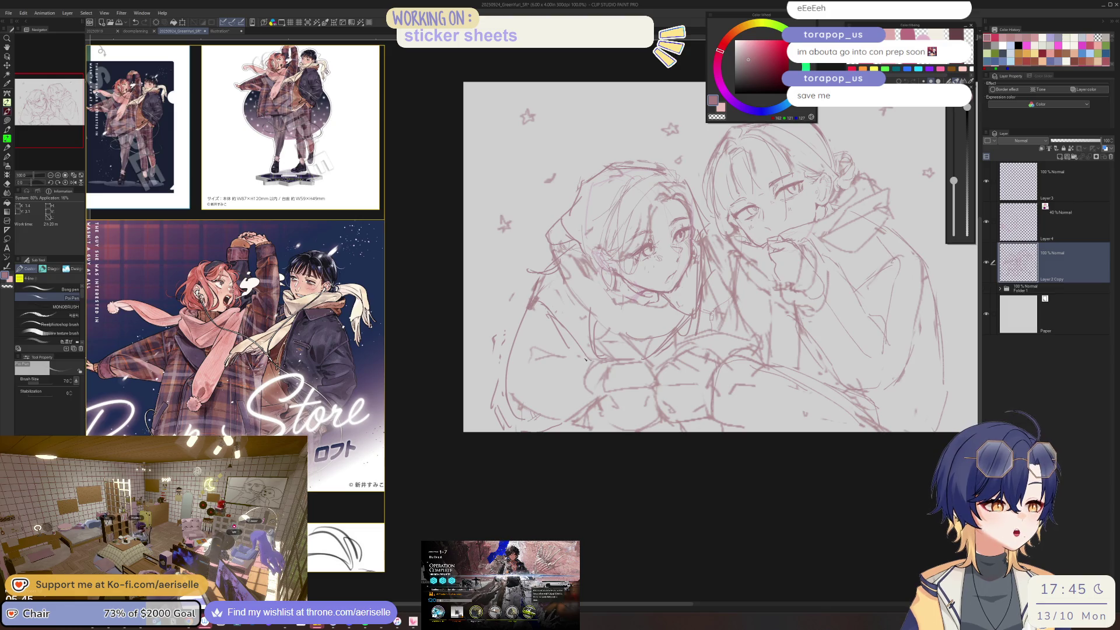
drag(521, 351, 527, 359)
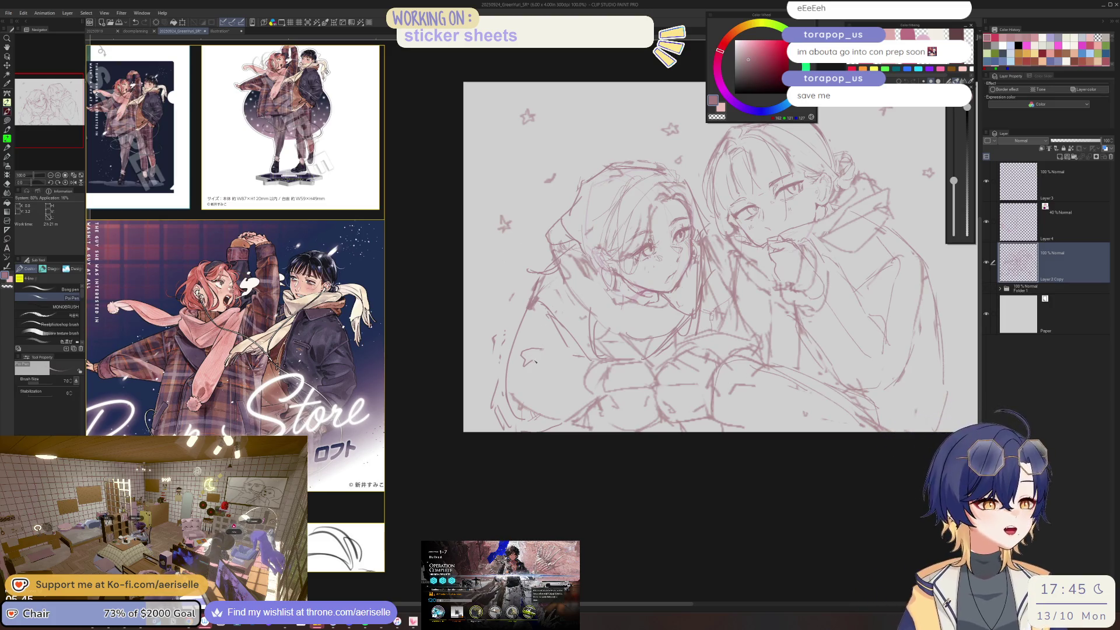
- Zoom to 150% and add a curved line to the left character's coat
key(e)
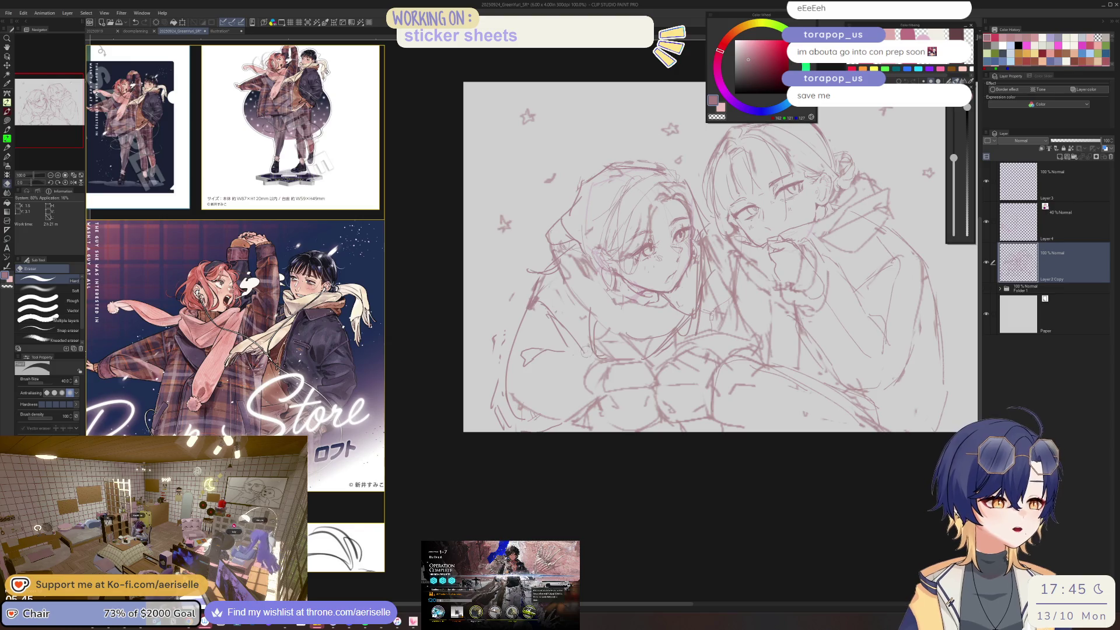
key(p)
key(e)
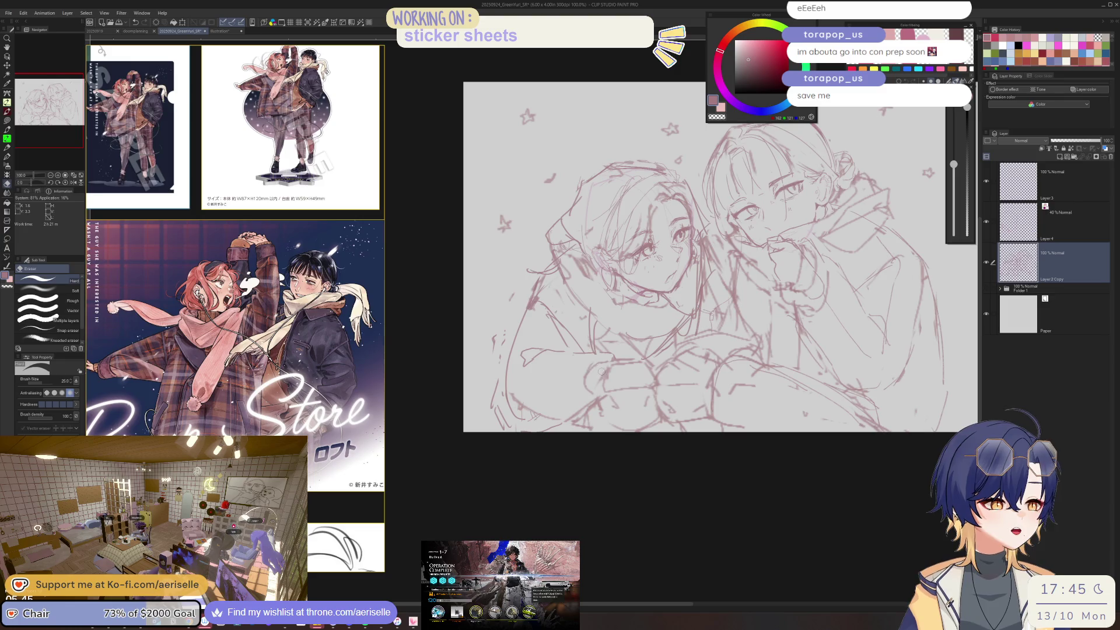
key(p)
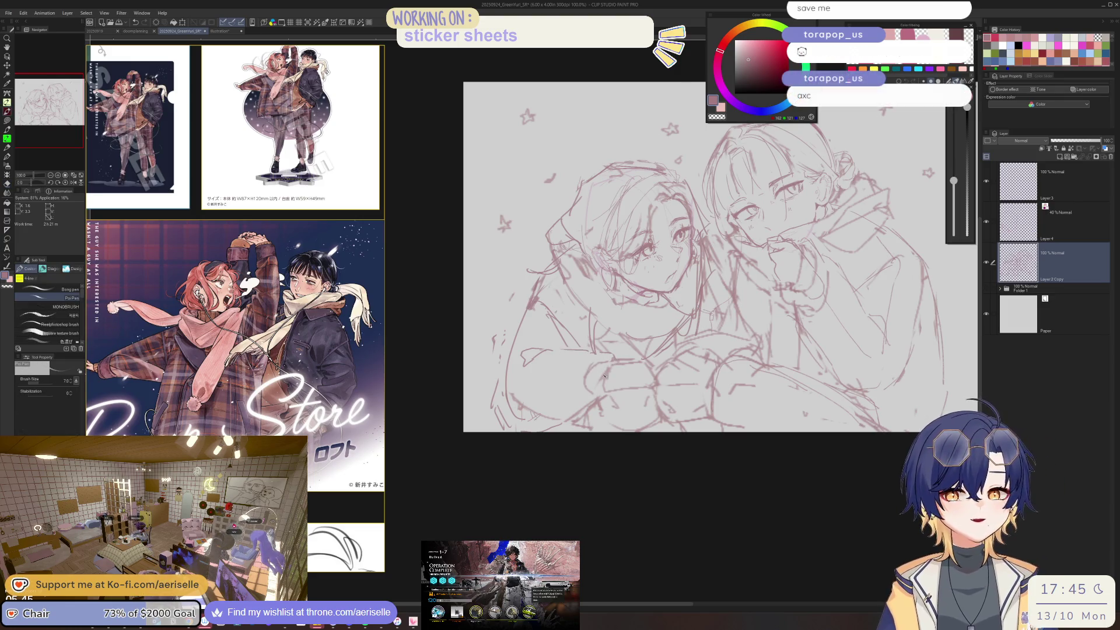
scroll(612, 361, up, 1)
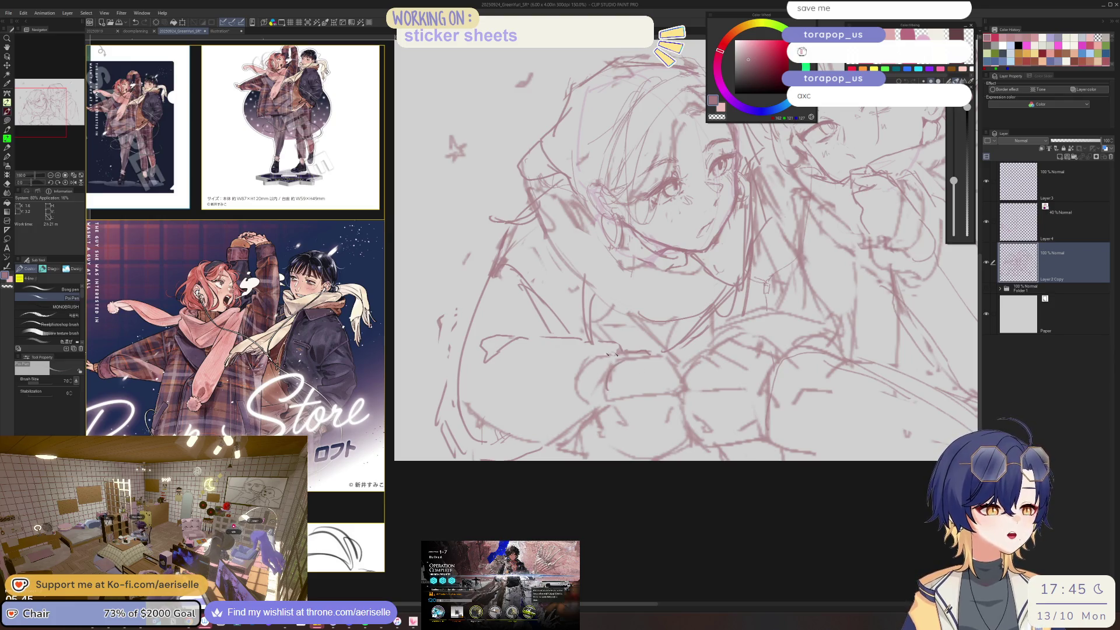
drag(577, 369, 596, 402)
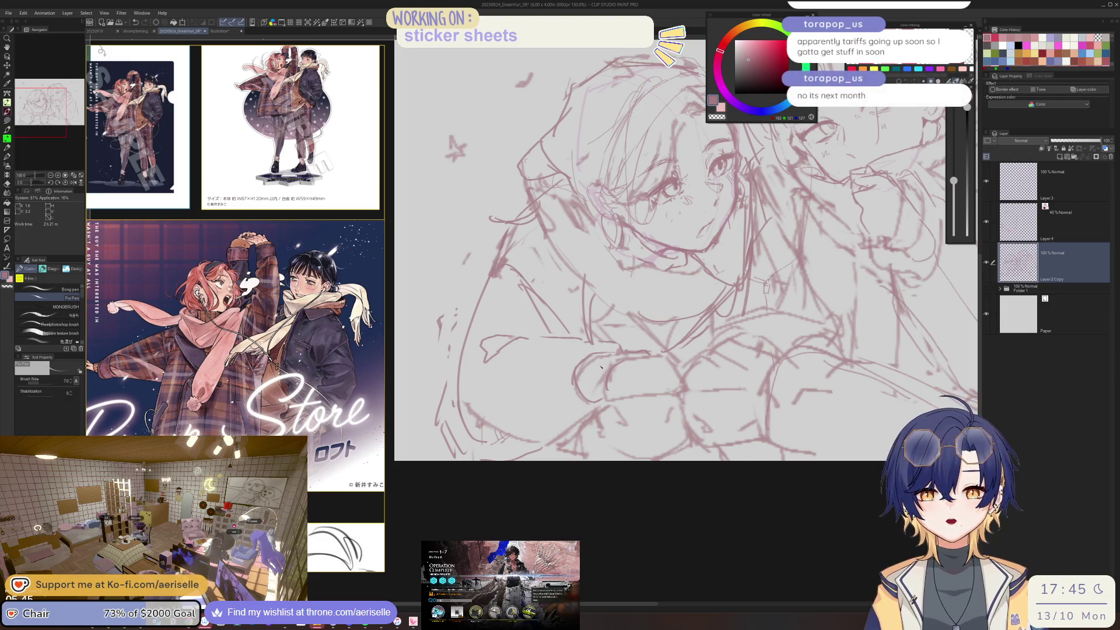
key(e)
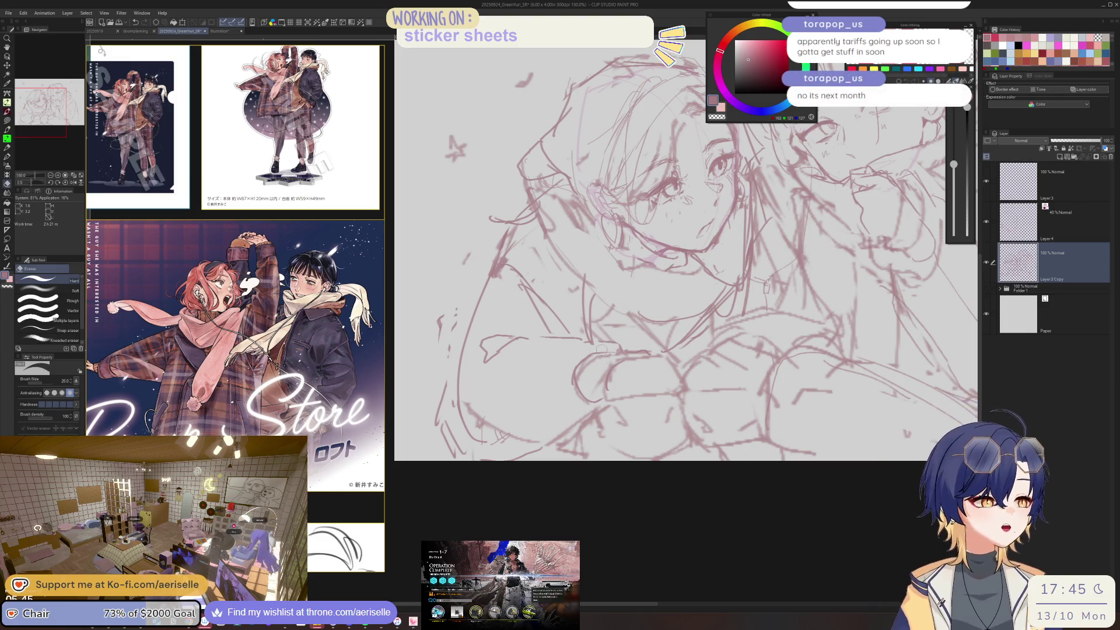
key(p)
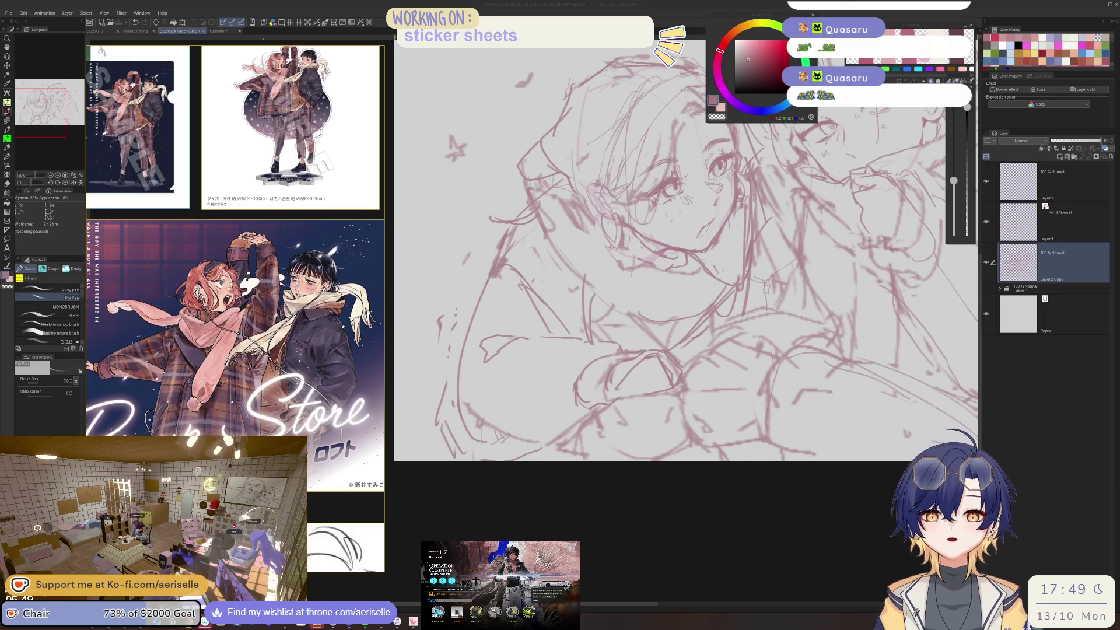
- Thin the pen to size 6 and redraw a hair strand on the left character
click(558, 179)
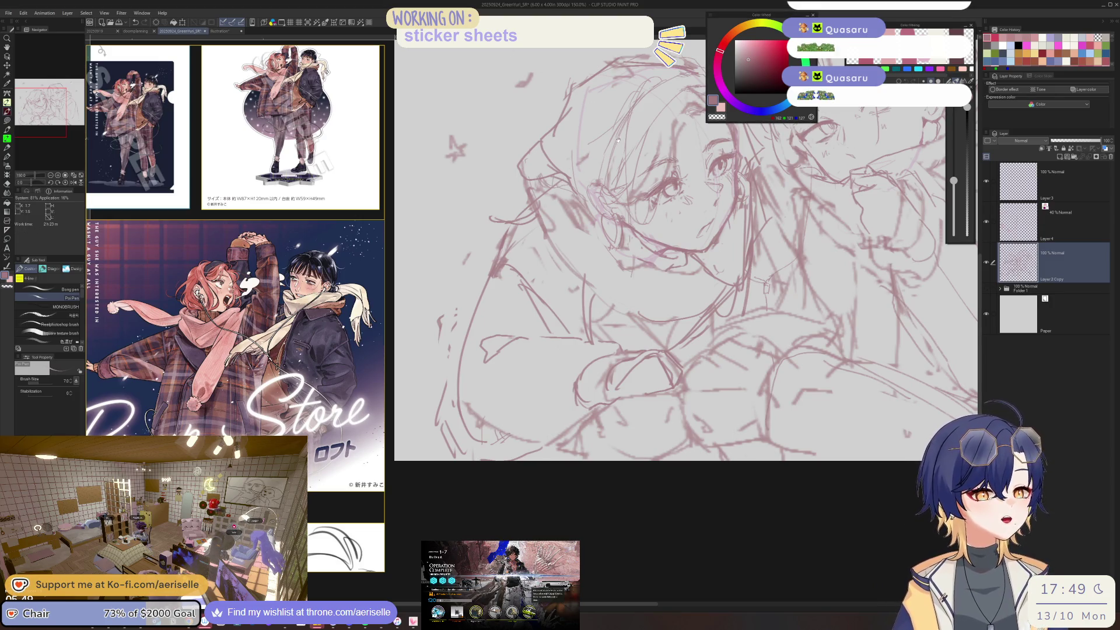
drag(618, 139, 586, 189)
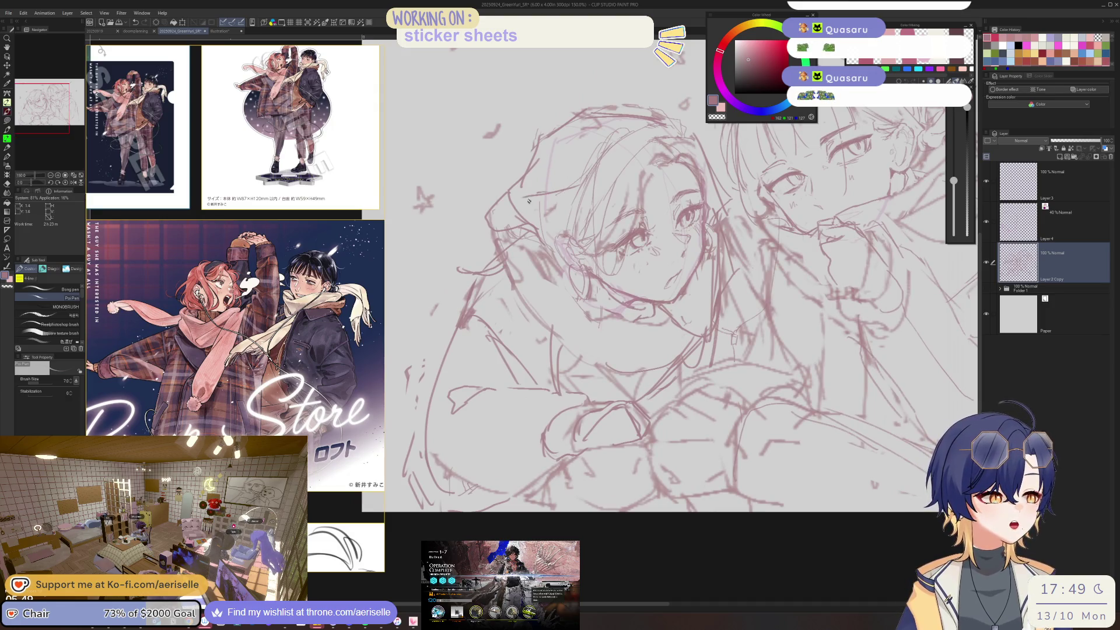
key(bracketleft)
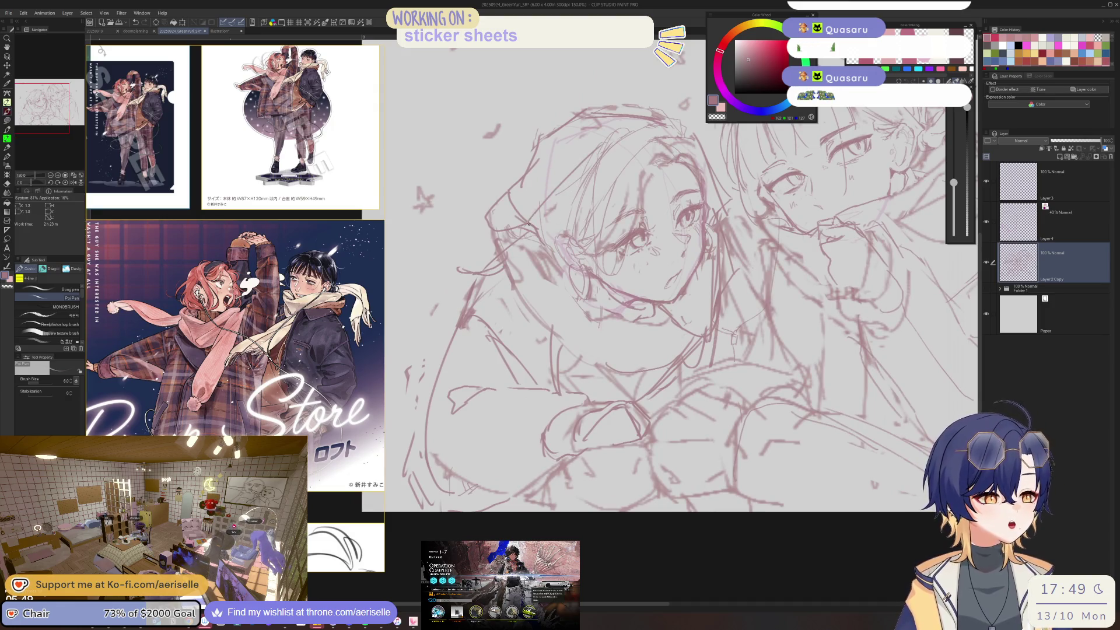
key(ctrl+z)
drag(599, 140, 542, 199)
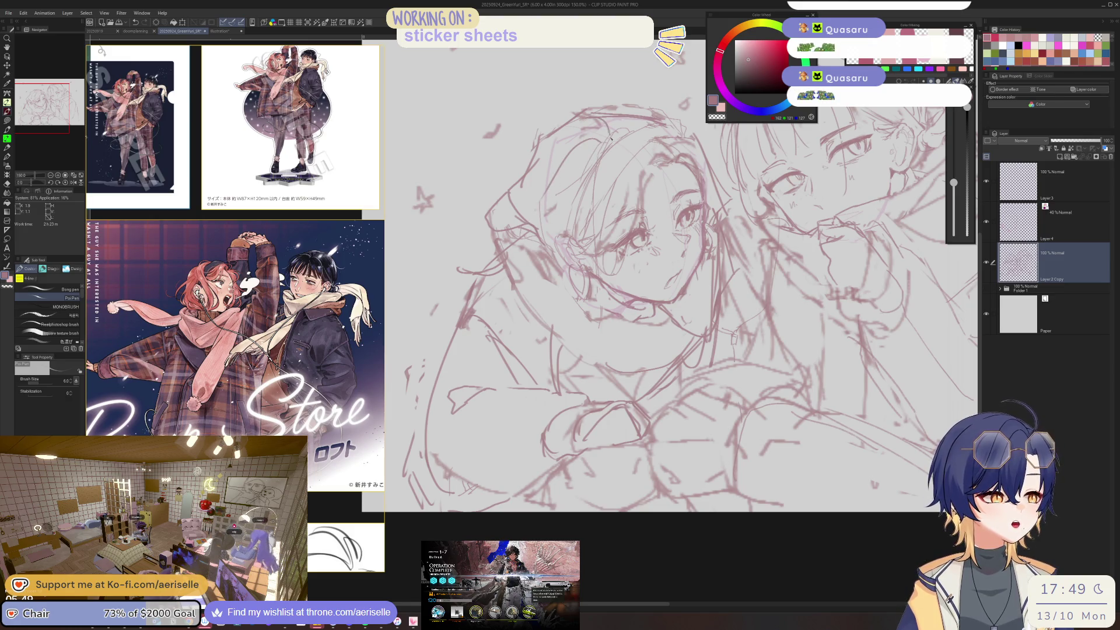
- Zoom to 400% on the left face and erase the stray lines near it
scroll(623, 130, up, 2)
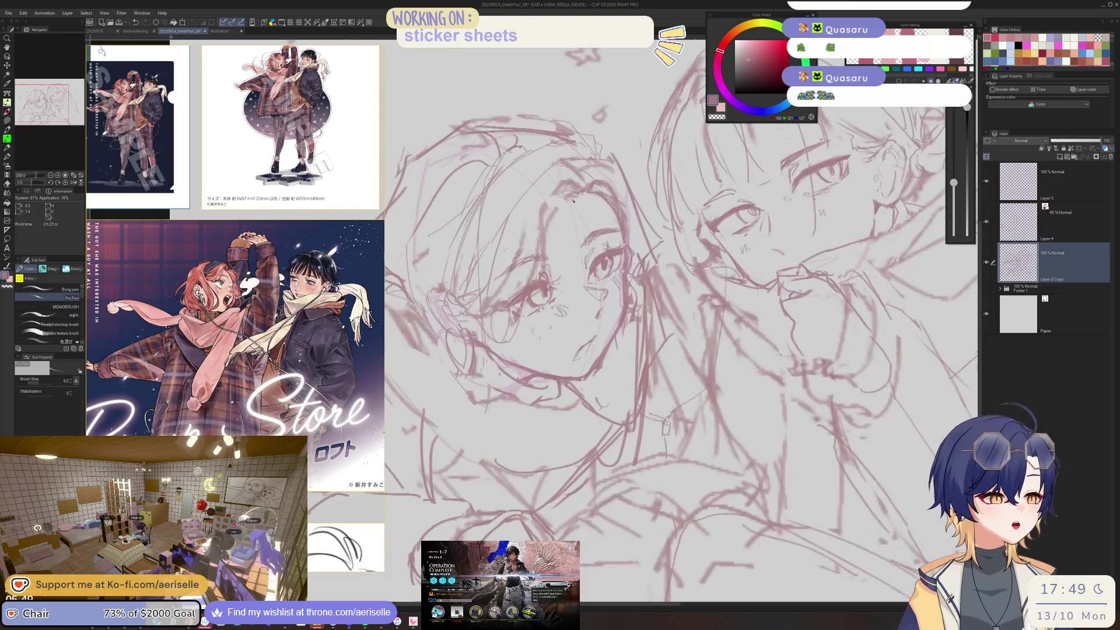
scroll(579, 196, up, 2)
key(bracketleft)
key(bracketleft)
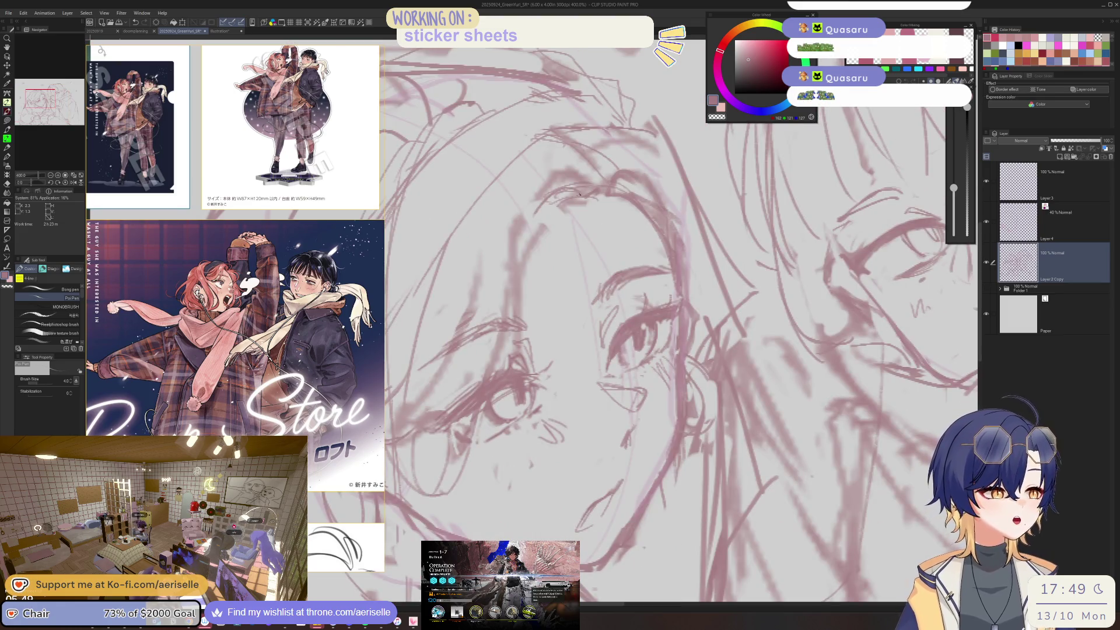
key(e)
drag(560, 184, 593, 190)
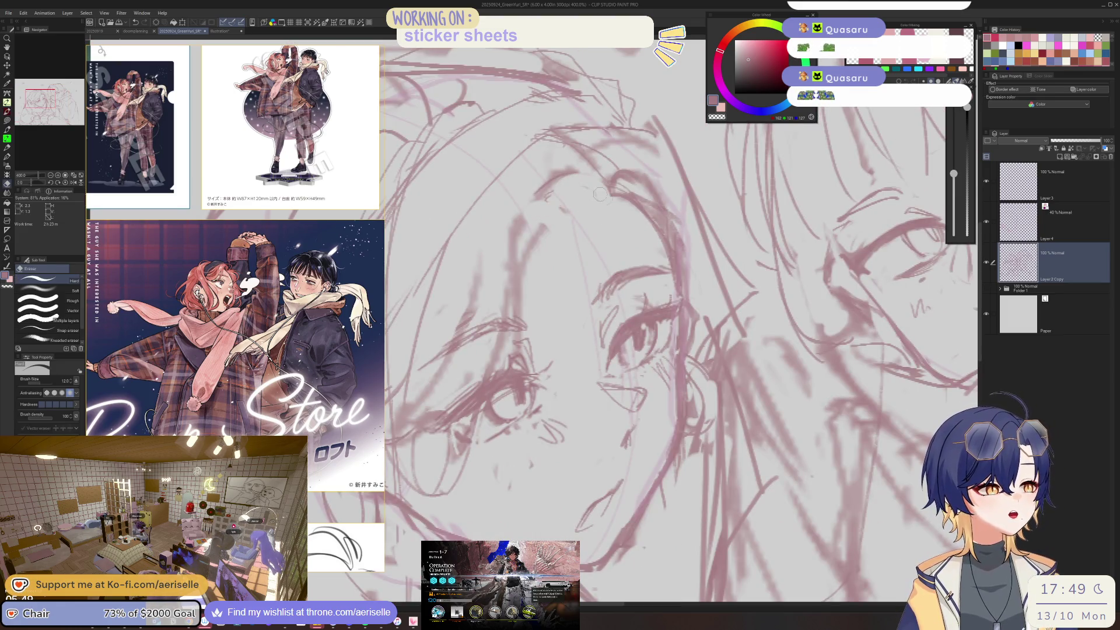
key(p)
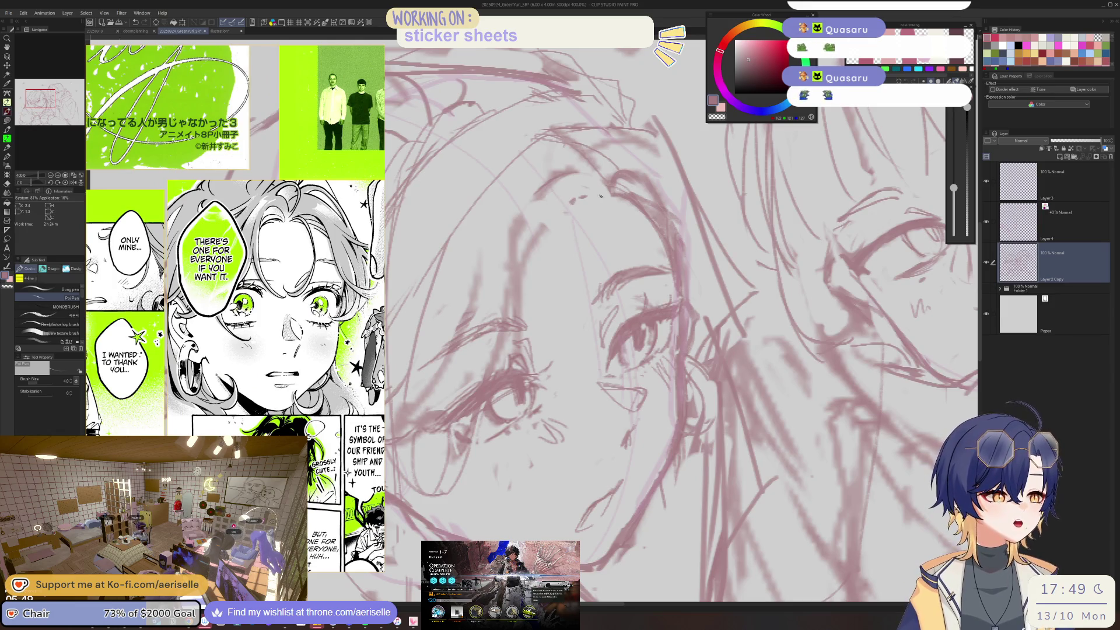
- Add a hairline mark and sketch new lines on the left character's face
mouse_move(599, 186)
mouse_down()
mouse_move(593, 198)
mouse_move(571, 174)
mouse_up()
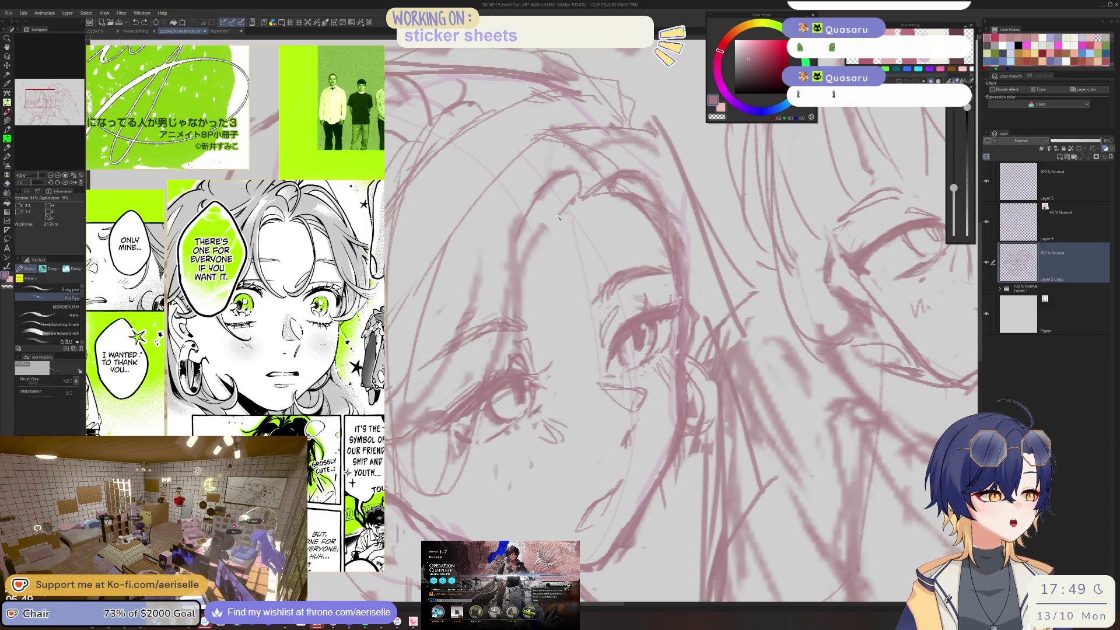
mouse_move(561, 178)
mouse_down()
mouse_move(540, 266)
mouse_move(577, 405)
mouse_up()
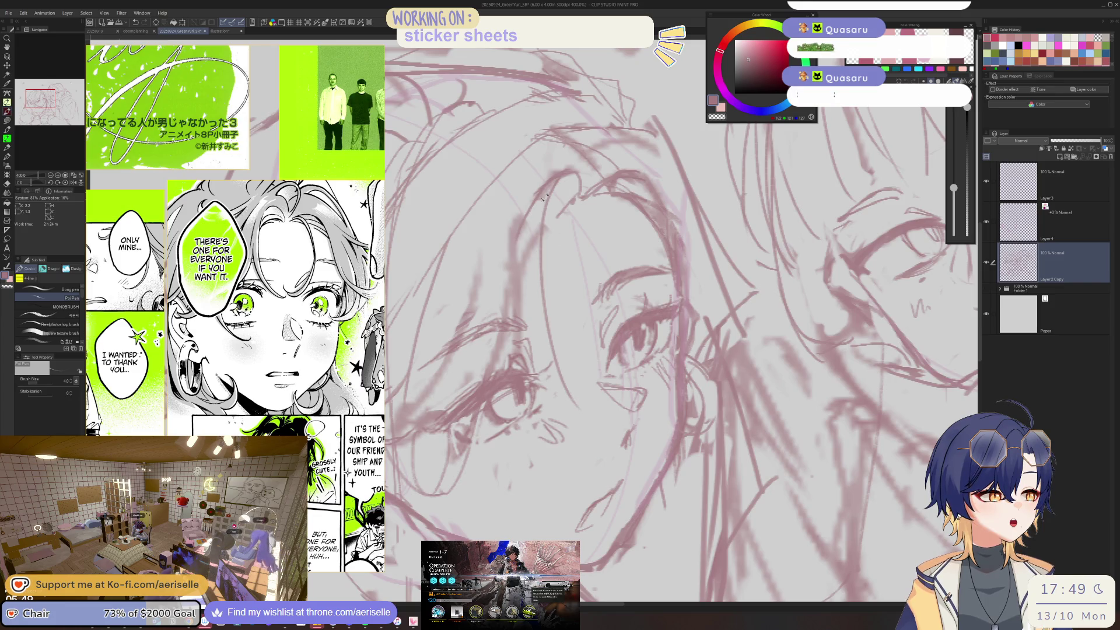
scroll(546, 193, down, 2)
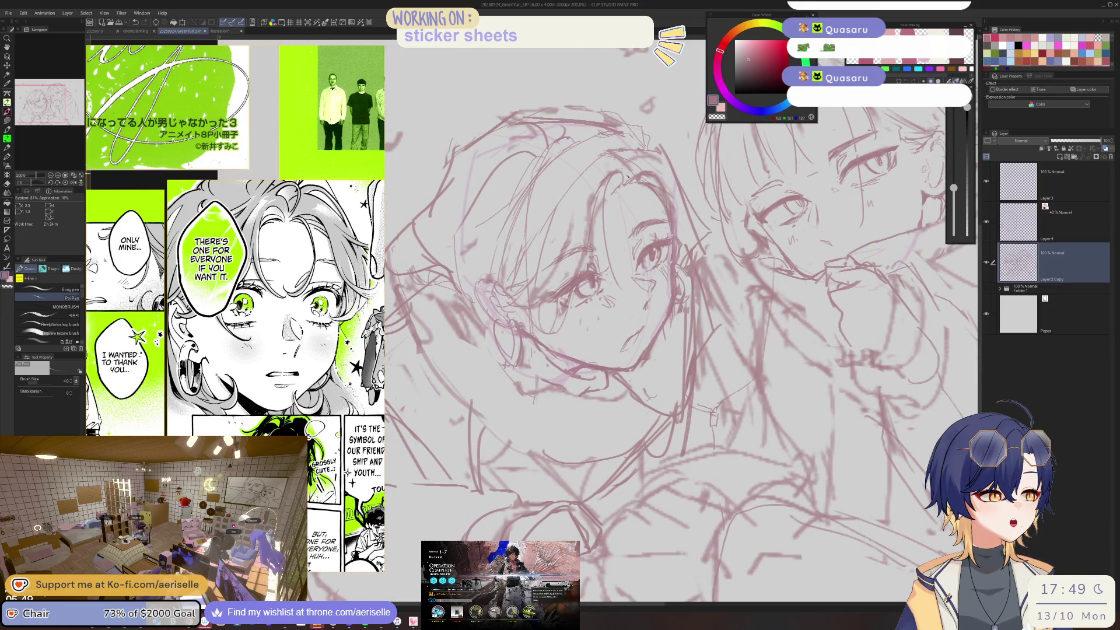
scroll(569, 186, down, 2)
scroll(615, 271, down, 1)
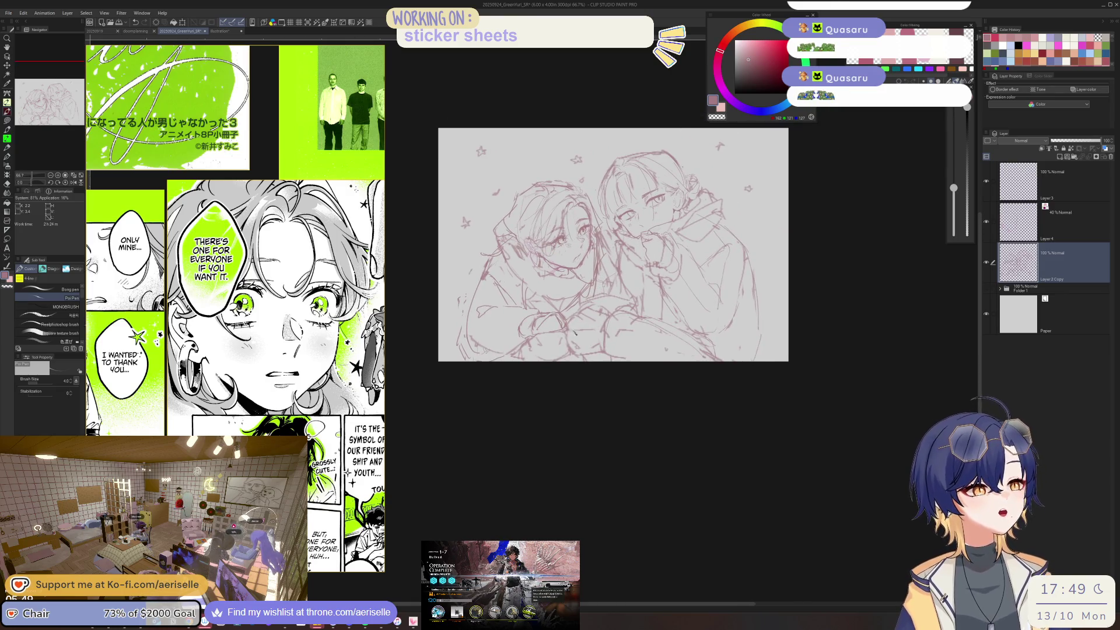
scroll(582, 325, up, 1)
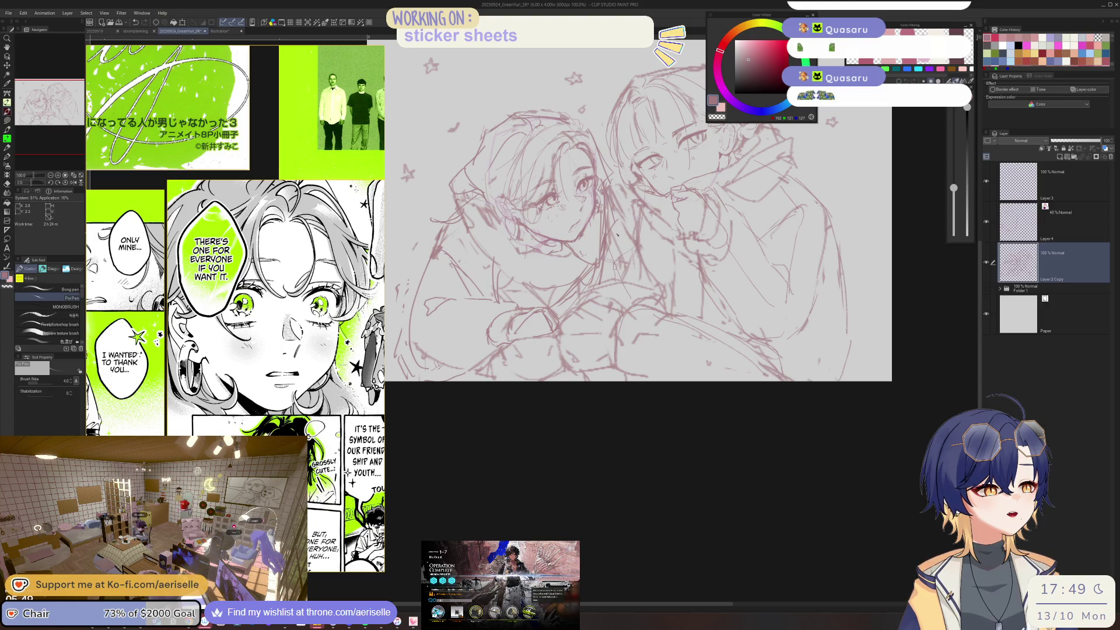
scroll(596, 186, up, 3)
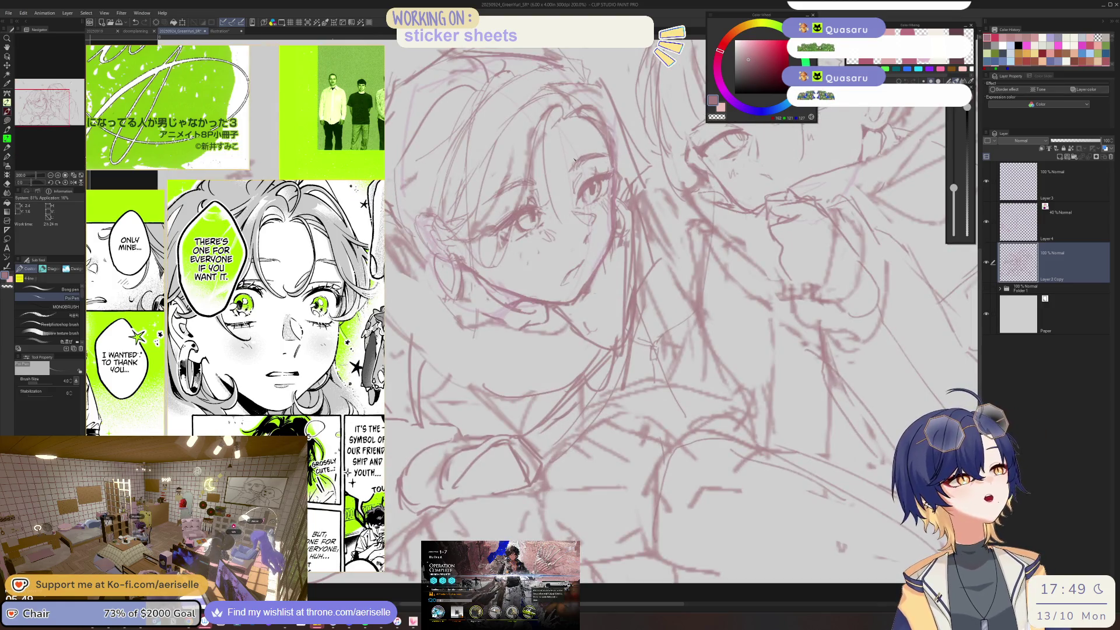
- Refine the left character's eyebrow line with the thin pen
key(e)
scroll(584, 150, up, 2)
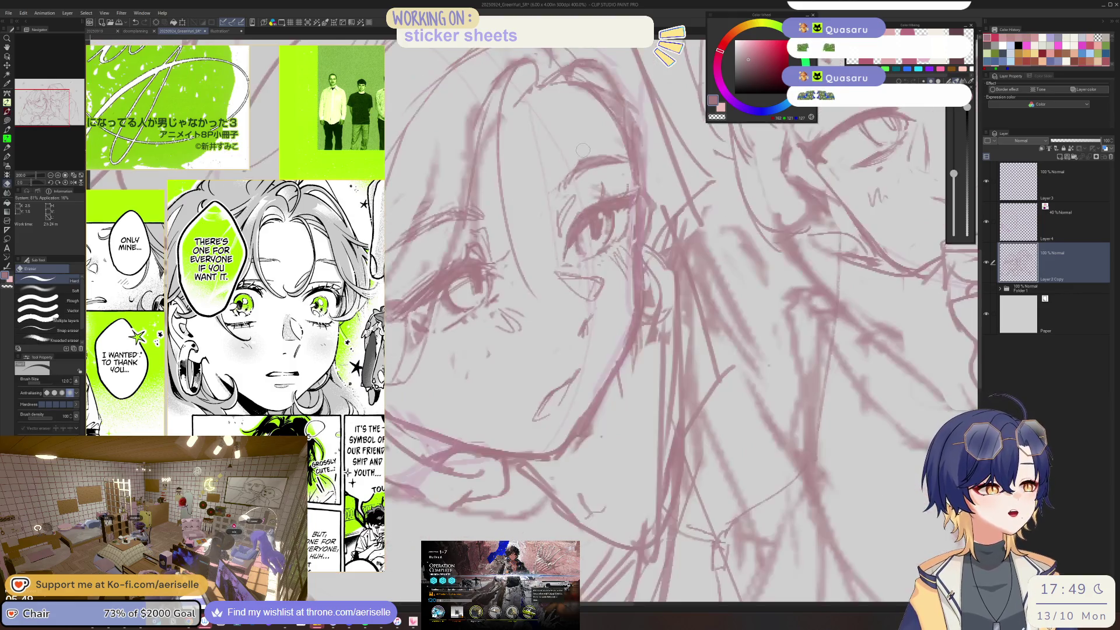
key(p)
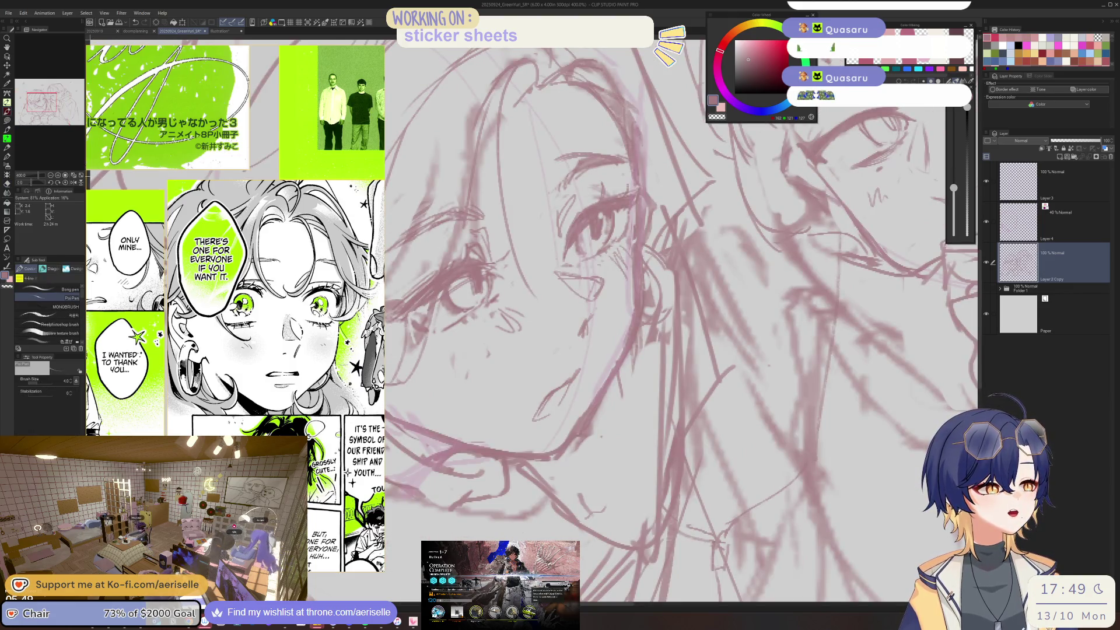
drag(561, 167, 583, 157)
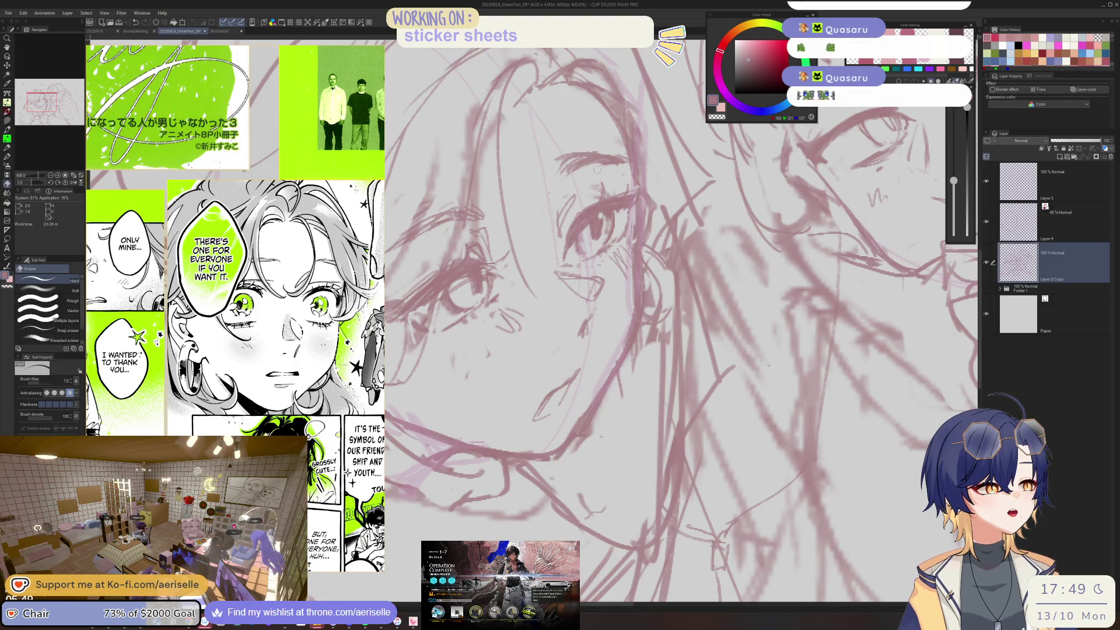
- Enlarge the brush slightly and alternate hard eraser and pen touch-ups on the face
key(e)
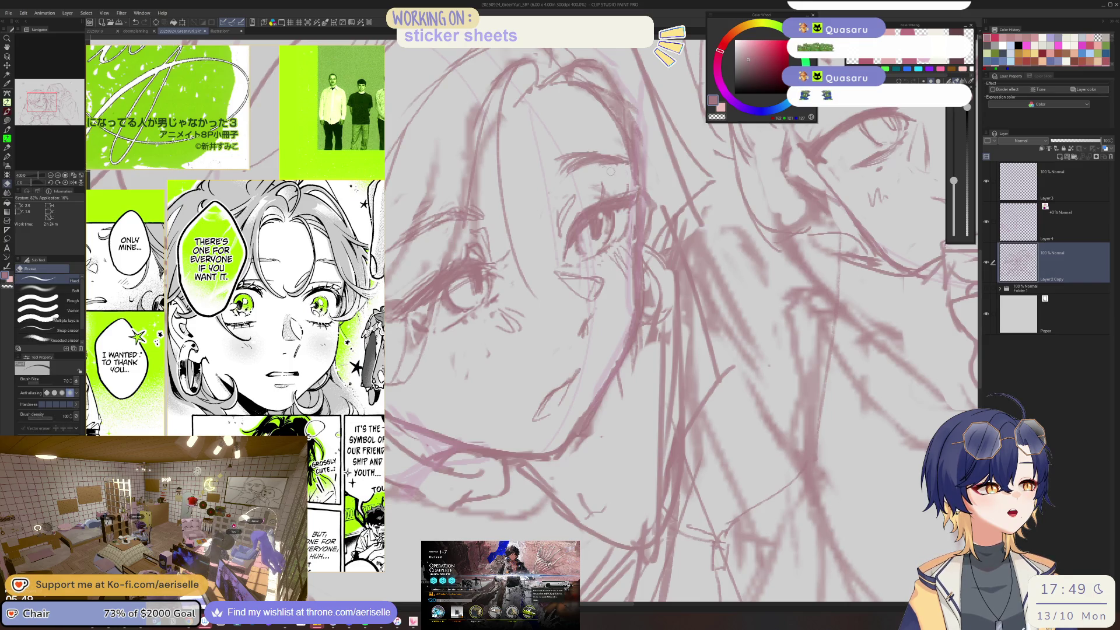
scroll(608, 171, left, 5)
key(bracketright)
key(bracketright)
key(p)
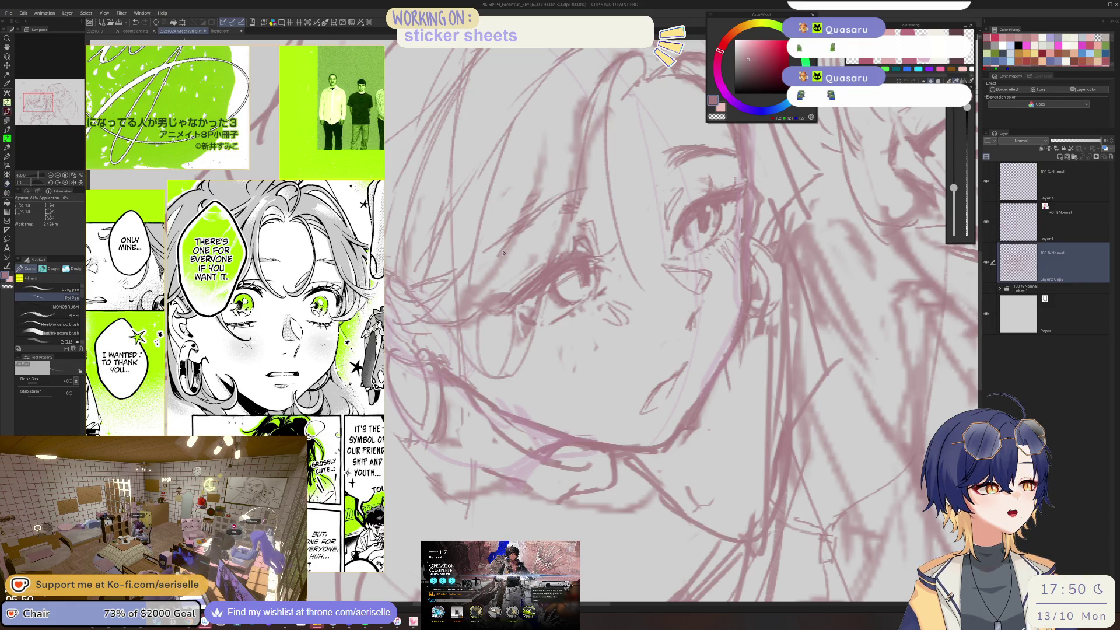
key(e)
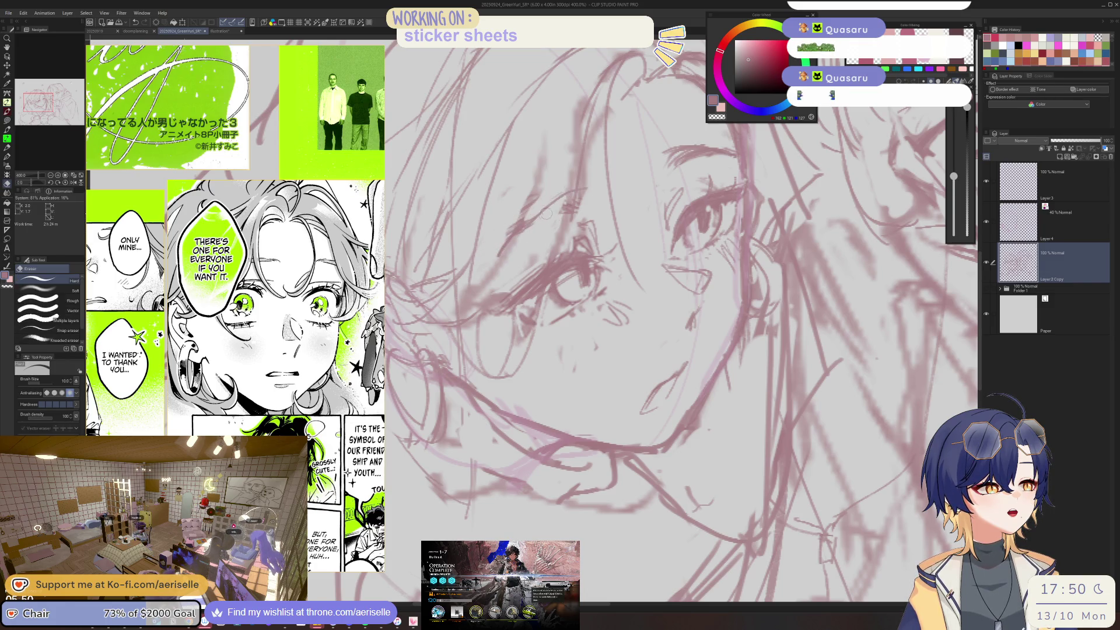
key(p)
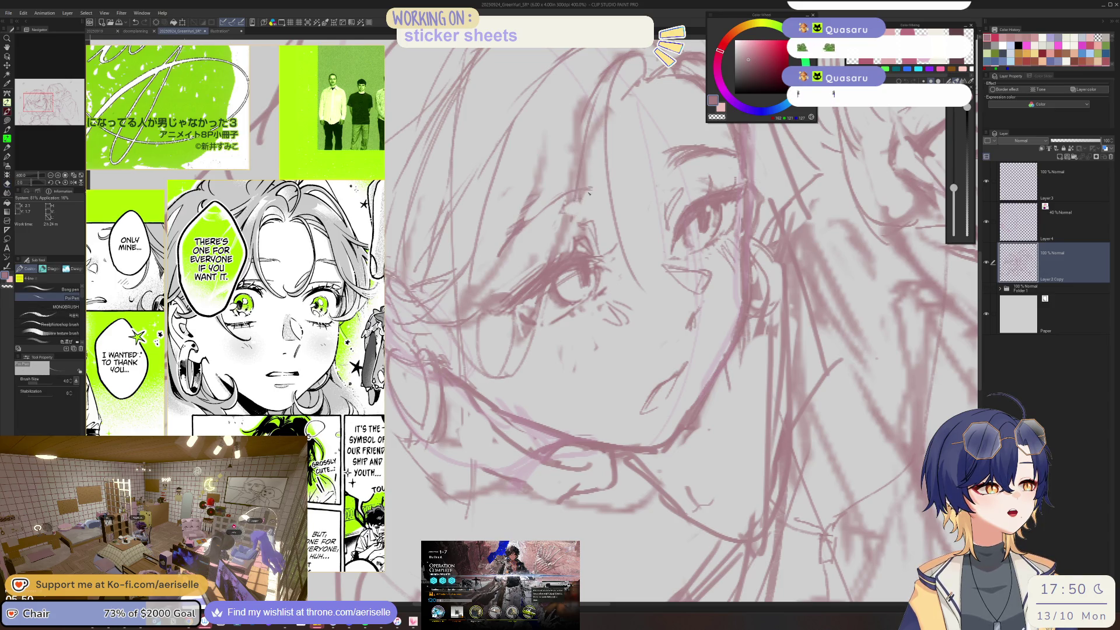
- Zoom out to 66.7% to review the whole sketch
scroll(586, 194, down, 5)
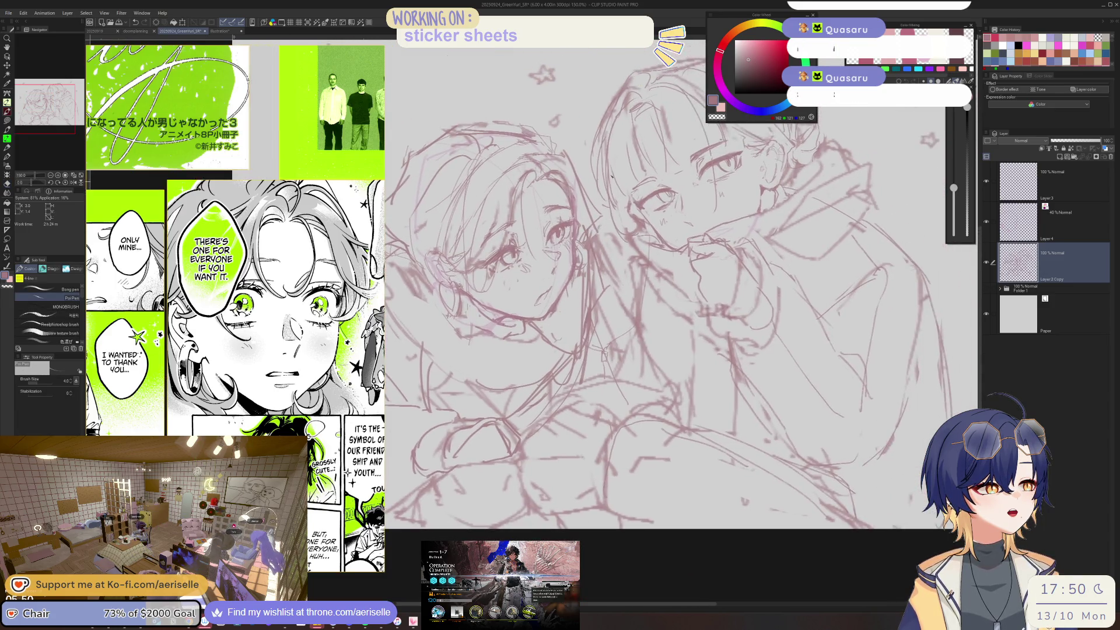
scroll(556, 268, up, 5)
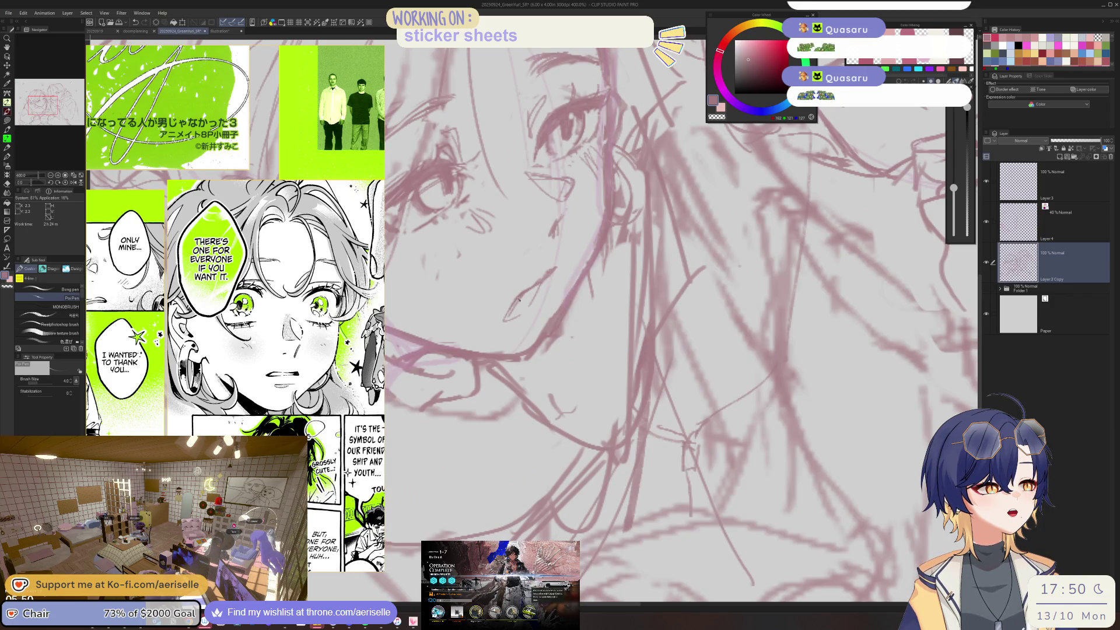
key(e)
key(p)
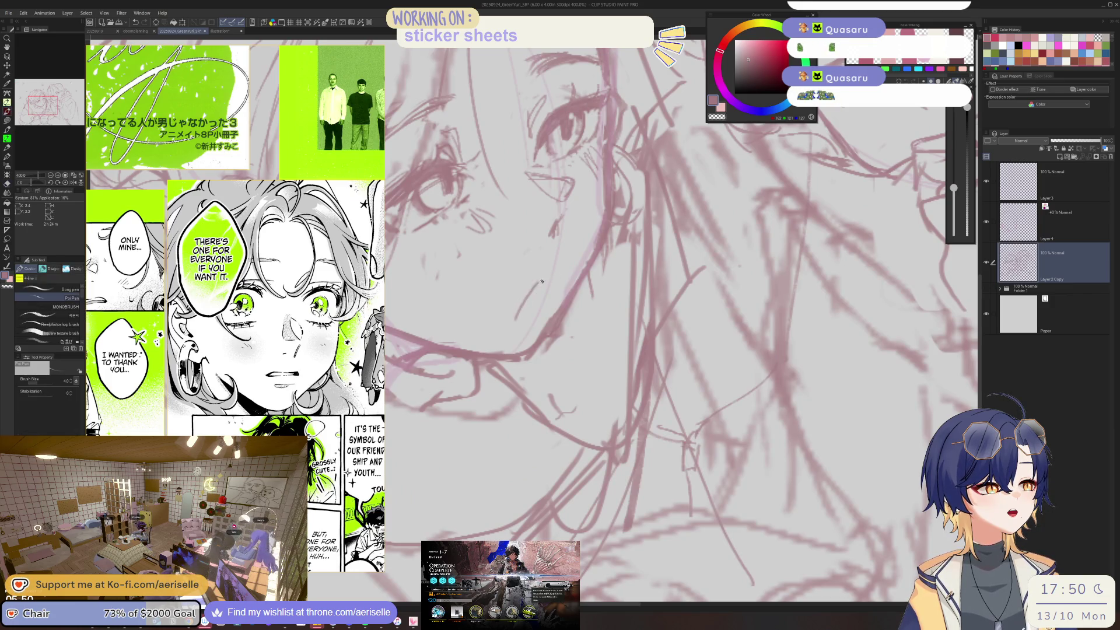
scroll(584, 268, down, 3)
scroll(662, 241, down, 2)
scroll(663, 241, down, 3)
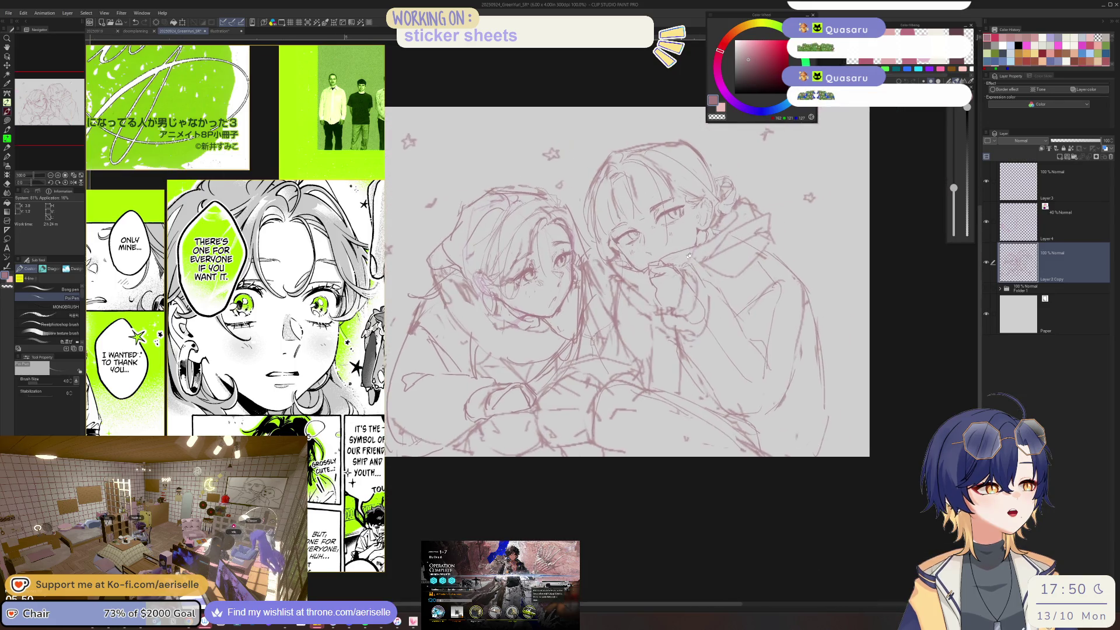
scroll(543, 307, up, 2)
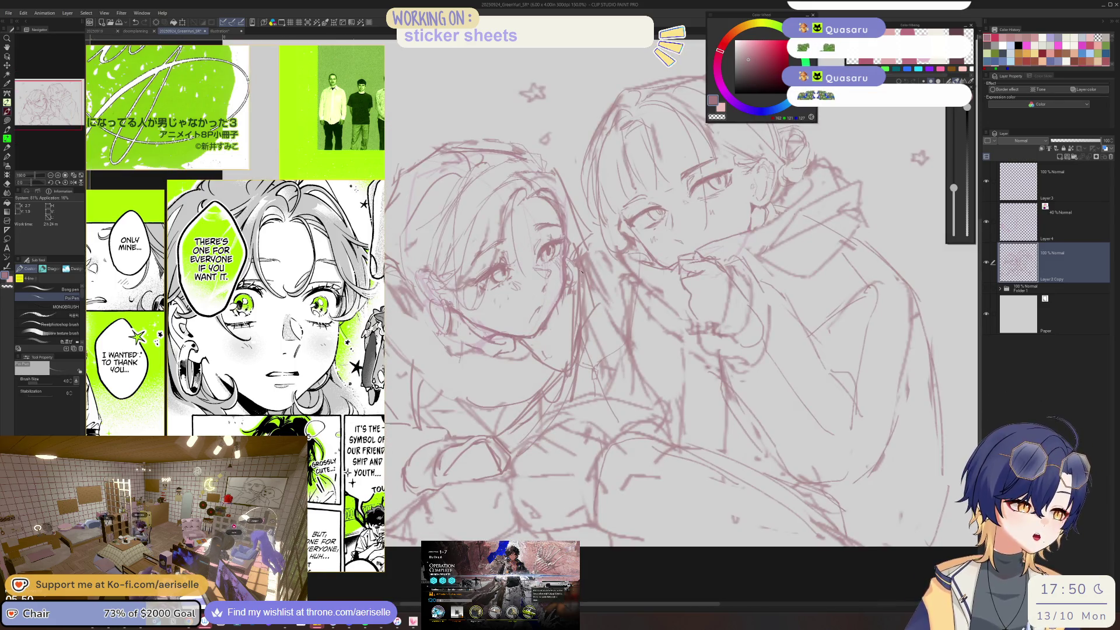
scroll(542, 306, down, 3)
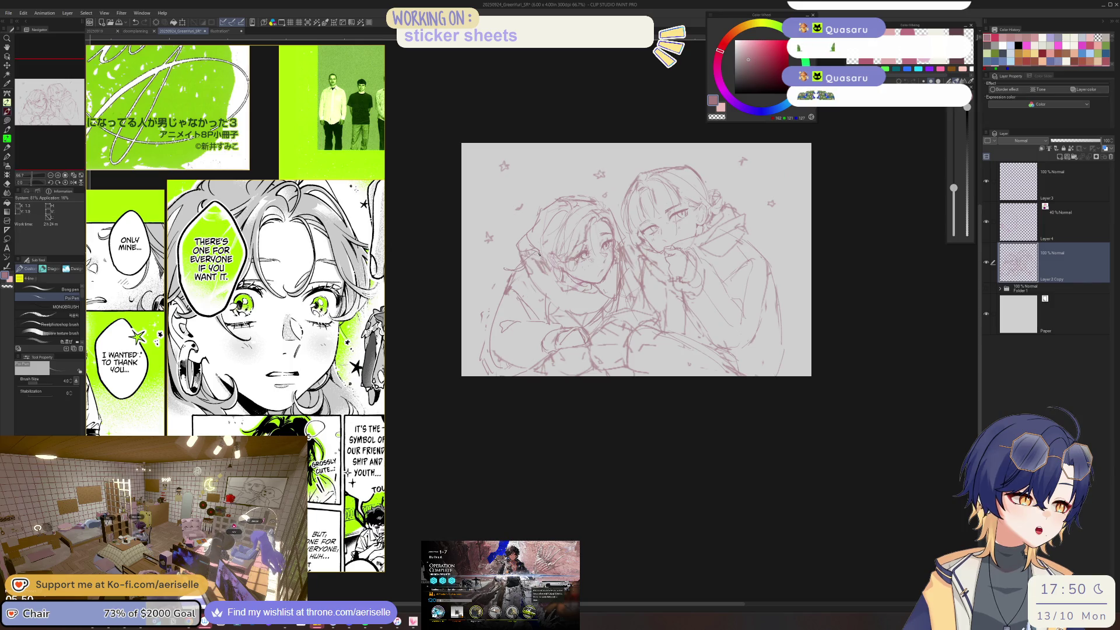
- Lasso-select the clasped hands, nudge them right, and deselect
key(e)
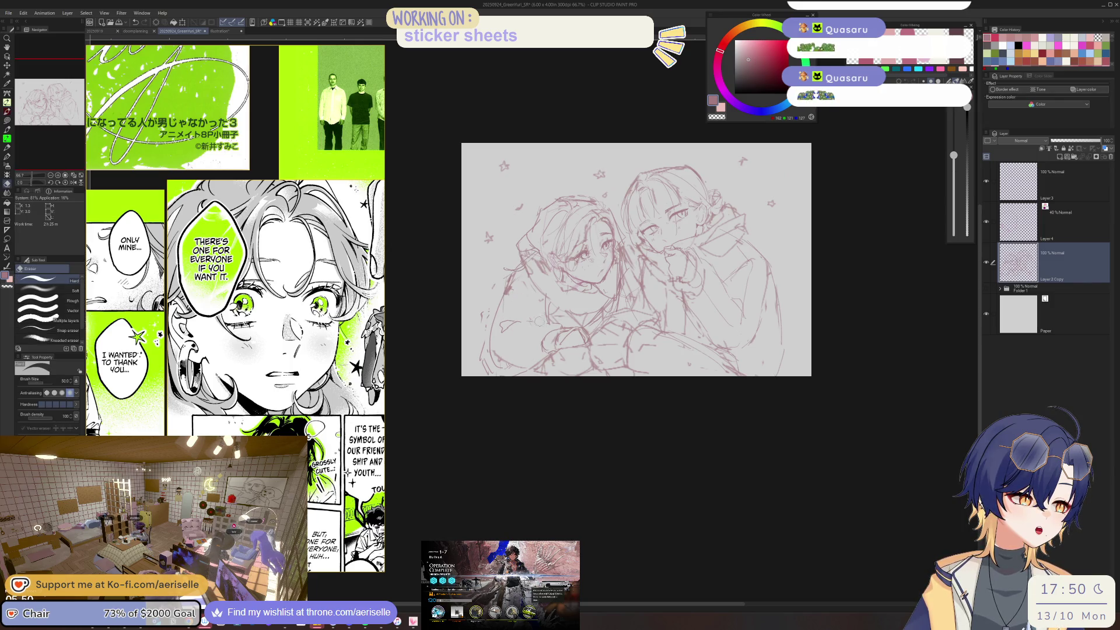
key(p)
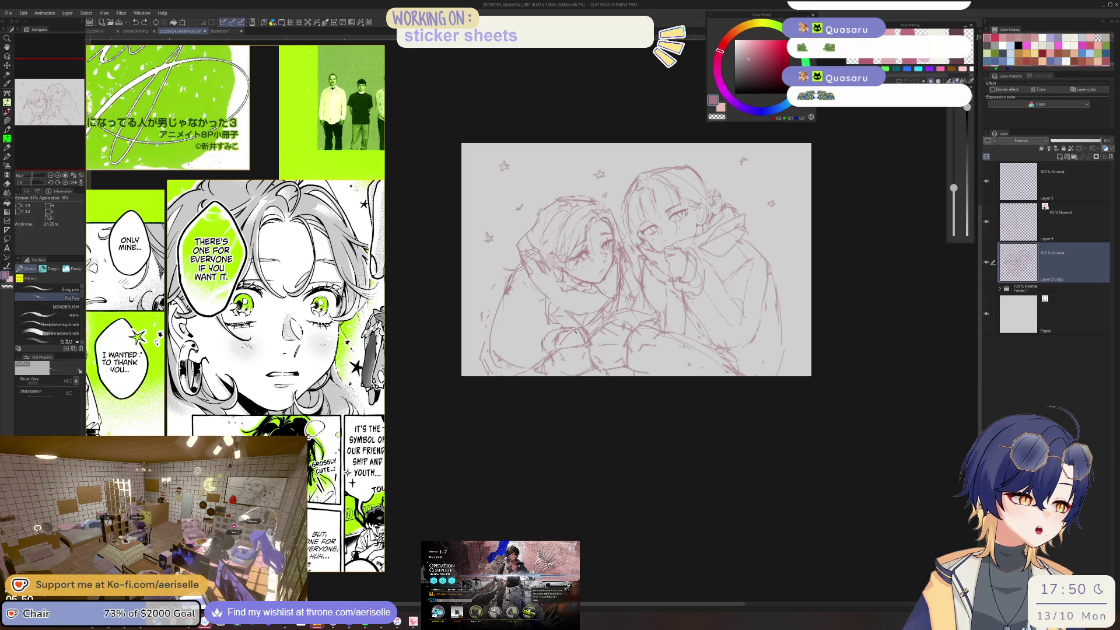
key(m)
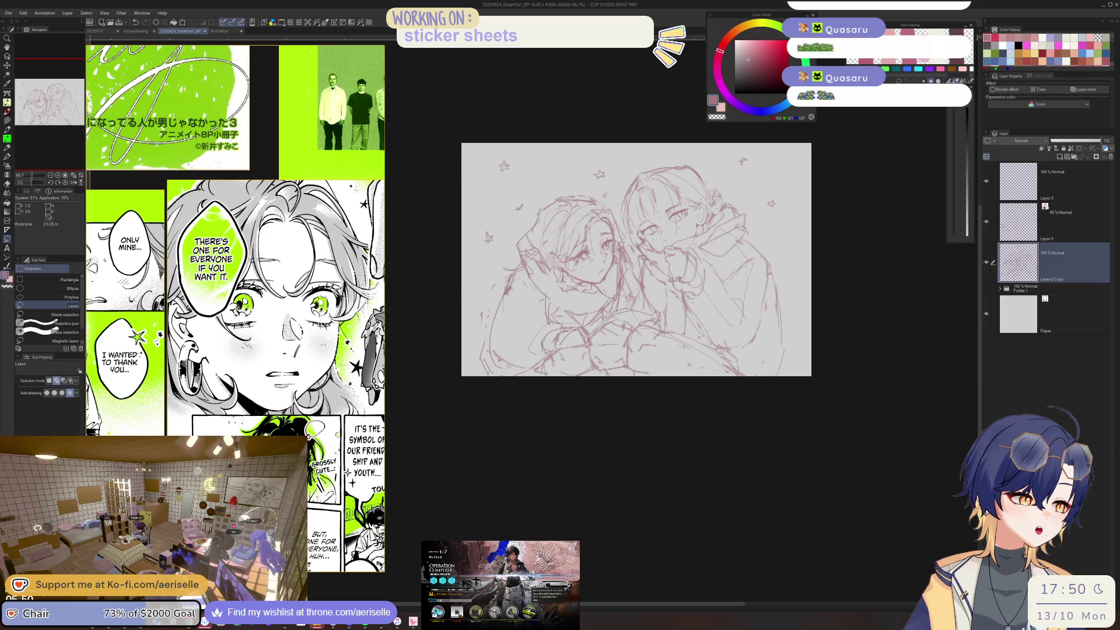
drag(589, 324, 584, 339)
key(k)
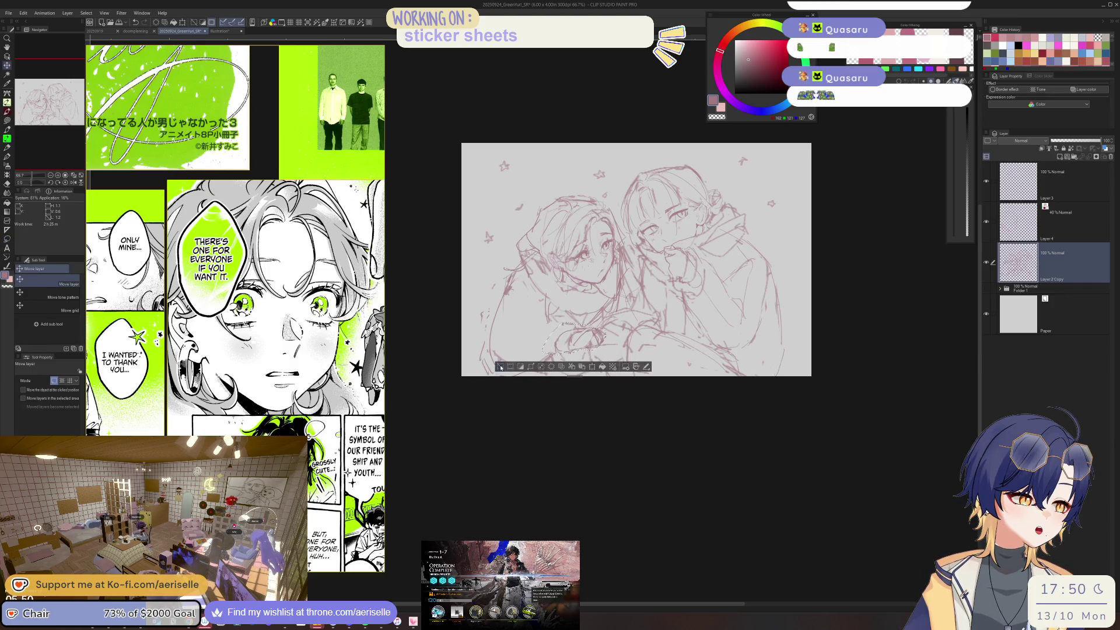
click(501, 367)
- Draw a short pen line beside the hands
key(p)
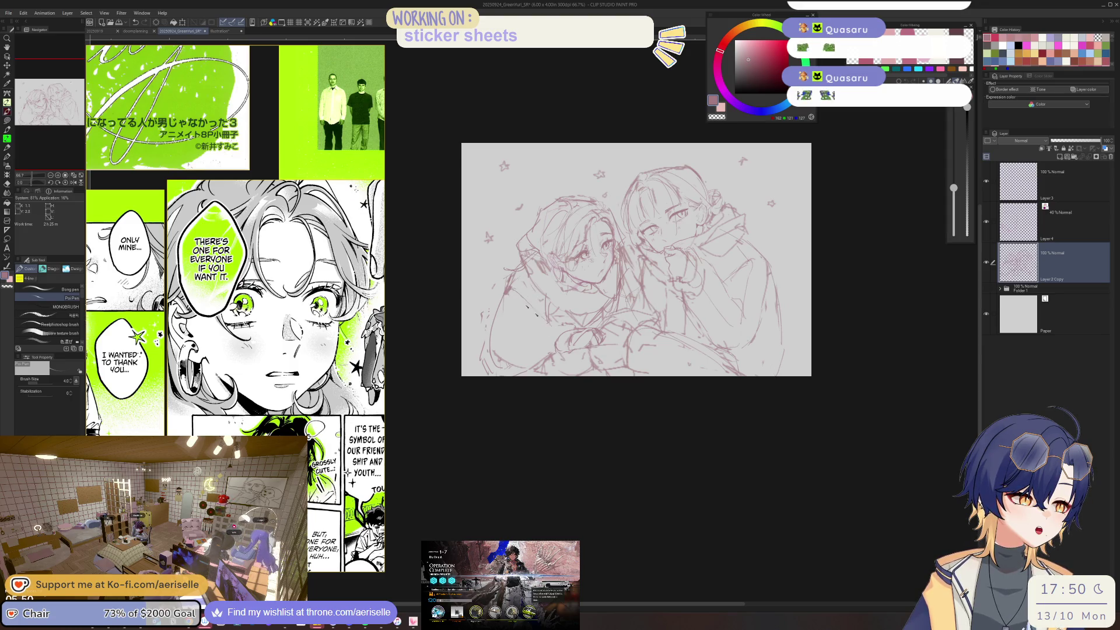
drag(513, 322, 545, 331)
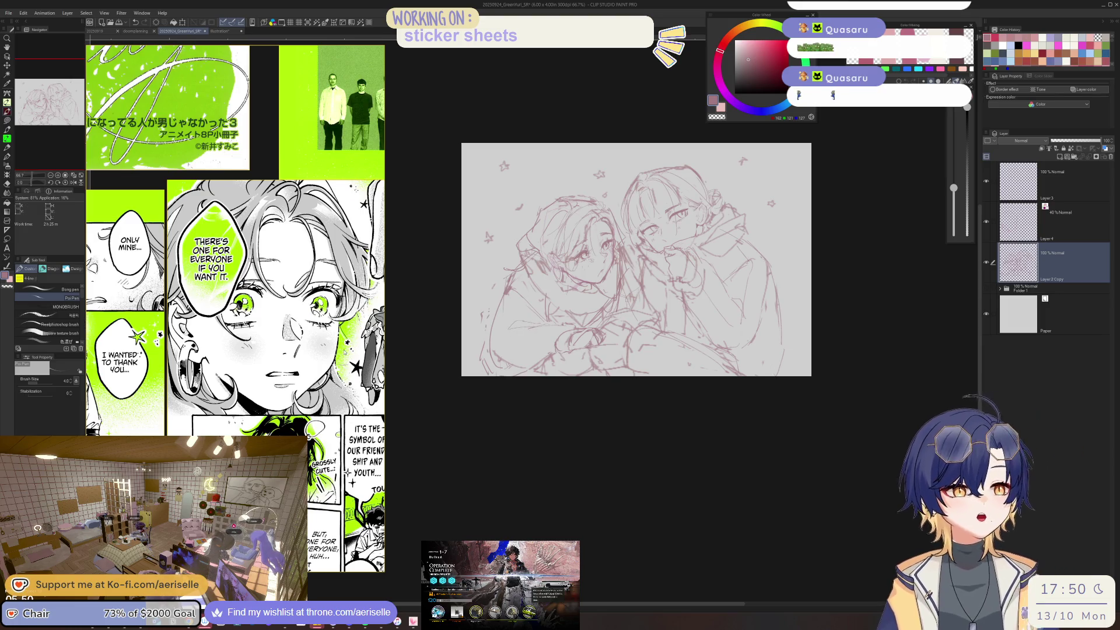
scroll(546, 299, up, 2)
- Zoom into the left girl's face and sketch two short strokes near her mouth
scroll(546, 299, up, 4)
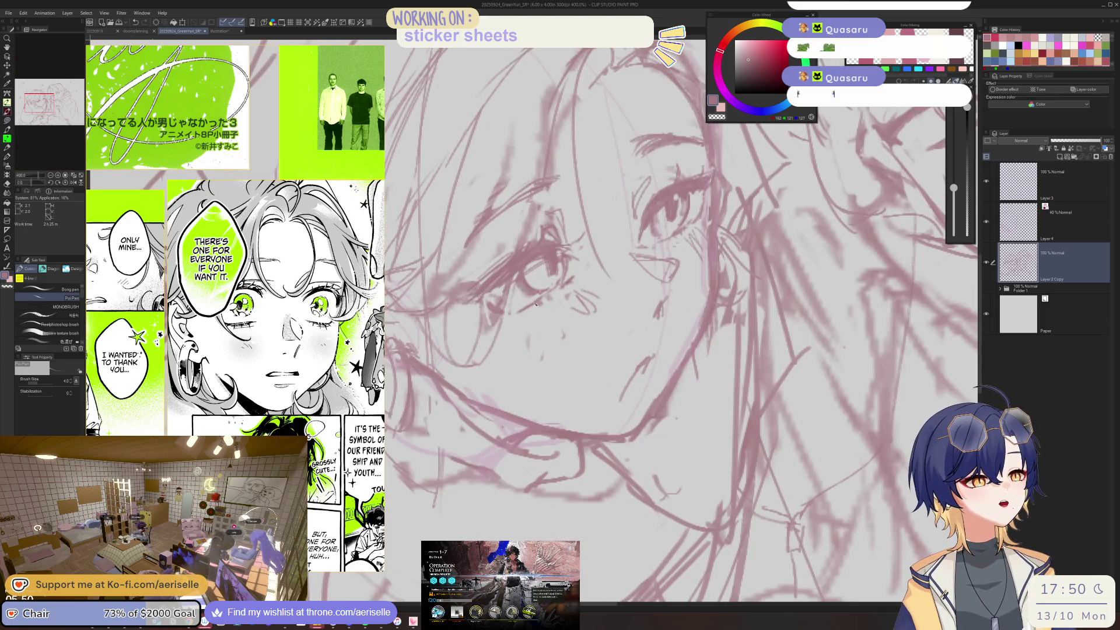
drag(635, 370, 618, 406)
drag(654, 360, 634, 393)
key(e)
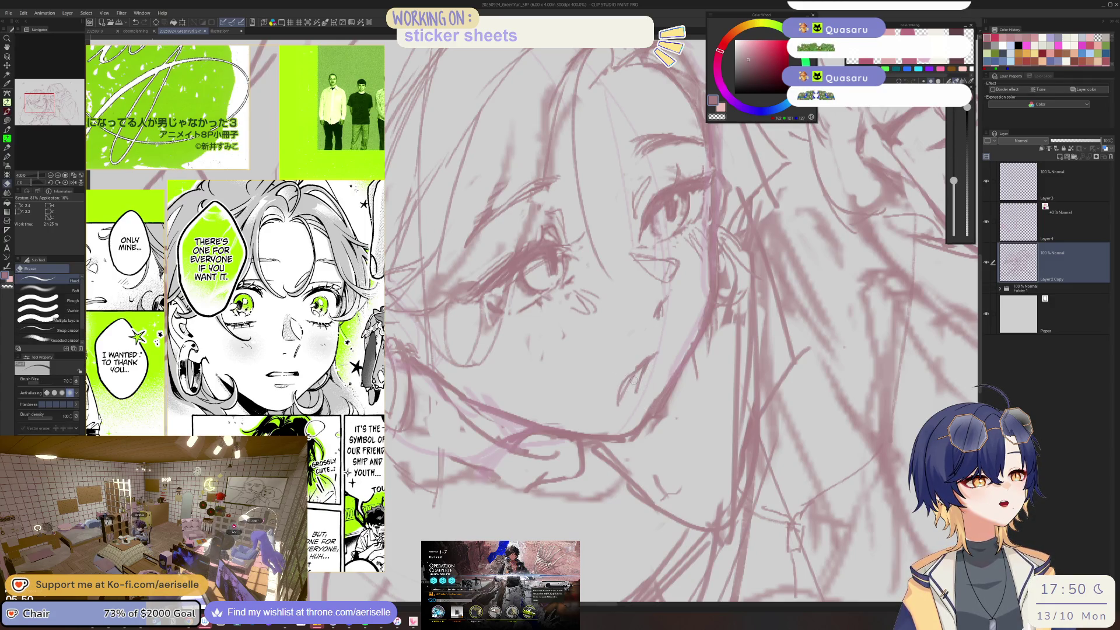
key(p)
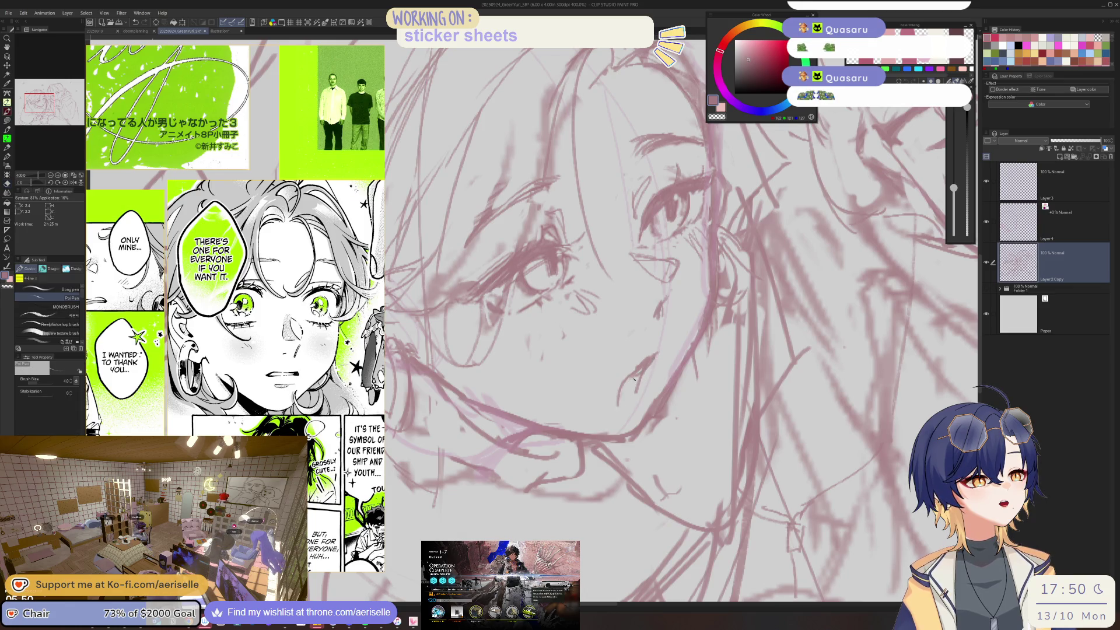
key(e)
- Erase the faint strokes near the mouth and enlarge the brush size to 4.0
scroll(636, 378, down, 5)
scroll(642, 370, up, 7)
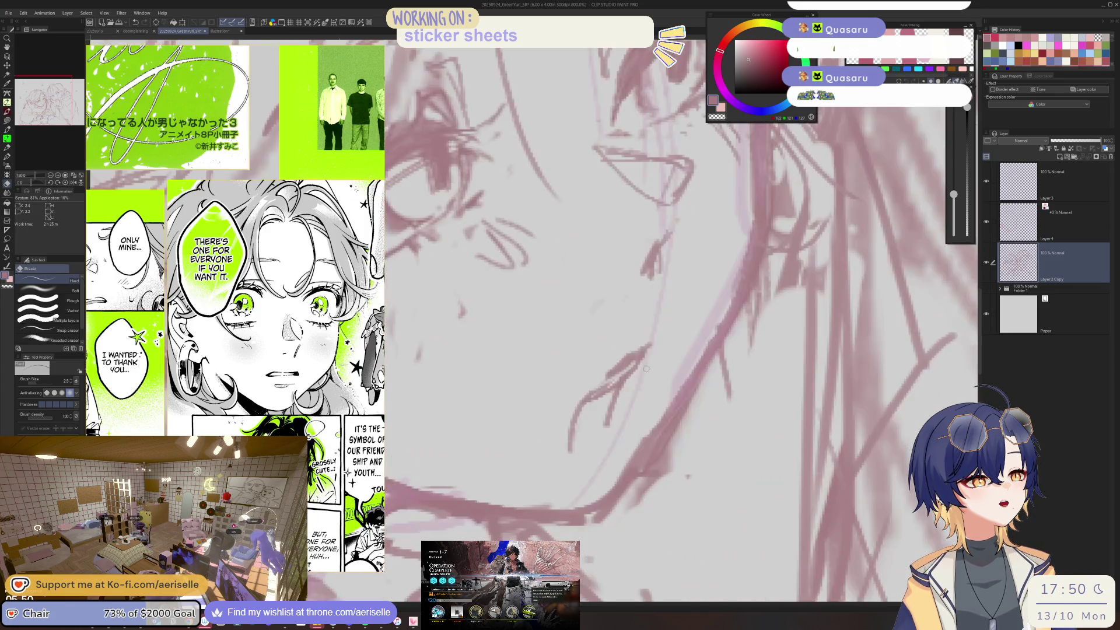
mouse_move(638, 358)
mouse_down()
mouse_move(600, 390)
mouse_move(595, 381)
mouse_up()
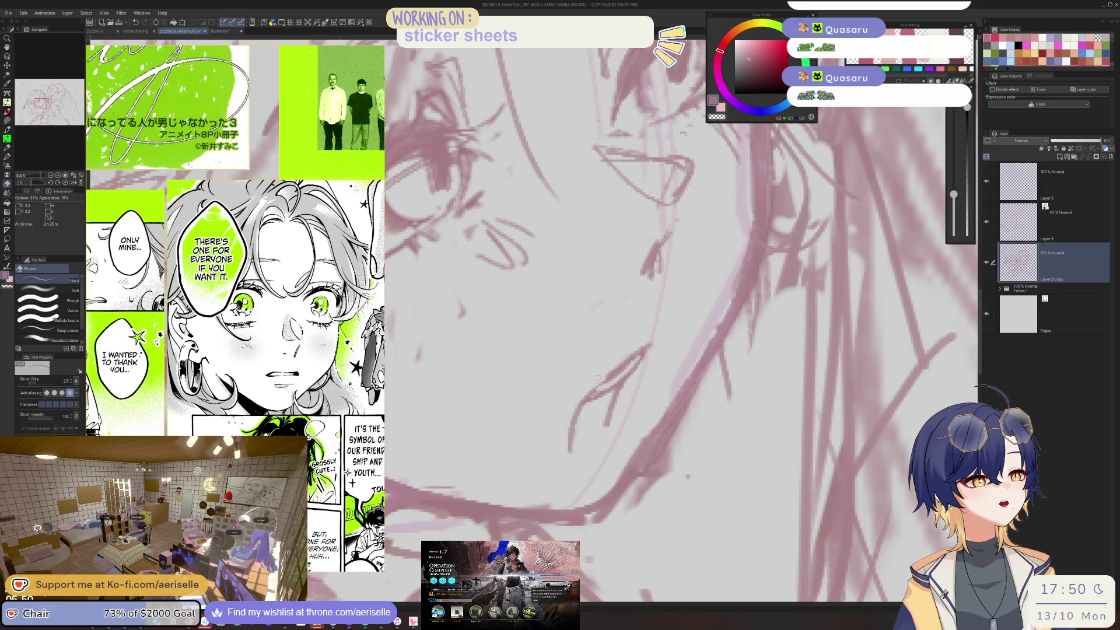
key(p)
scroll(654, 333, down, 5)
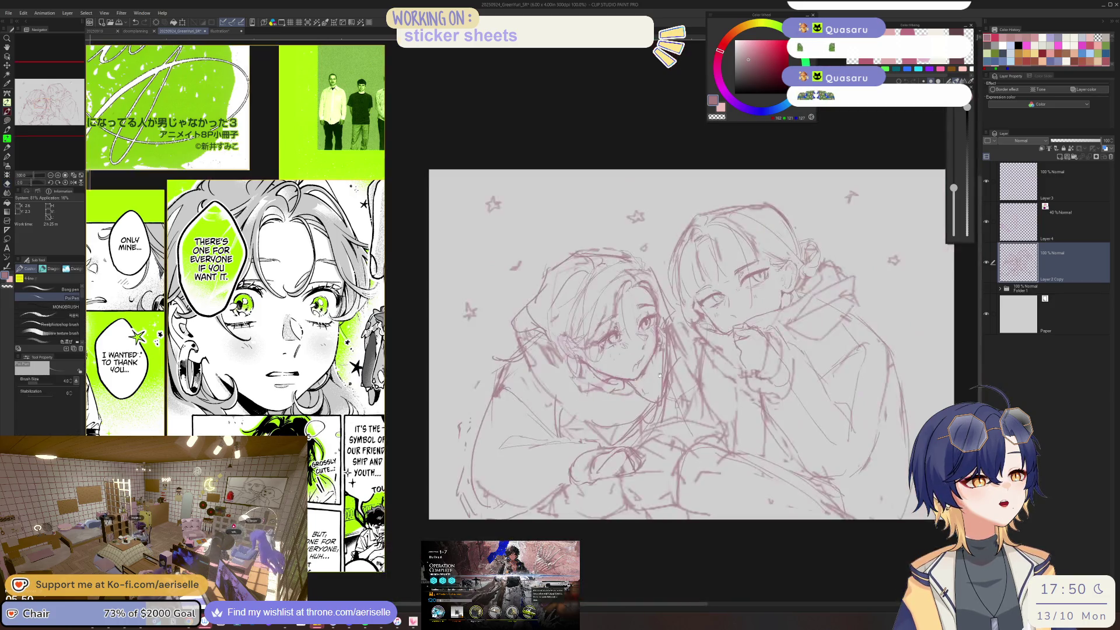
scroll(642, 362, up, 5)
key(e)
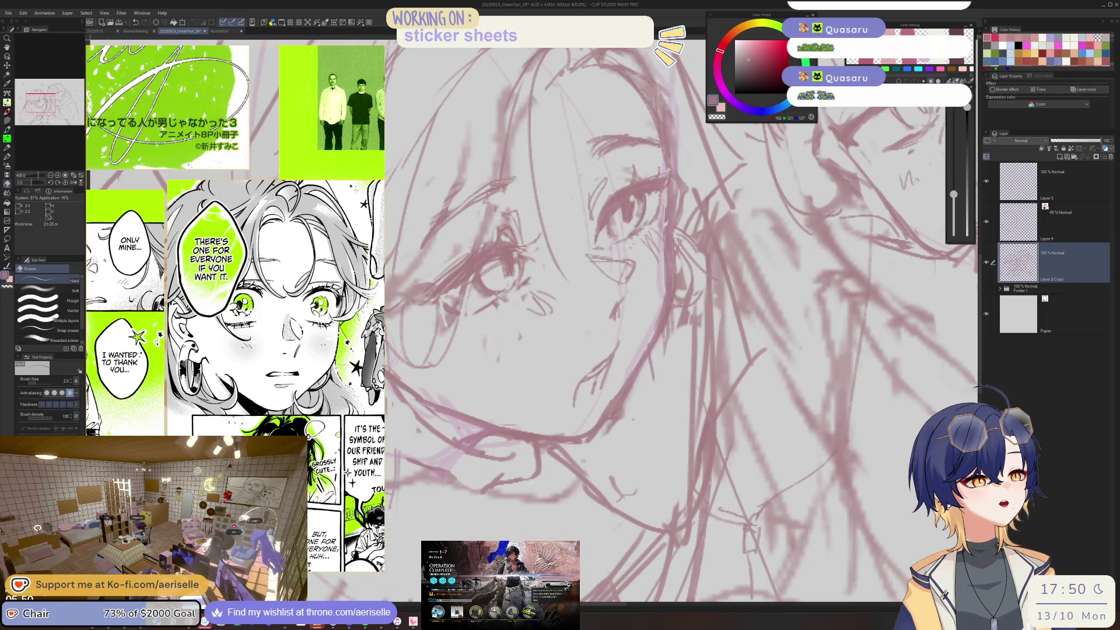
scroll(622, 356, down, 6)
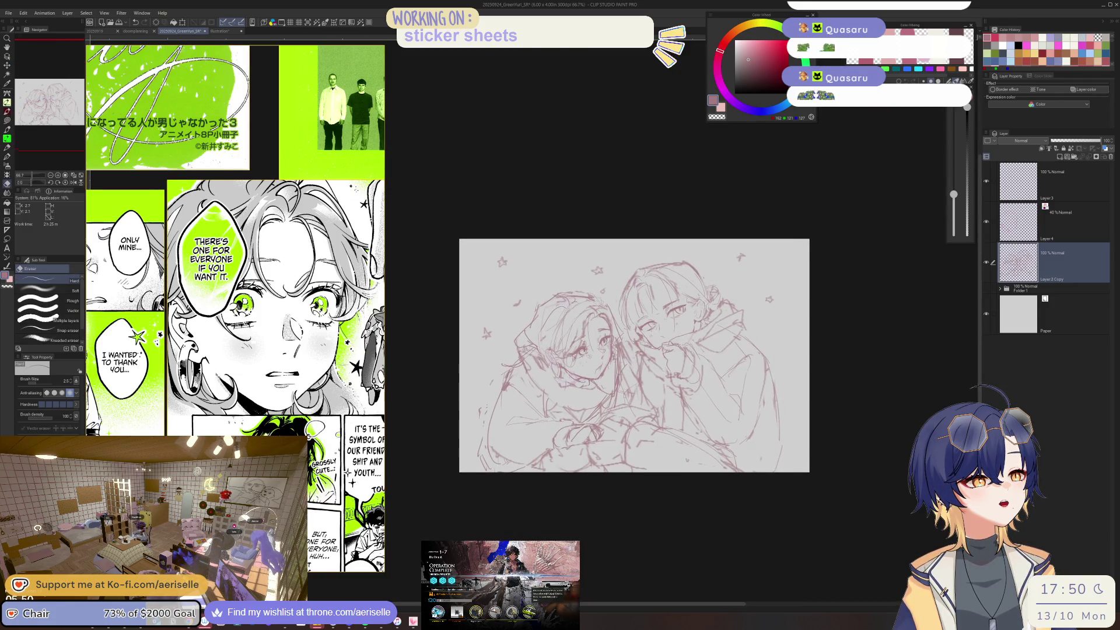
scroll(593, 358, up, 3)
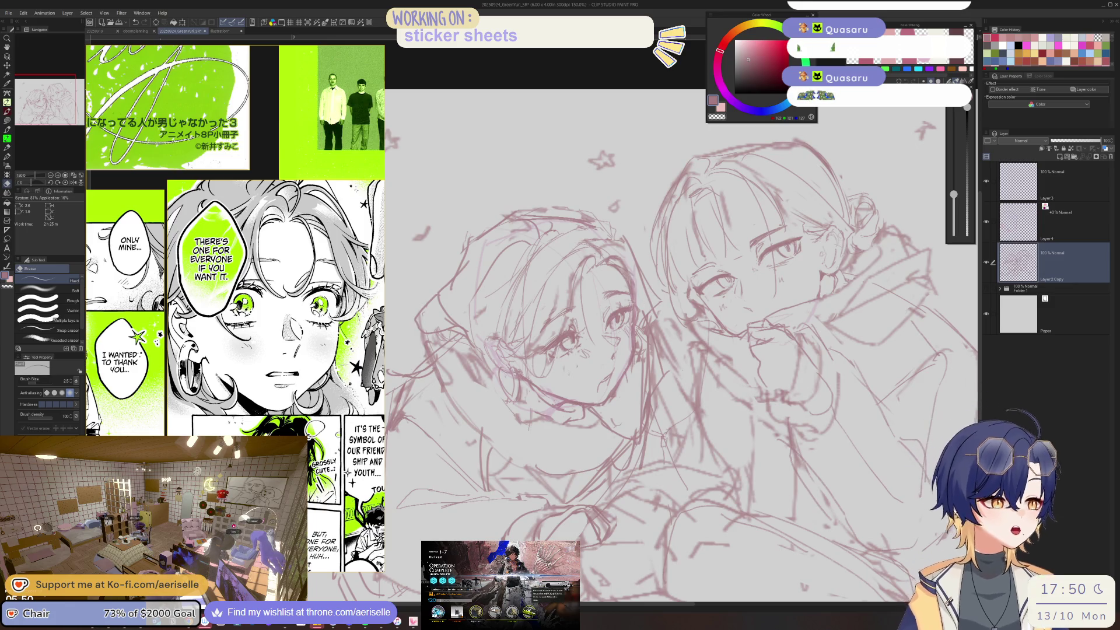
key(bracketright)
key(bracketright)
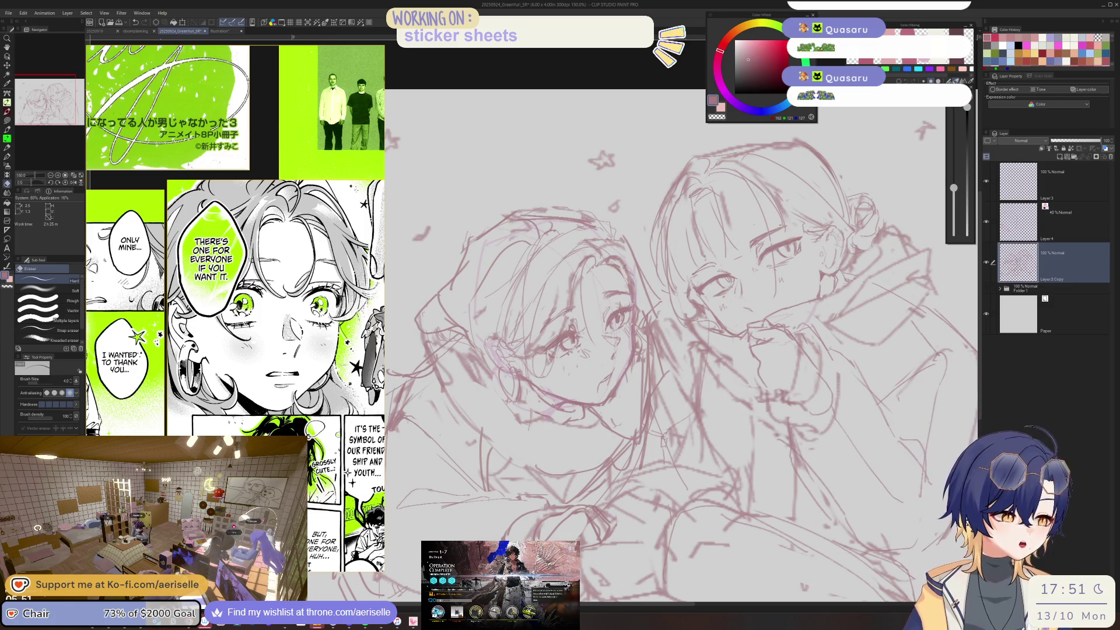
key(p)
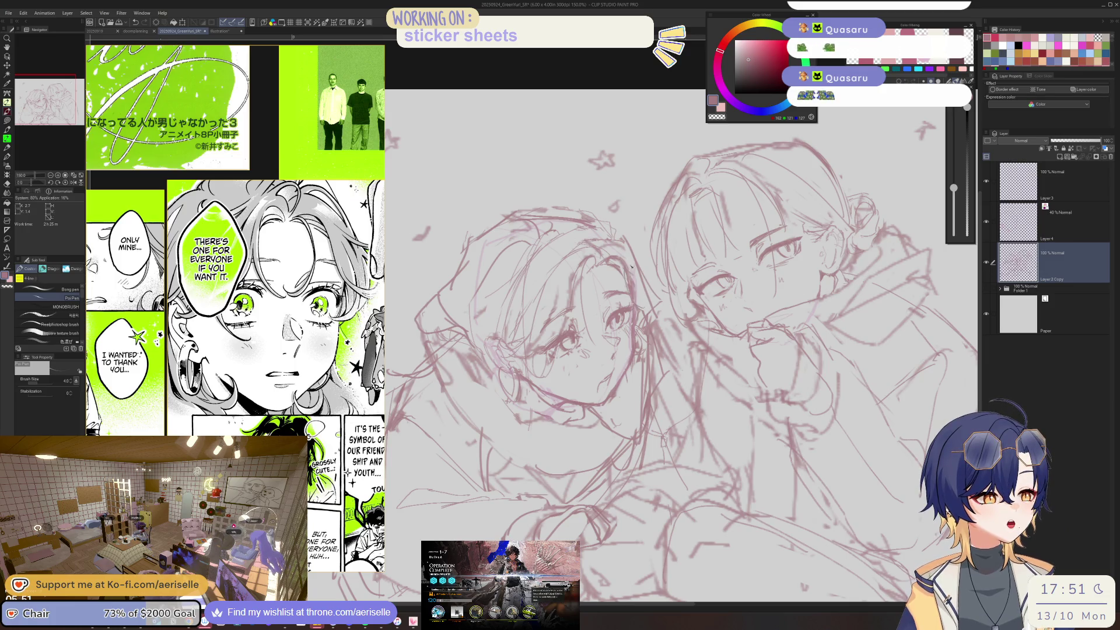
- Erase a small stray stroke on the face, redraw a short replacement line, and zoom out
key(e)
key(p)
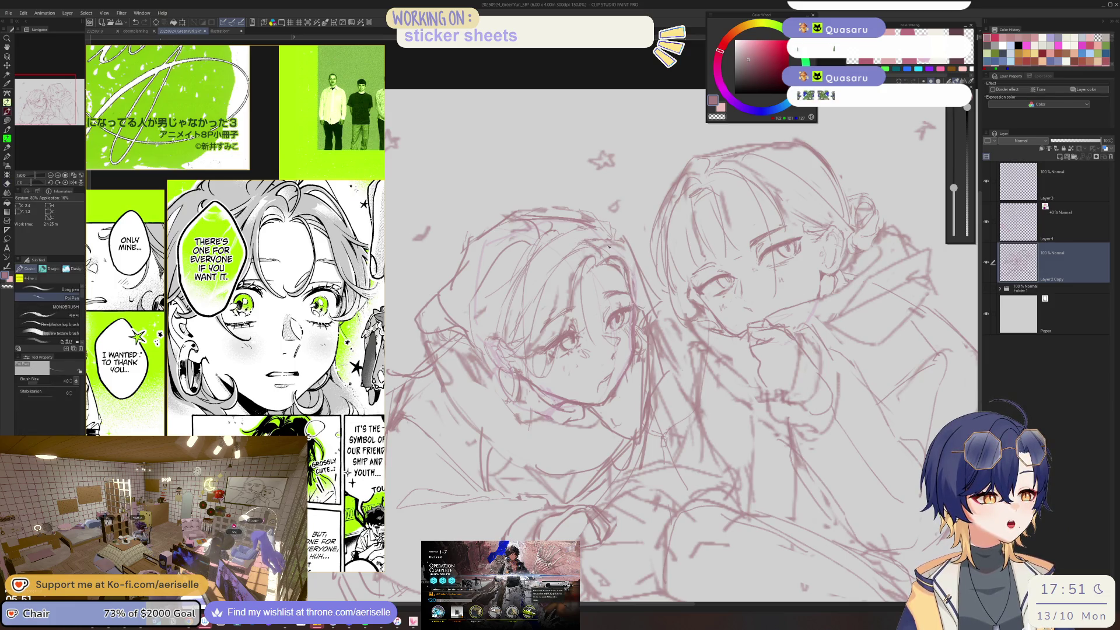
key(e)
drag(639, 262, 647, 303)
key(p)
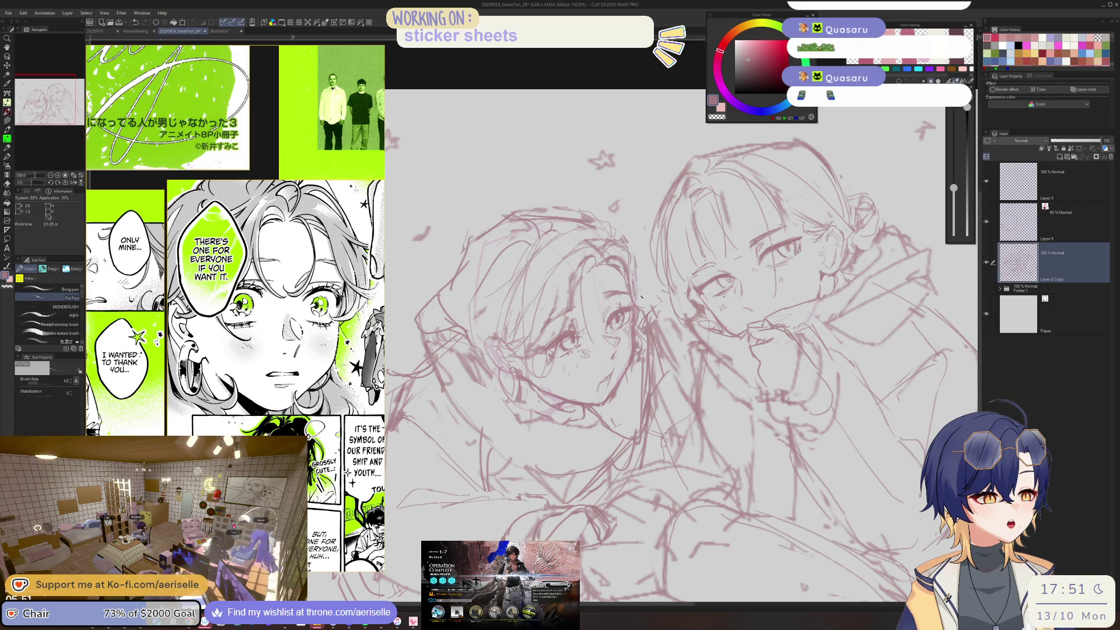
drag(642, 287, 644, 309)
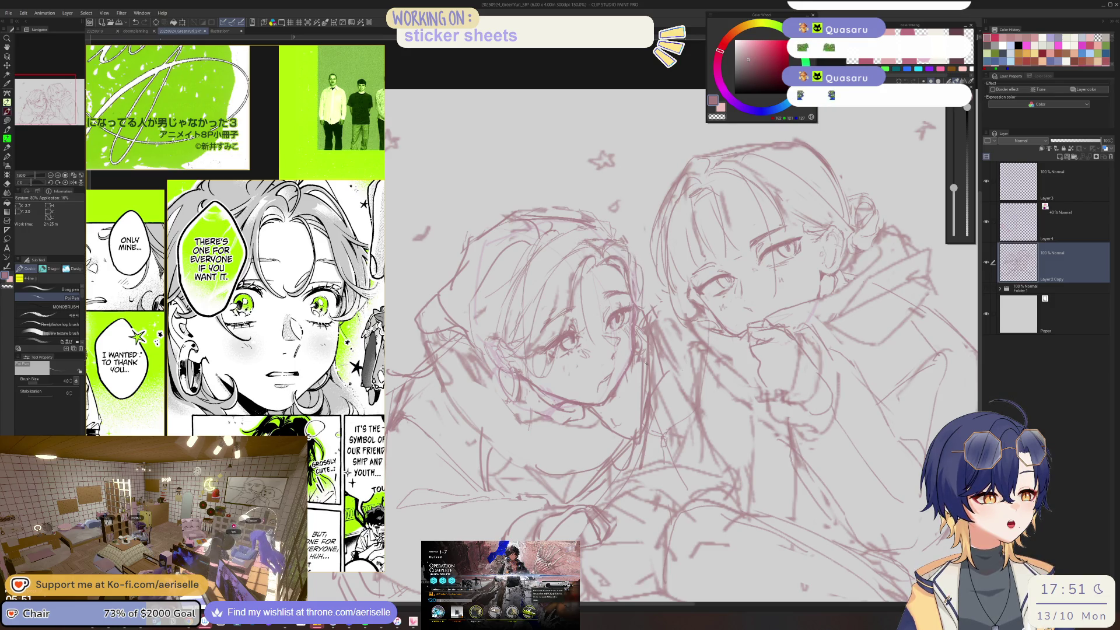
scroll(730, 313, down, 2)
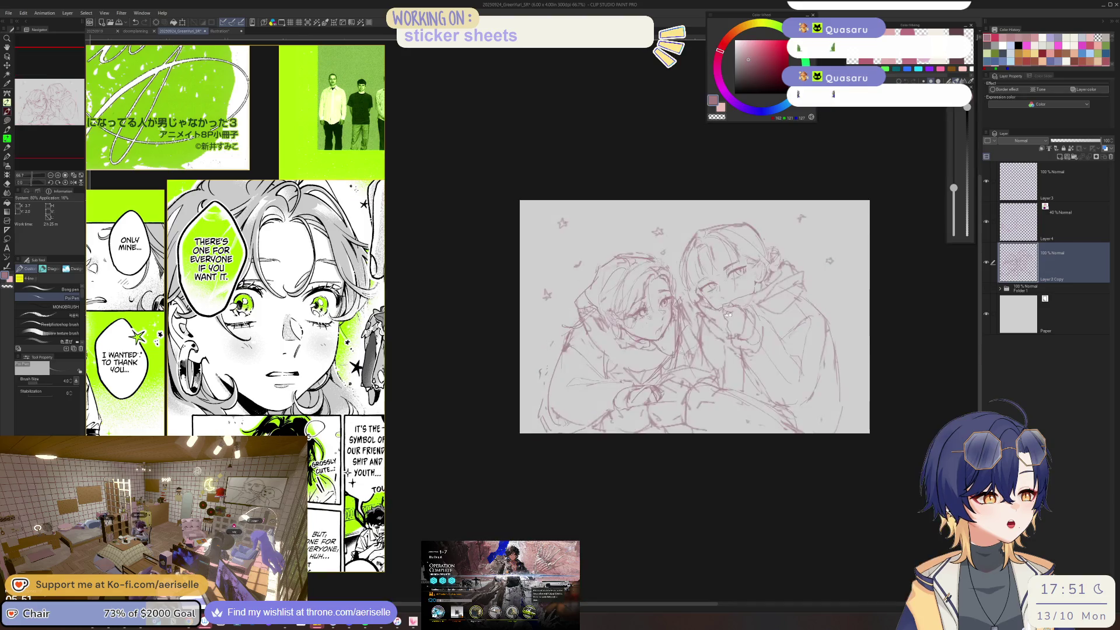
- Select Layer 4 and raise its opacity to 100 percent
scroll(729, 313, up, 3)
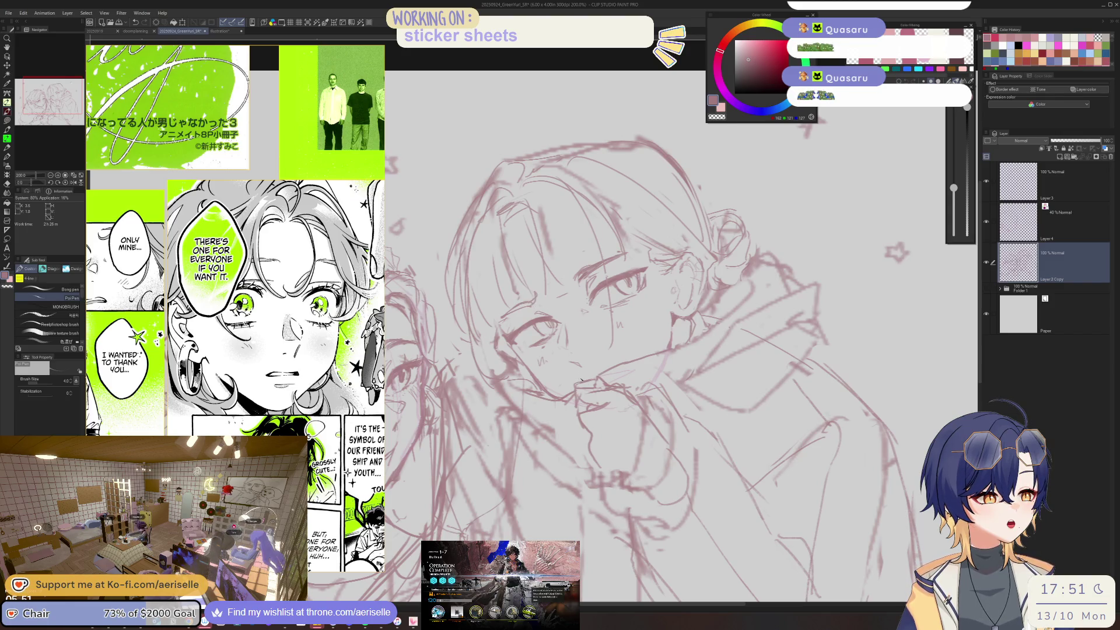
click(1028, 203)
drag(1078, 141, 1102, 142)
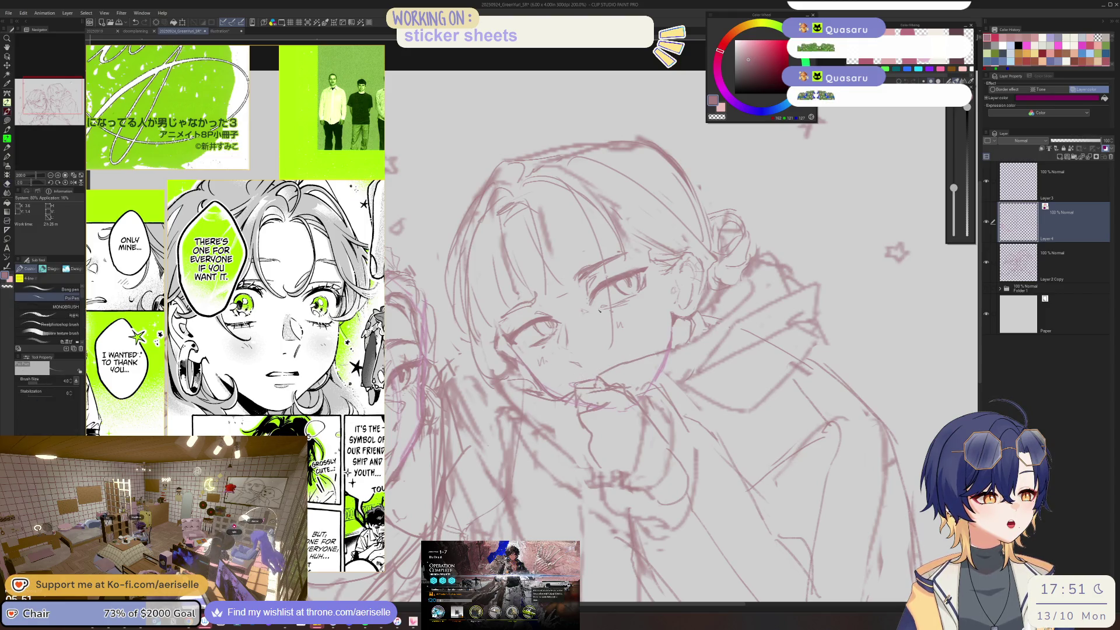
scroll(607, 312, down, 2)
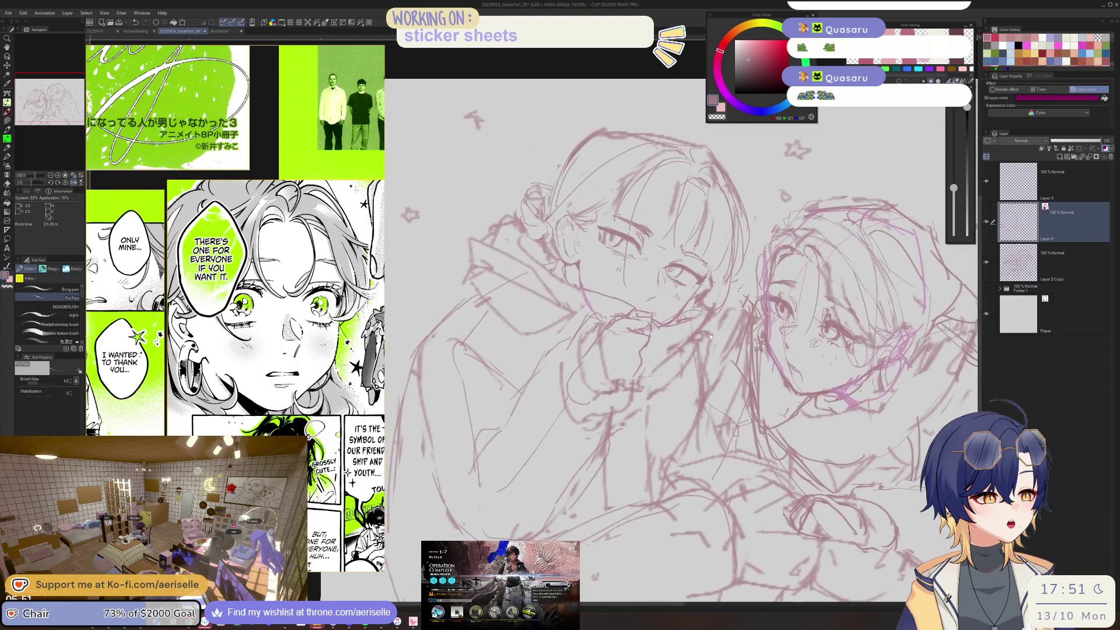
scroll(711, 336, up, 1)
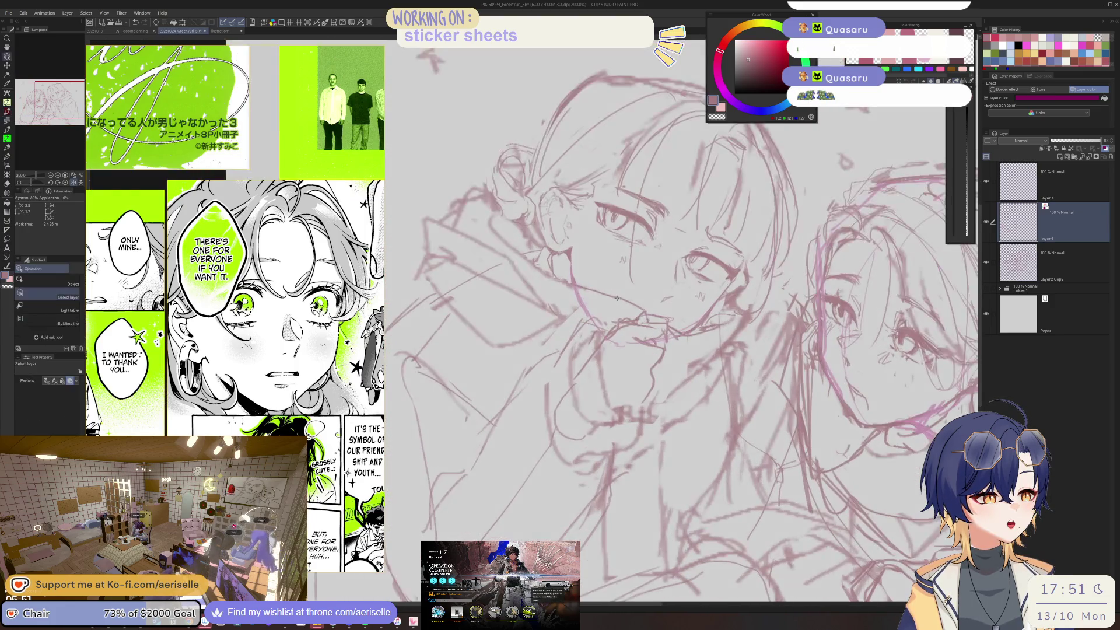
- Select the Layer 2 Copy sketch layer, flip the canvas horizontally, and touch up lines
ctrl+shift+click(711, 336)
key(h)
key(e)
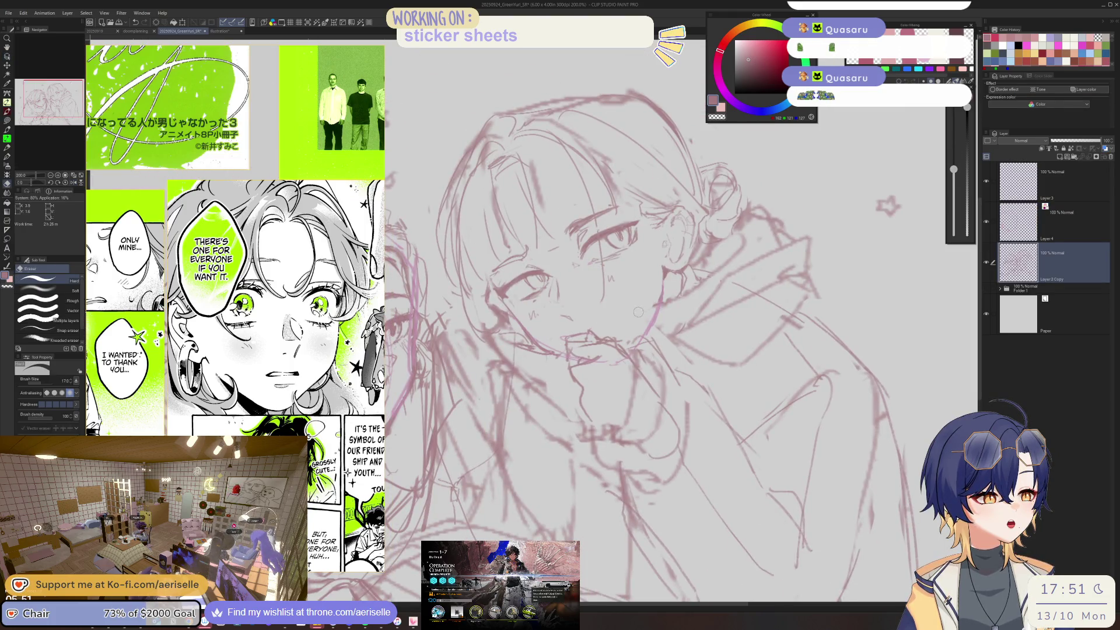
key(p)
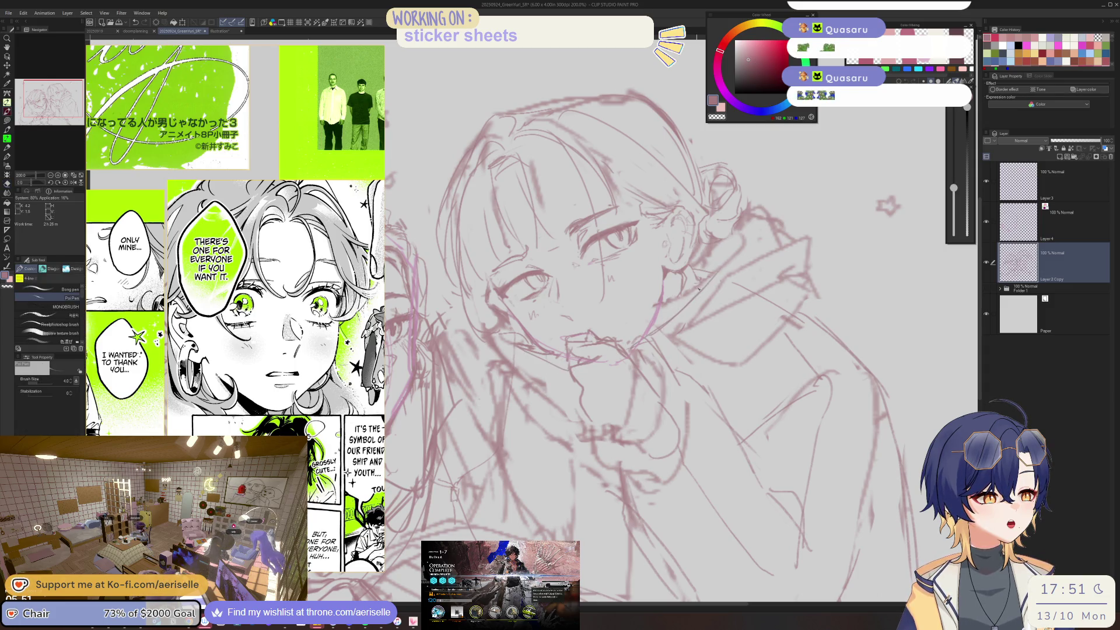
key(e)
key(p)
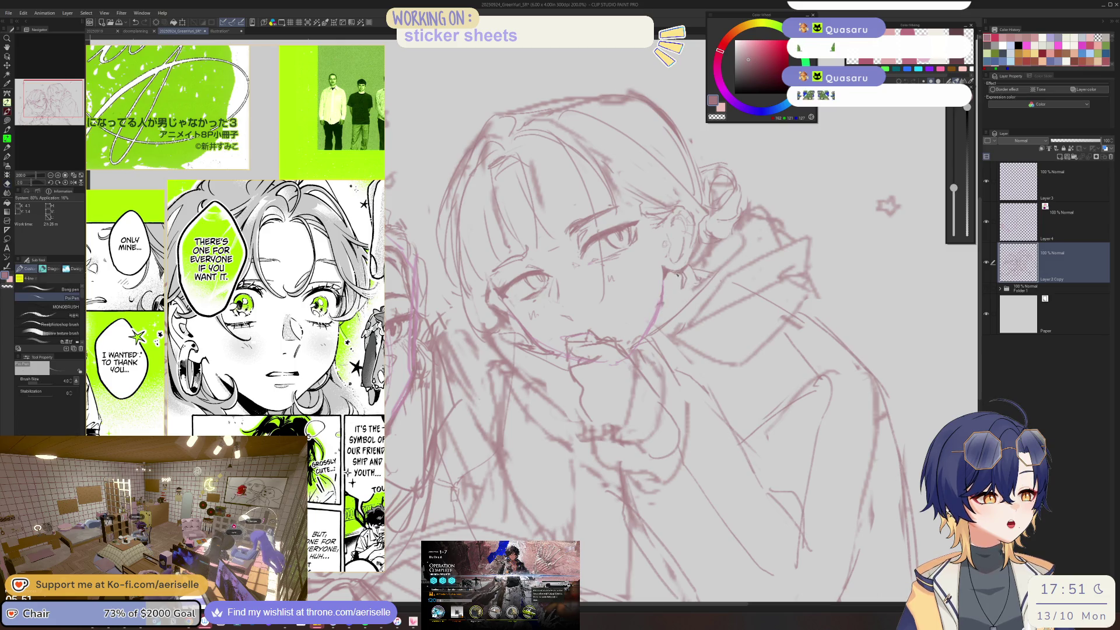
- Erase stray lines and redraw the clasped hands, panning to view the whole sketch
scroll(688, 292, down, 1)
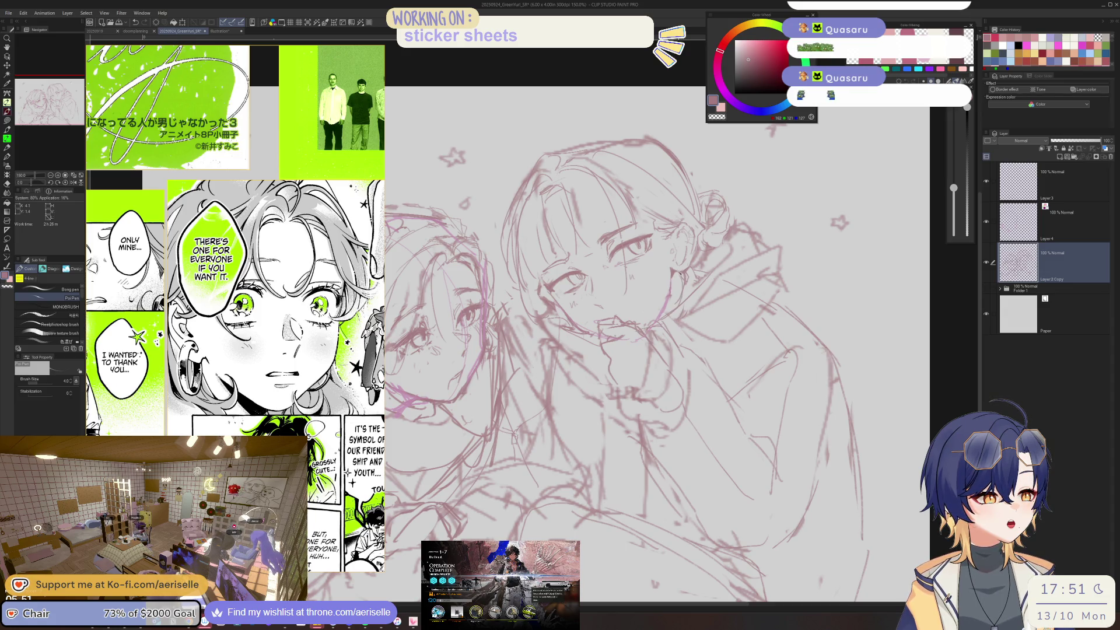
key(e)
key(p)
key(e)
key(p)
scroll(660, 314, down, 1)
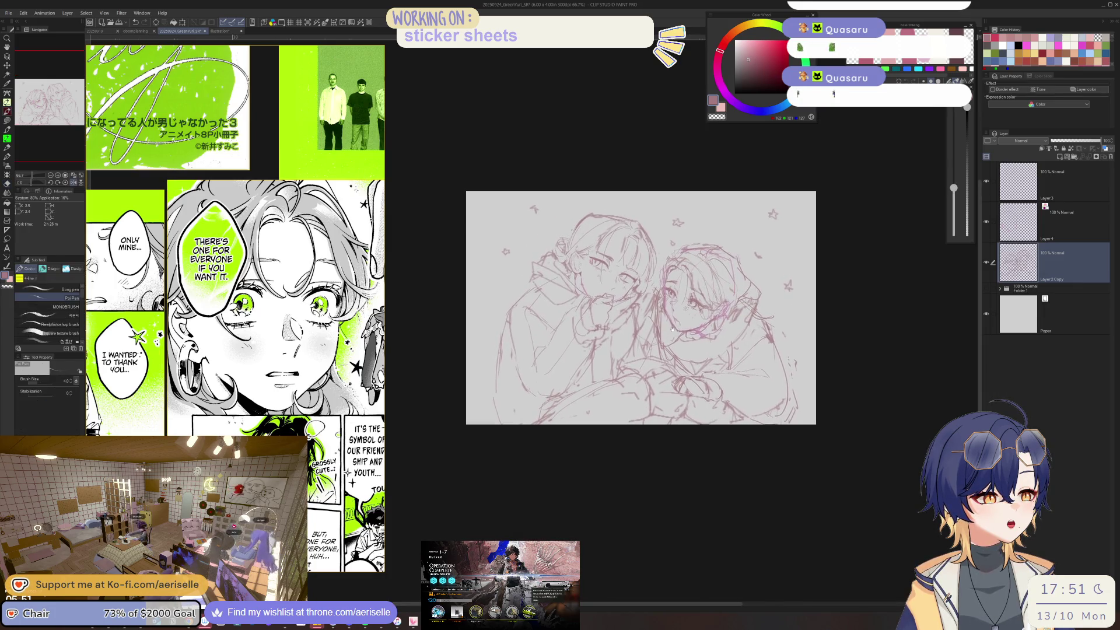
scroll(660, 314, down, 1)
drag(659, 313, 829, 310)
key(e)
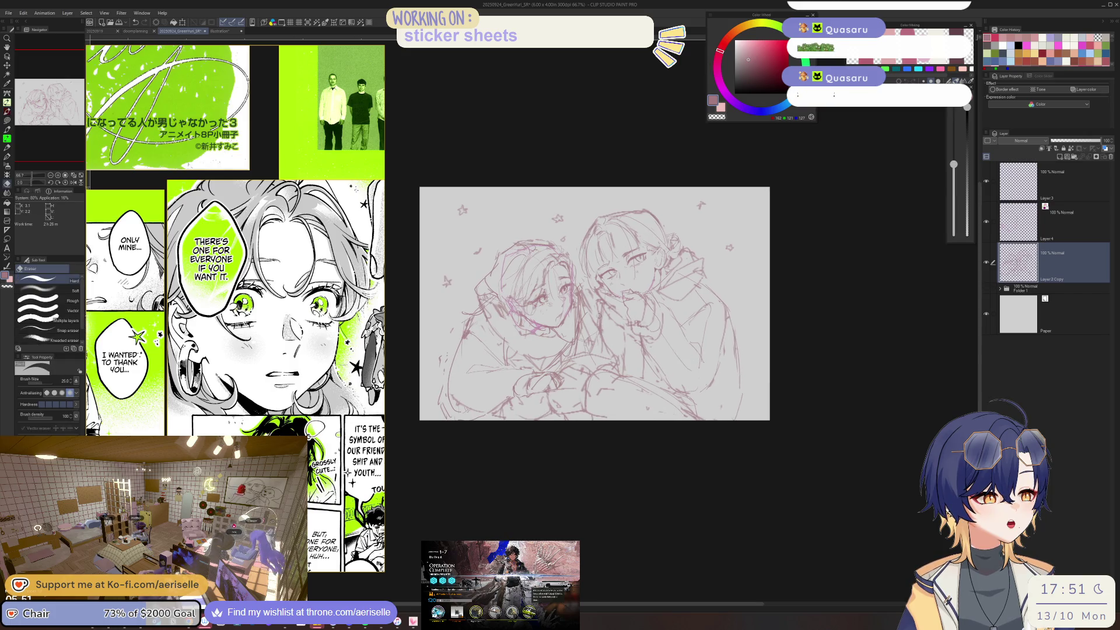
key(p)
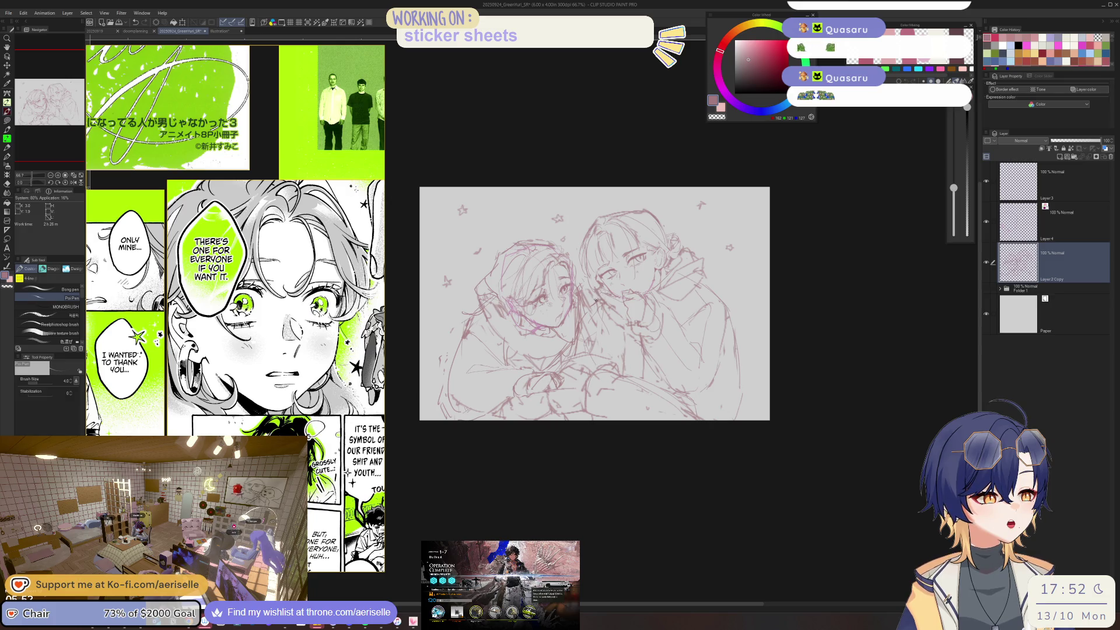
- Switch to the Hard Eraser and shift the view to keep cleaning up the linework
key(e)
drag(607, 374, 640, 360)
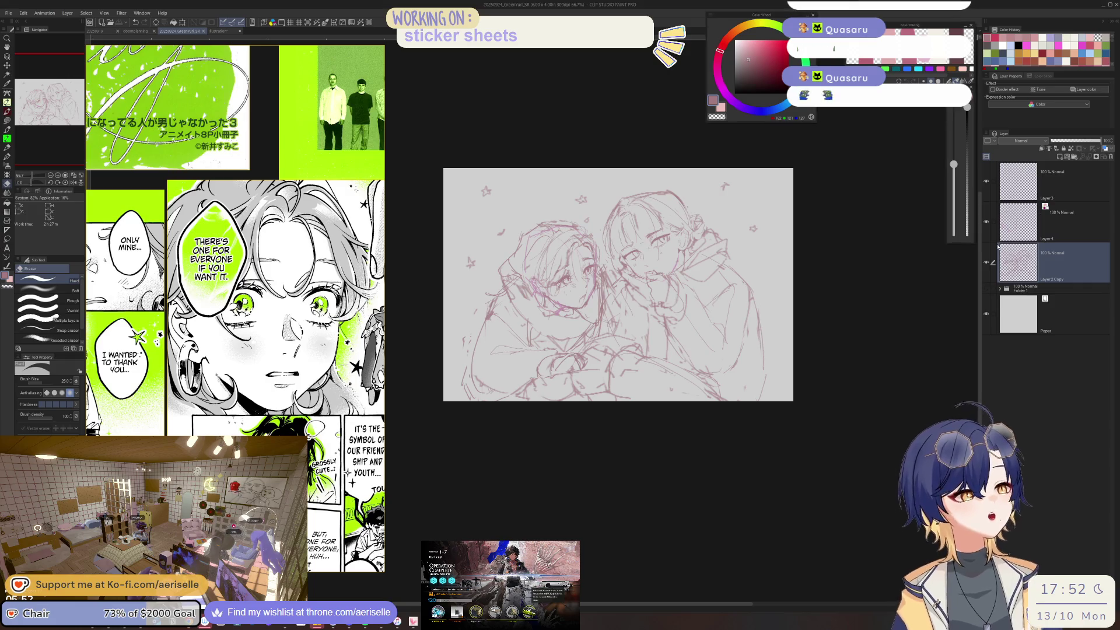
- Zoom in on the faces and start erasing and redrawing lines with the Poi Pen
scroll(541, 373, up, 4)
scroll(542, 374, up, 1)
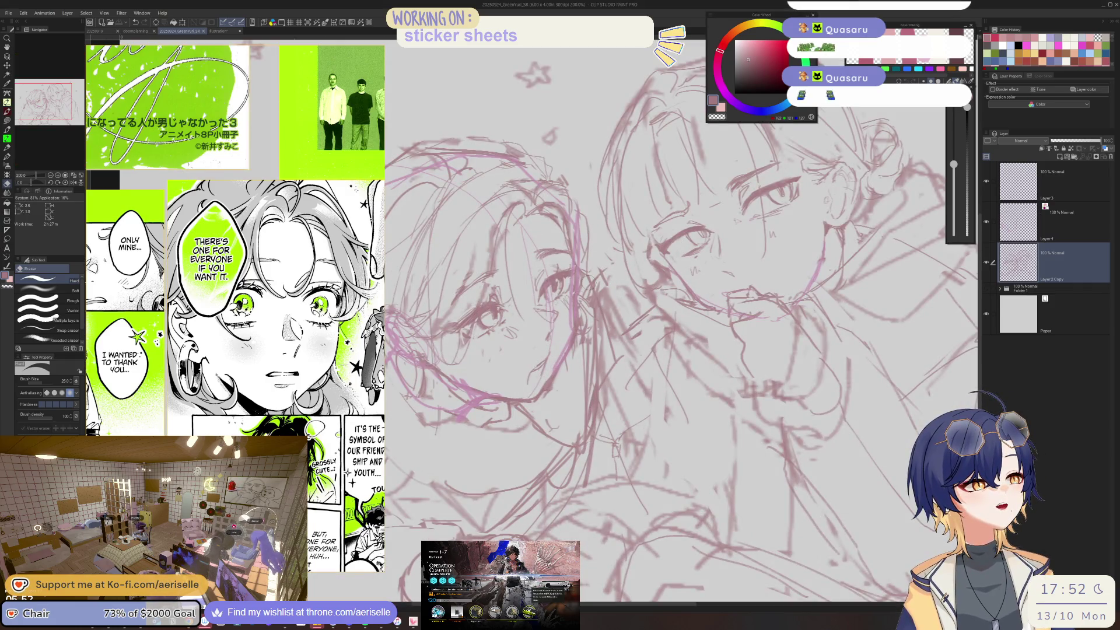
scroll(647, 268, down, 3)
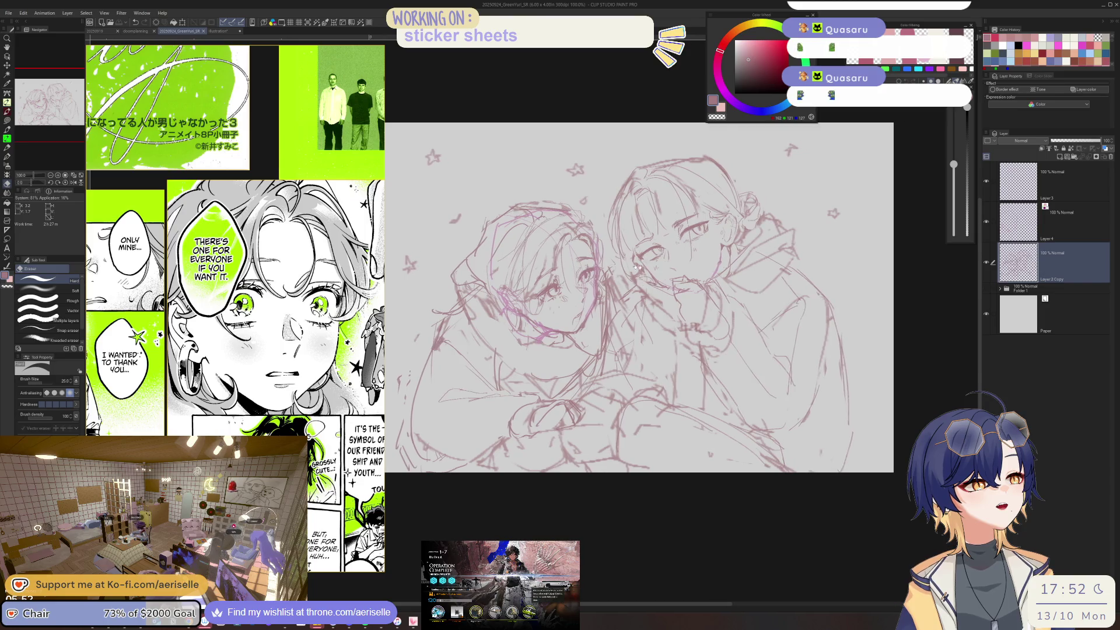
scroll(589, 282, up, 3)
key(p)
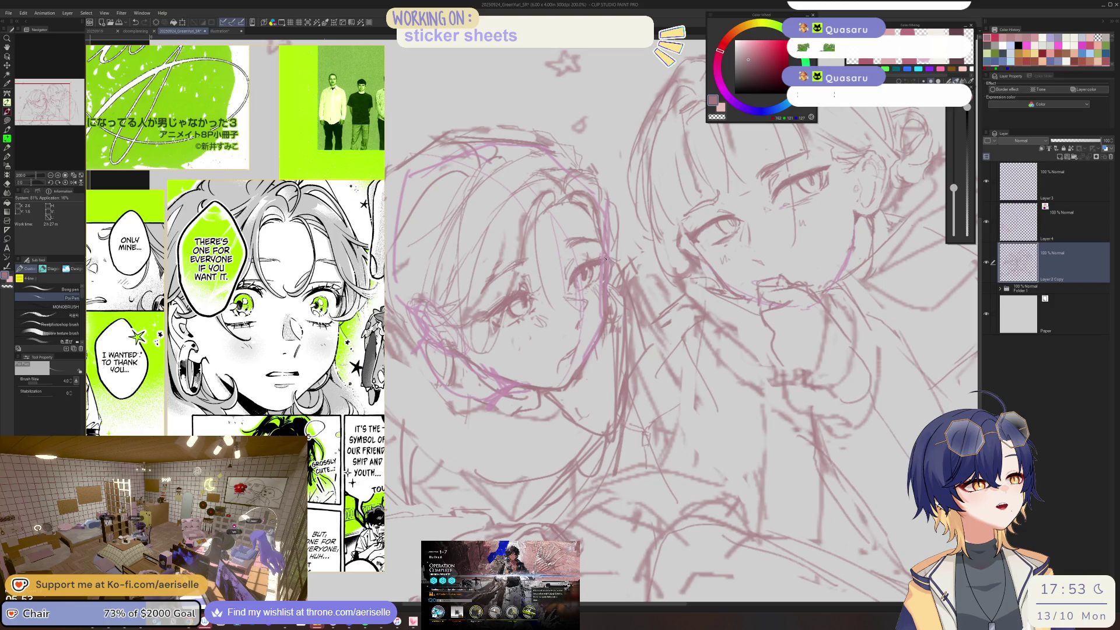
key(e)
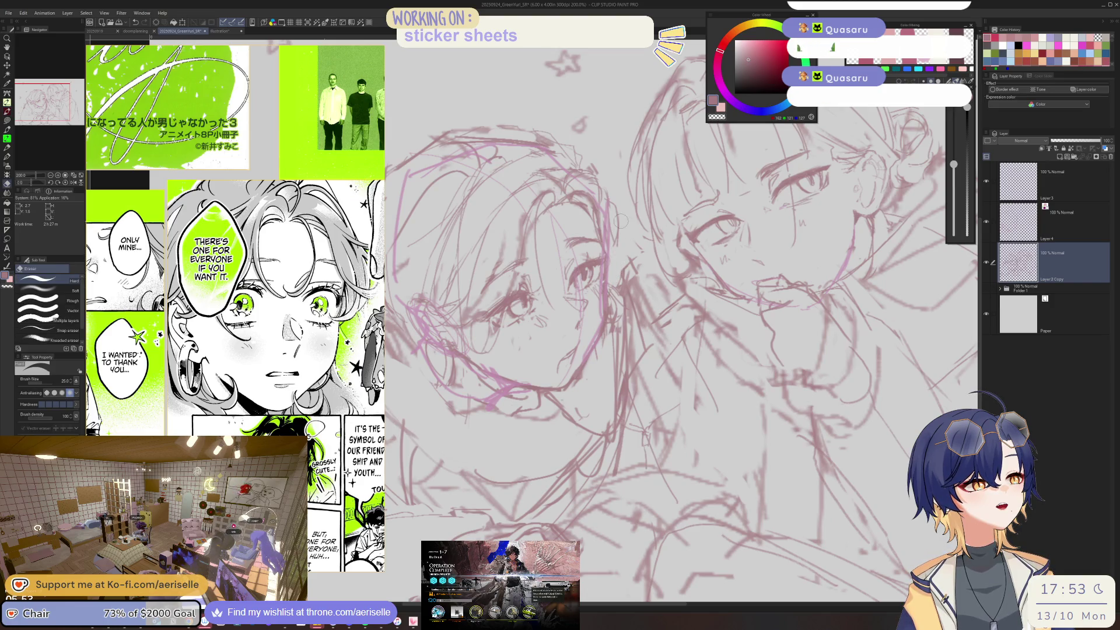
key(p)
- Zoom closer and alternate eraser and pen to tidy the hooded girl's face and hair lines
scroll(601, 306, down, 3)
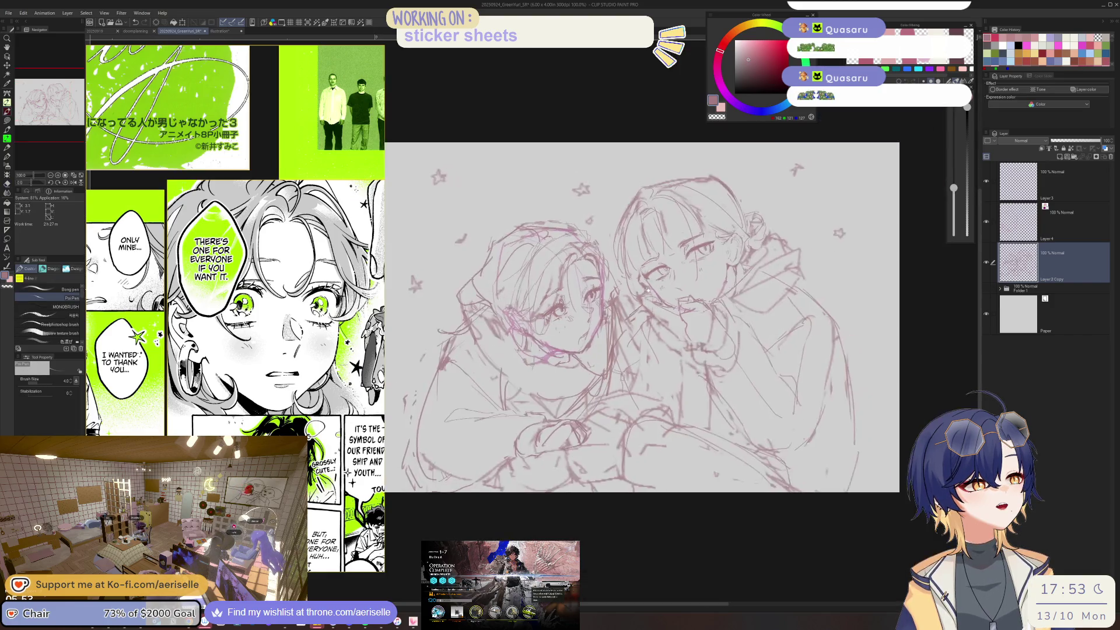
scroll(648, 290, up, 2)
scroll(637, 301, up, 1)
scroll(637, 301, up, 1)
scroll(637, 301, up, 1)
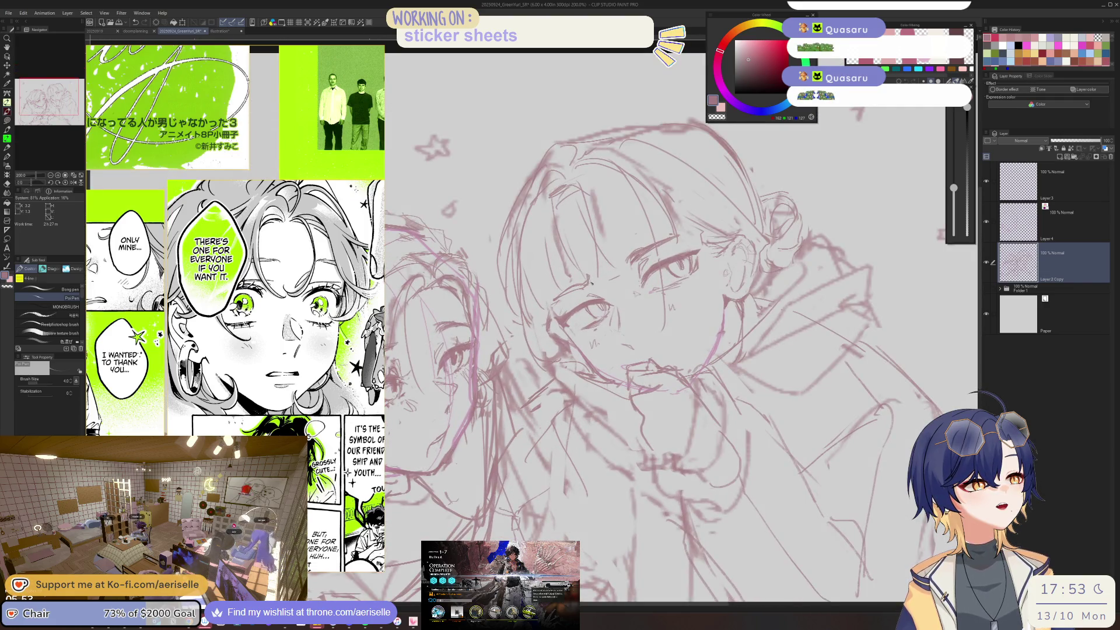
scroll(595, 277, down, 2)
scroll(606, 269, up, 1)
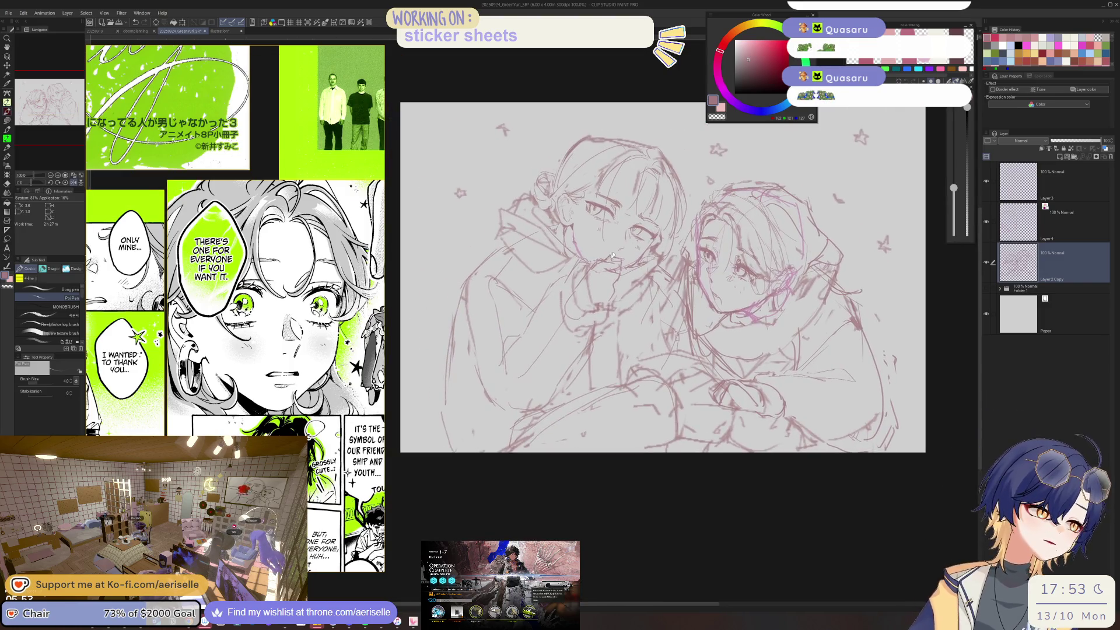
scroll(612, 265, up, 2)
scroll(610, 265, down, 3)
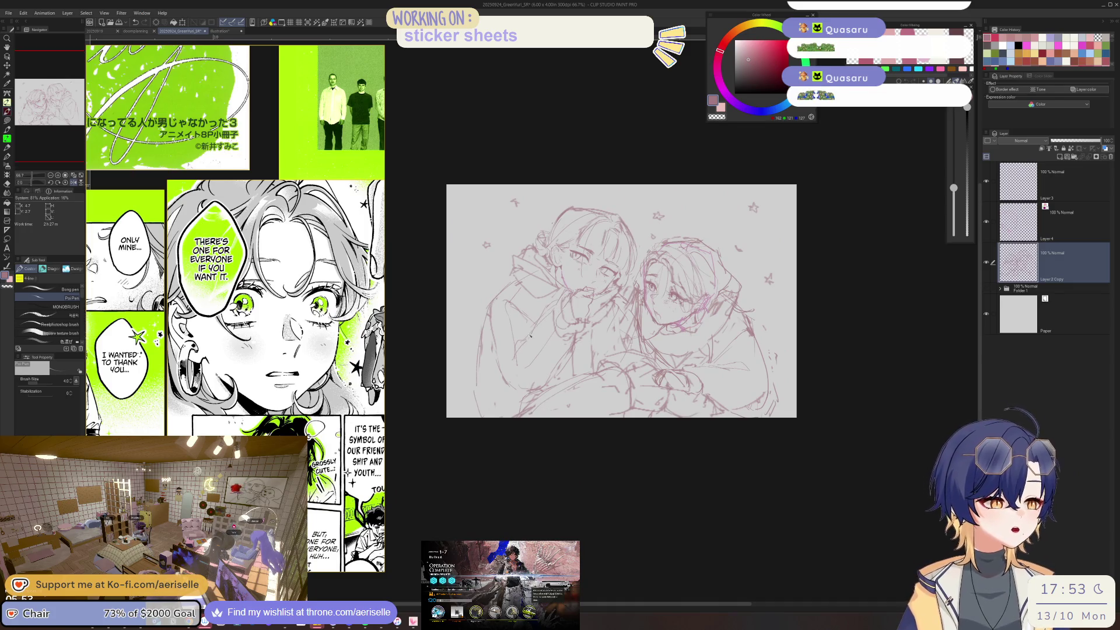
key(e)
key(p)
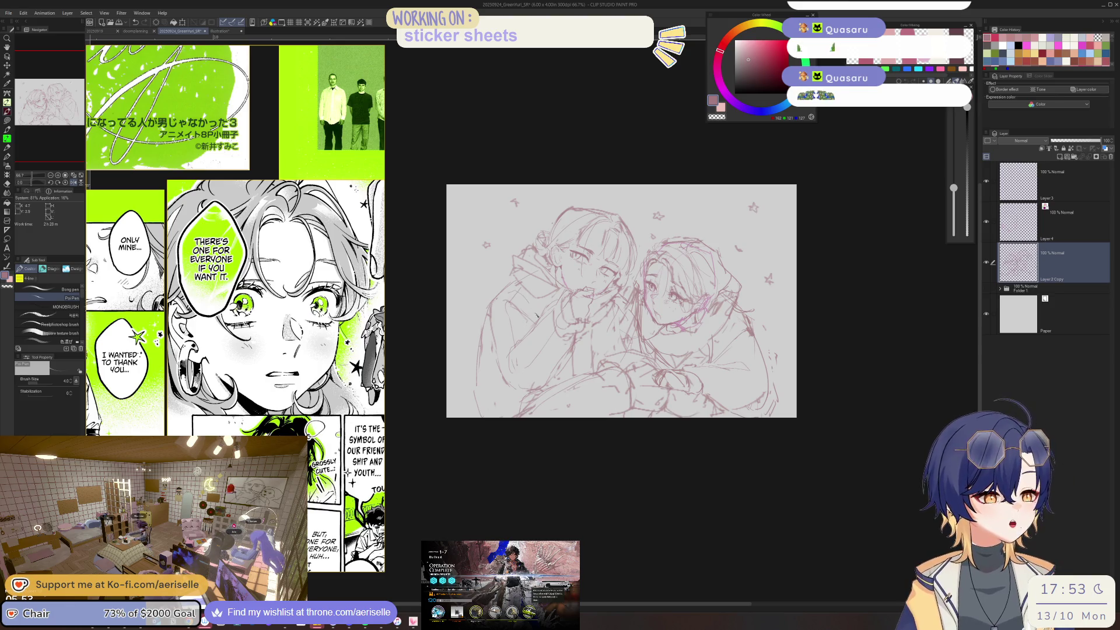
key(e)
key(p)
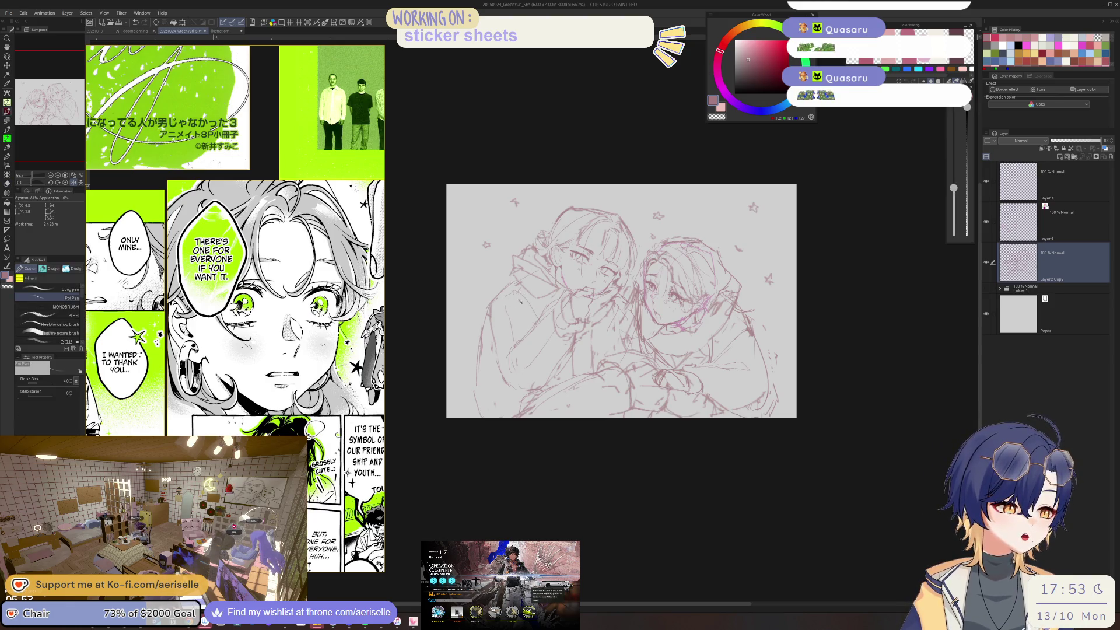
key(e)
key(p)
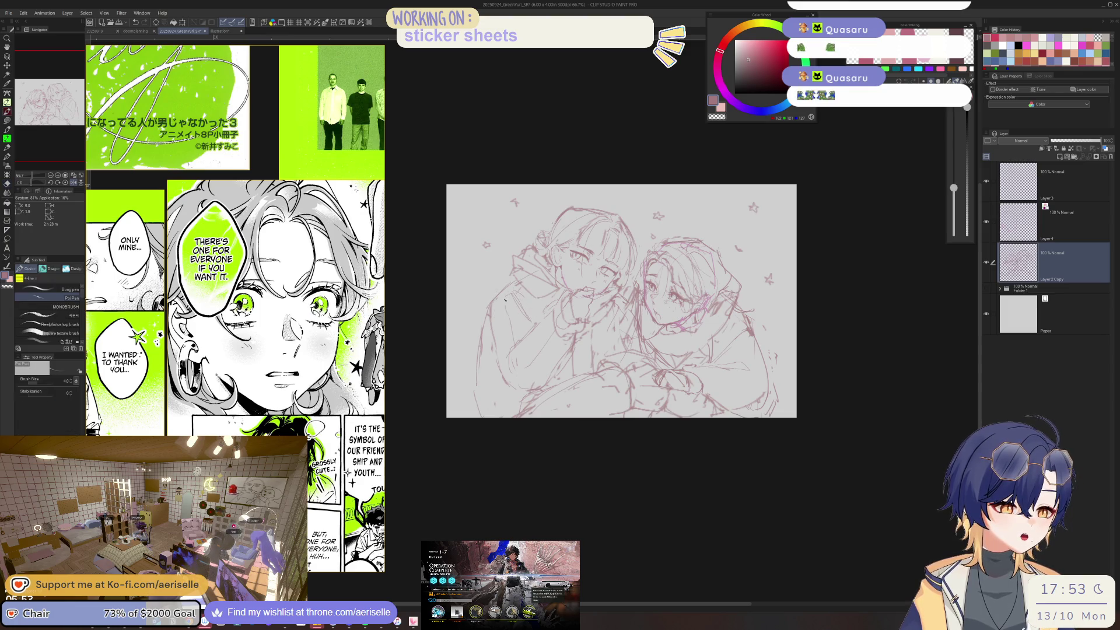
key(e)
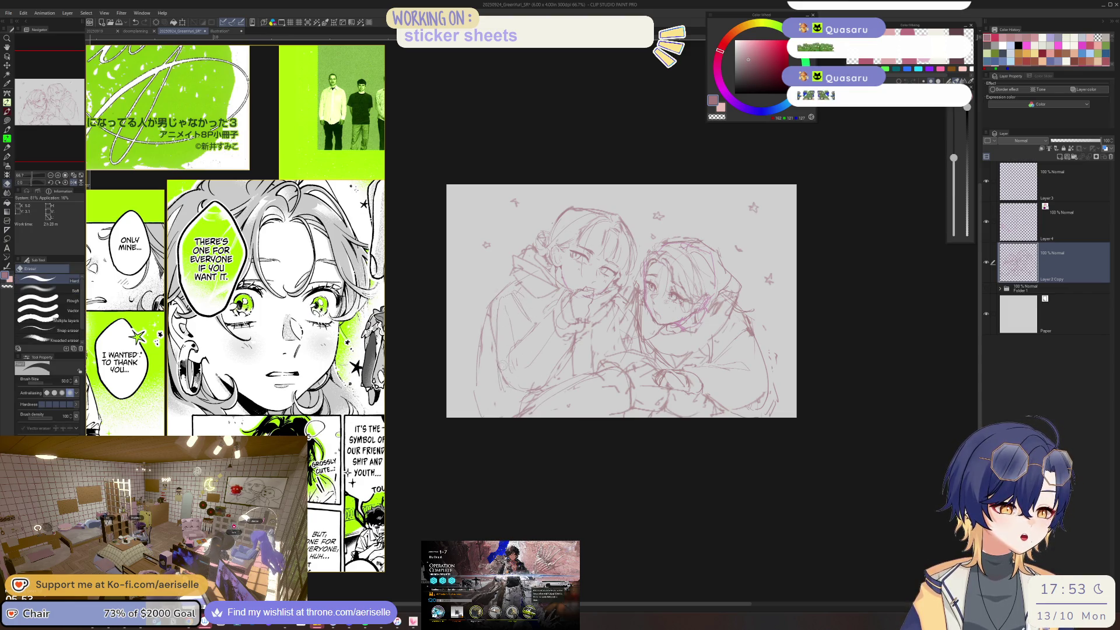
key(p)
- Flip the canvas to check, refine more lines, flip it back, and recentre the sketch
key(h)
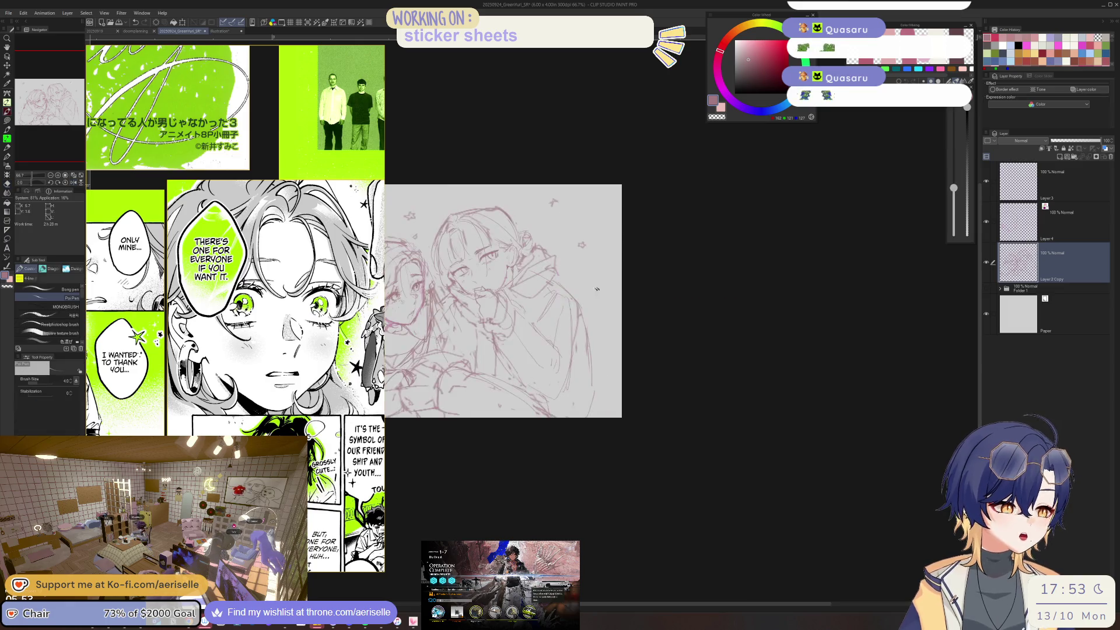
key(e)
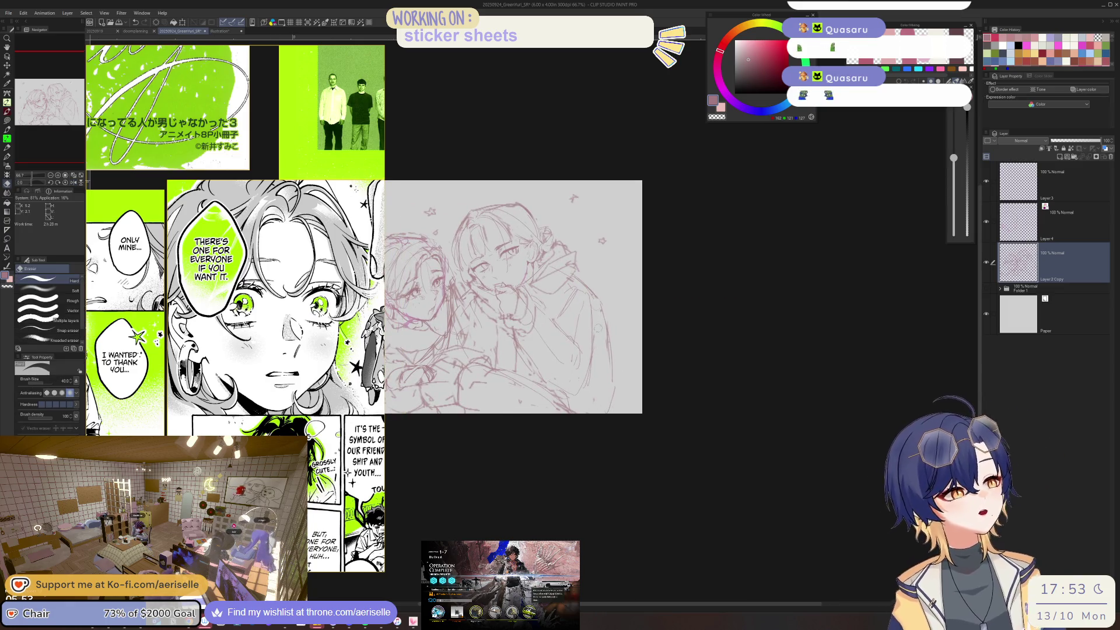
key(p)
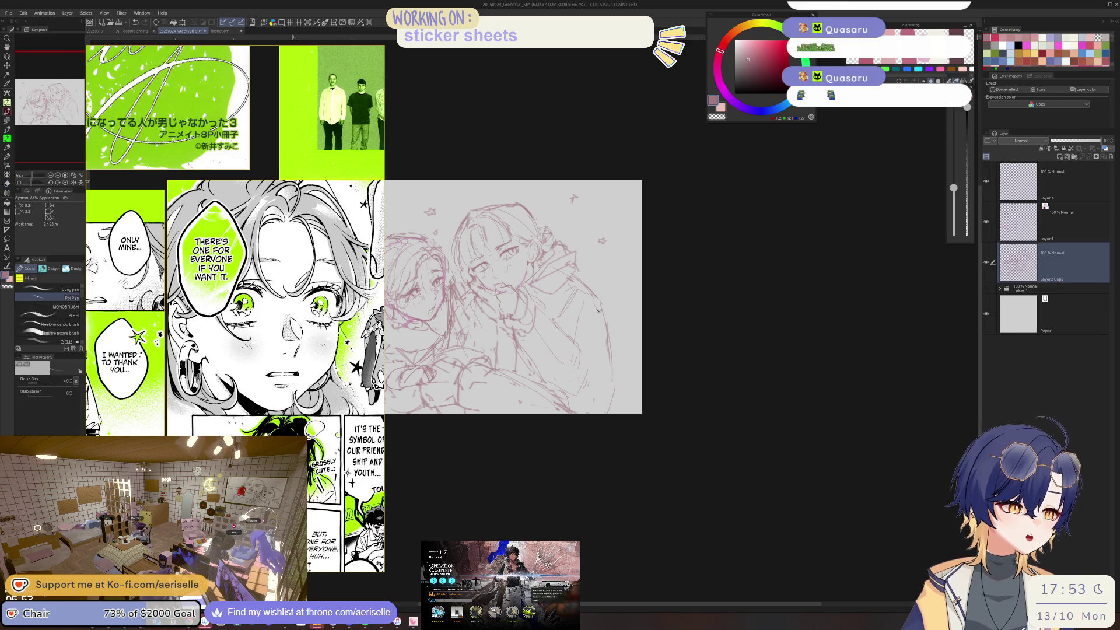
key(e)
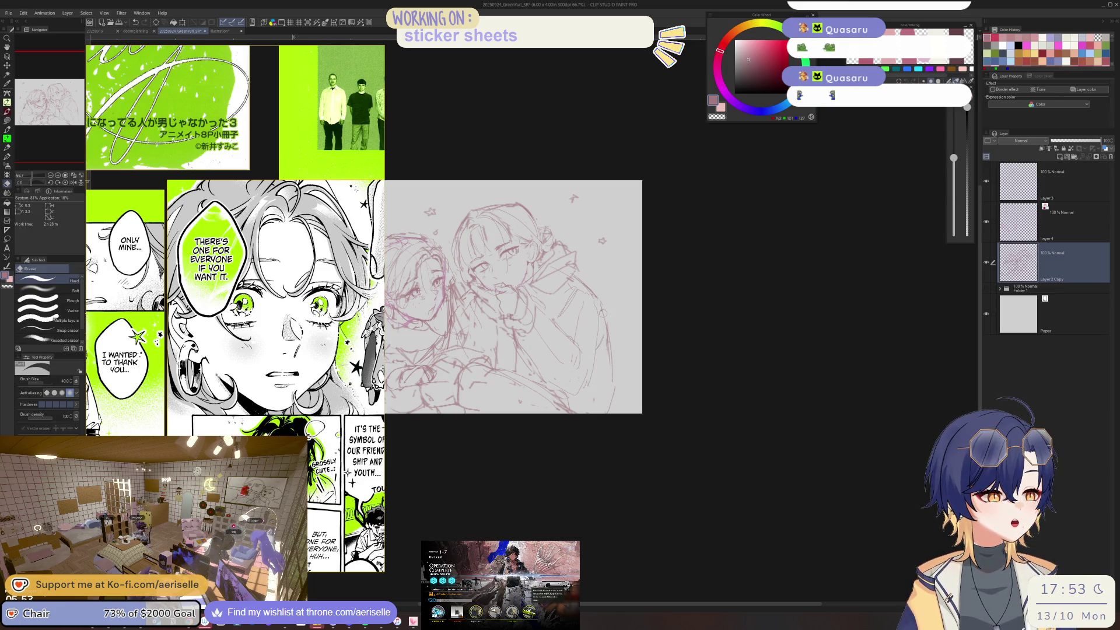
key(p)
key(h)
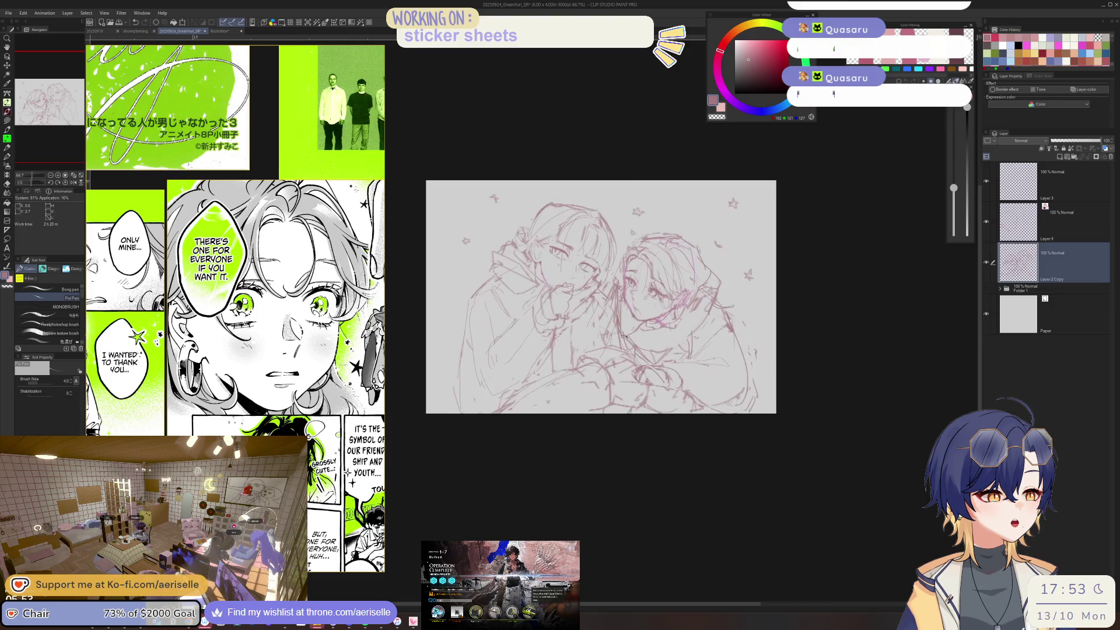
drag(531, 353, 561, 336)
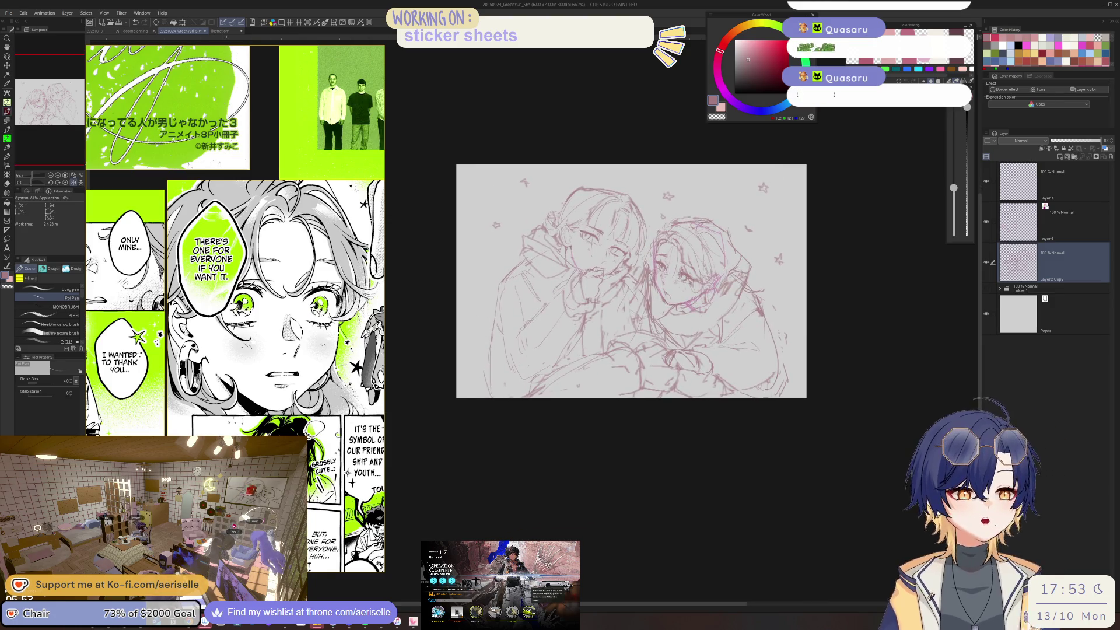
scroll(233, 263, down, 5)
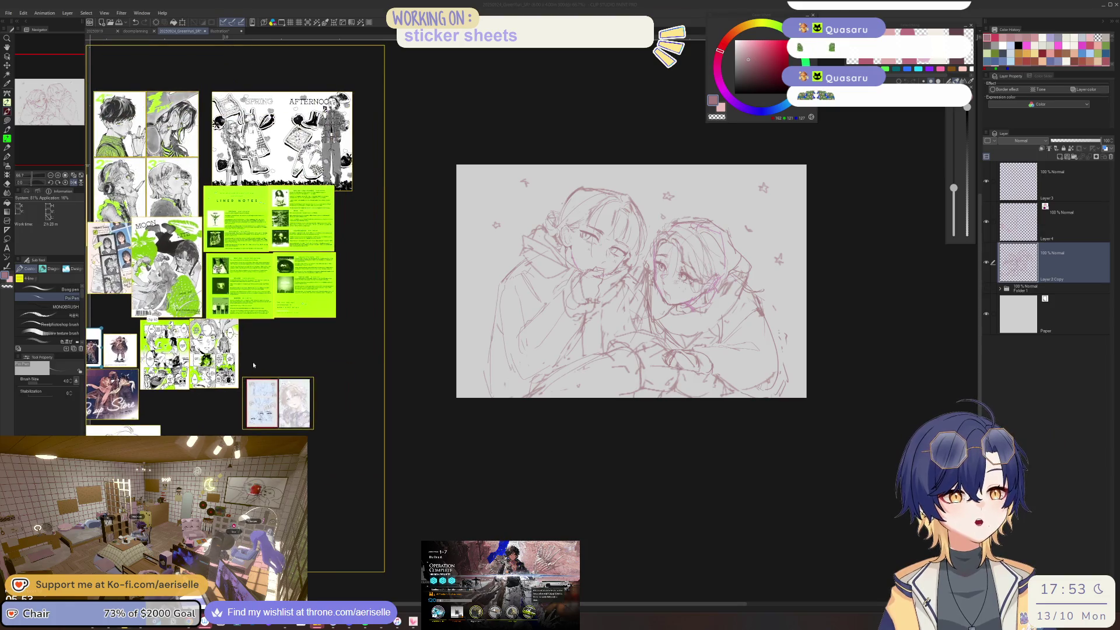
- Zoom in and draw the long coat line, undoing and redrawing it more cleanly
scroll(253, 362, up, 3)
scroll(210, 327, up, 2)
scroll(213, 309, up, 2)
scroll(217, 293, up, 2)
scroll(216, 294, up, 2)
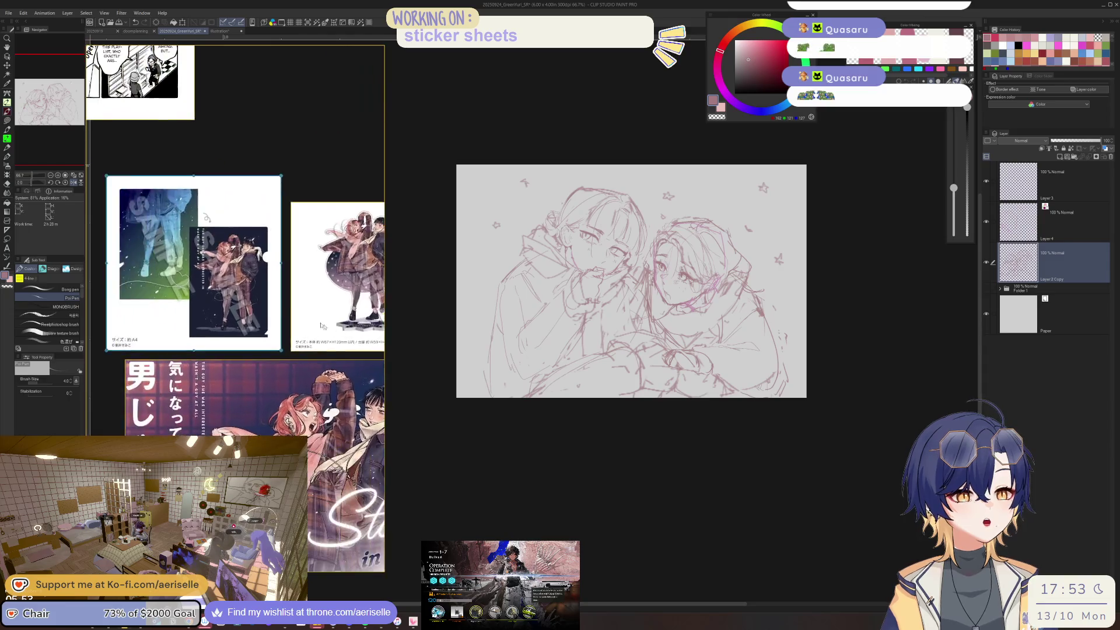
scroll(241, 265, up, 2)
scroll(242, 265, down, 2)
scroll(260, 345, up, 2)
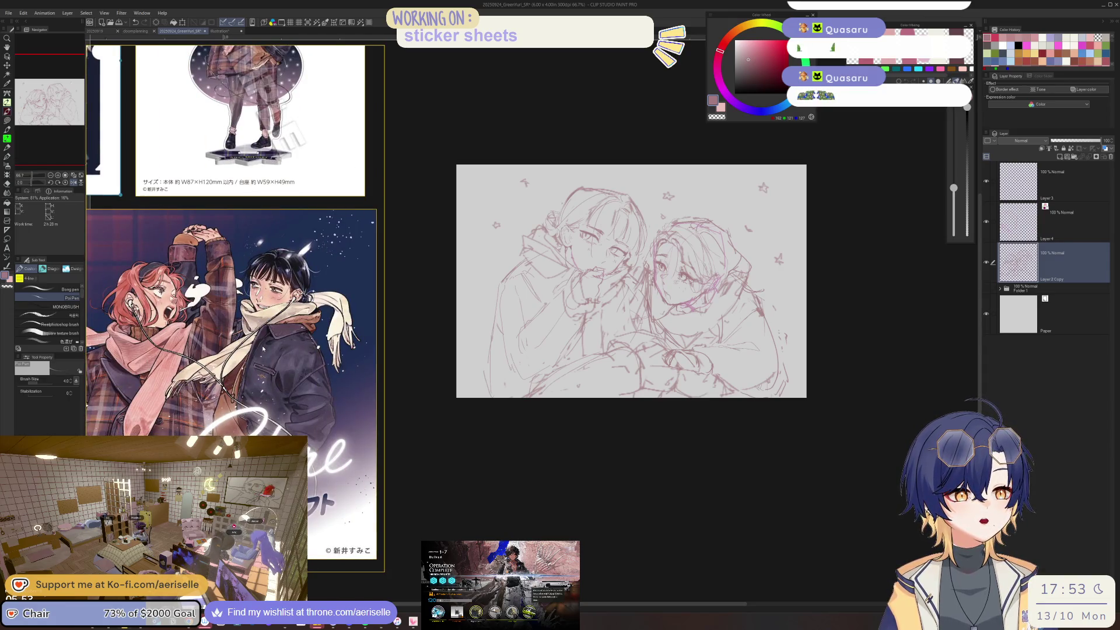
scroll(533, 336, up, 2)
scroll(533, 336, up, 1)
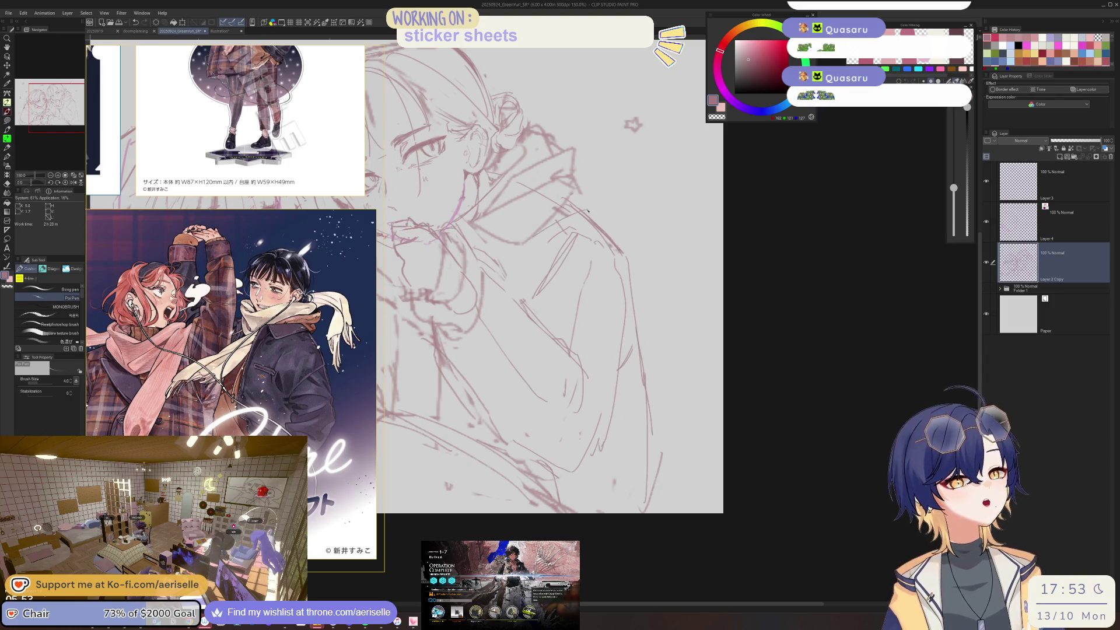
drag(636, 261, 689, 438)
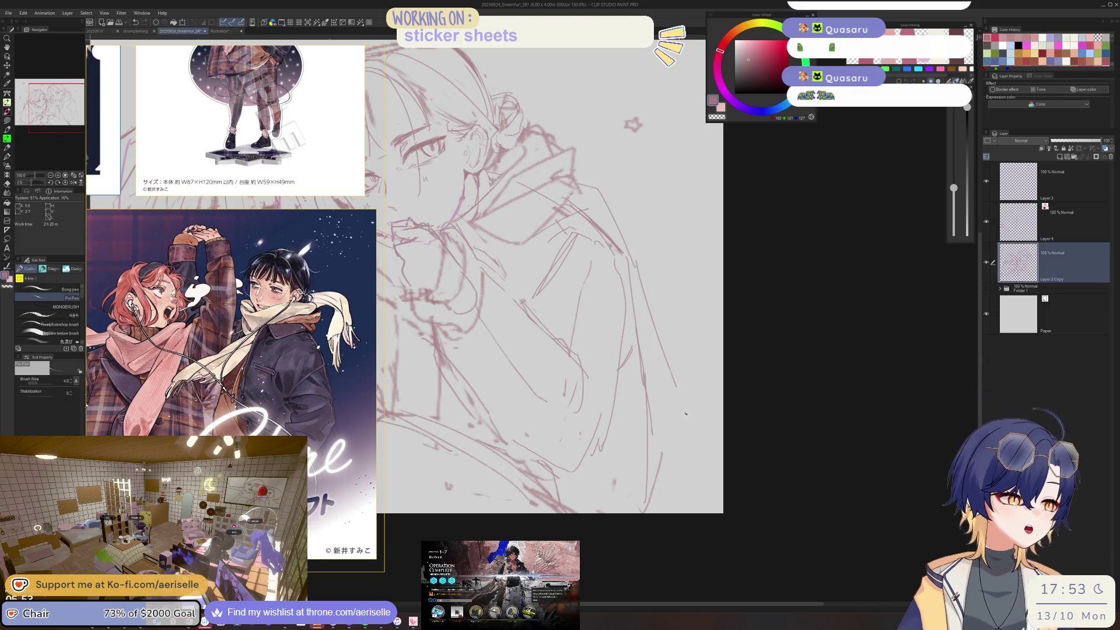
key(ctrl+z)
drag(633, 261, 693, 450)
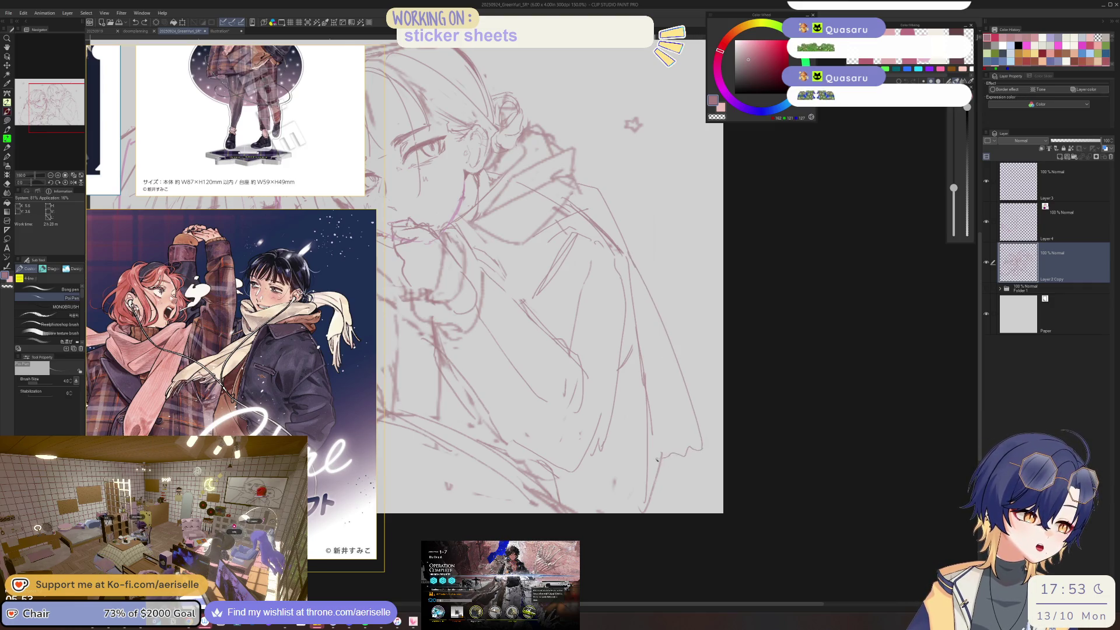
- Erase a short stray stroke on the coat, draw along its left edge, and zoom out
scroll(693, 449, down, 3)
scroll(506, 290, up, 1)
key(e)
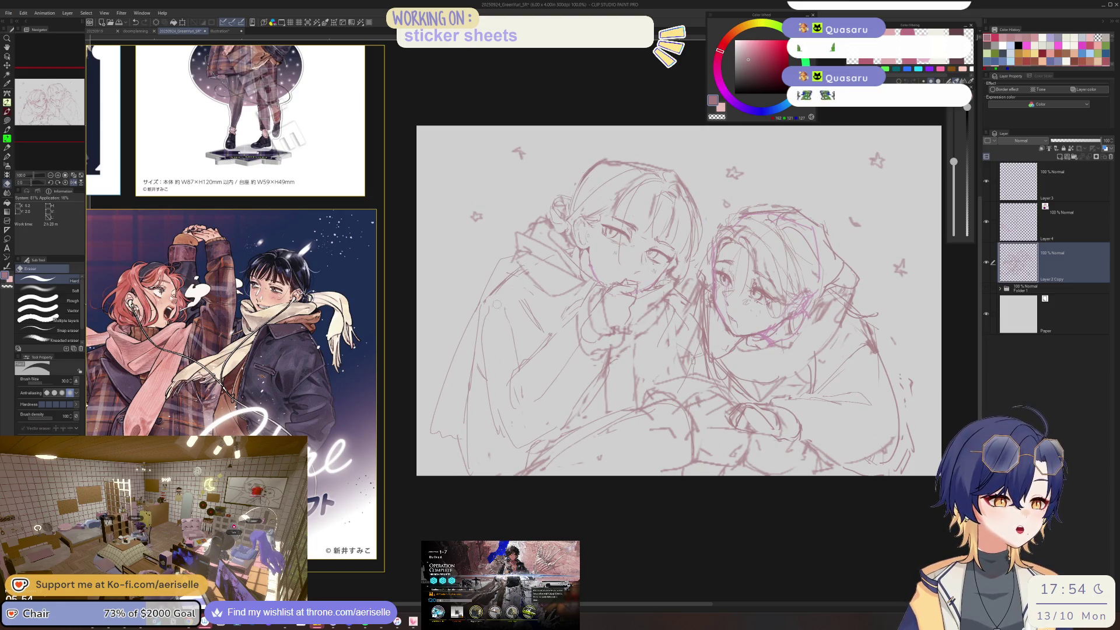
key(p)
key(e)
drag(514, 335, 512, 359)
key(p)
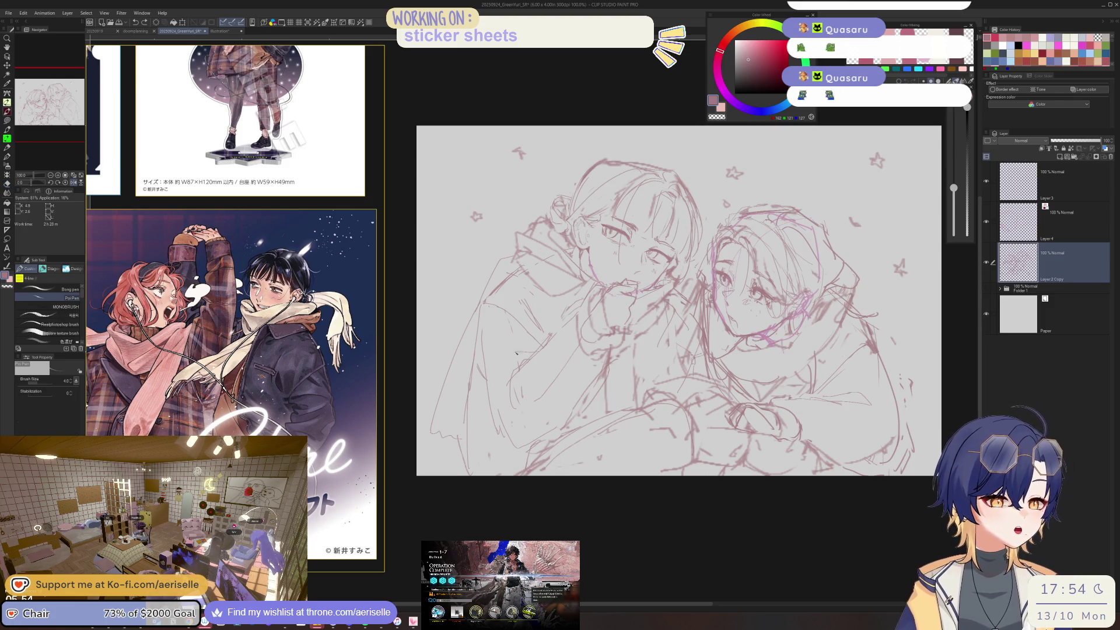
drag(478, 432, 488, 318)
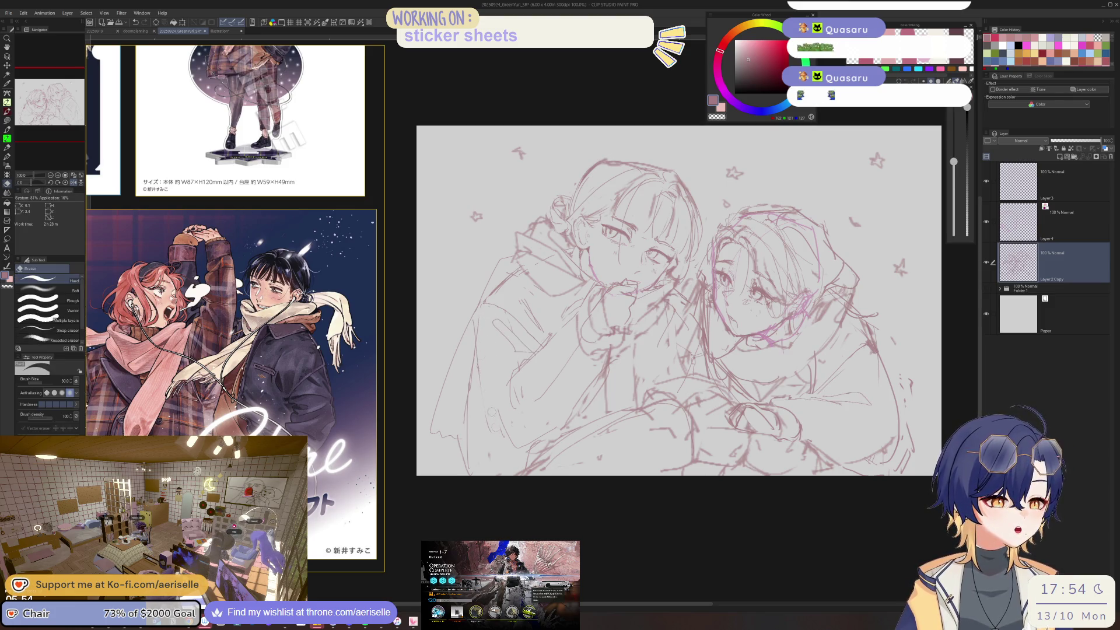
key(ctrl+minus)
- Flip the canvas and bring both characters' faces into view for checking
key(h)
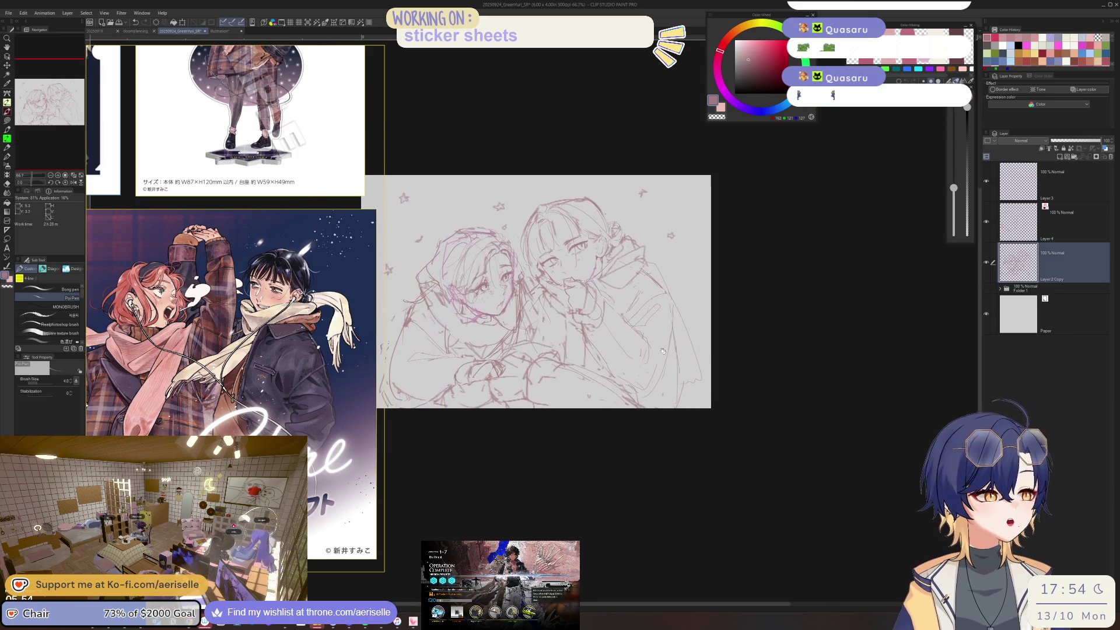
scroll(551, 279, up, 4)
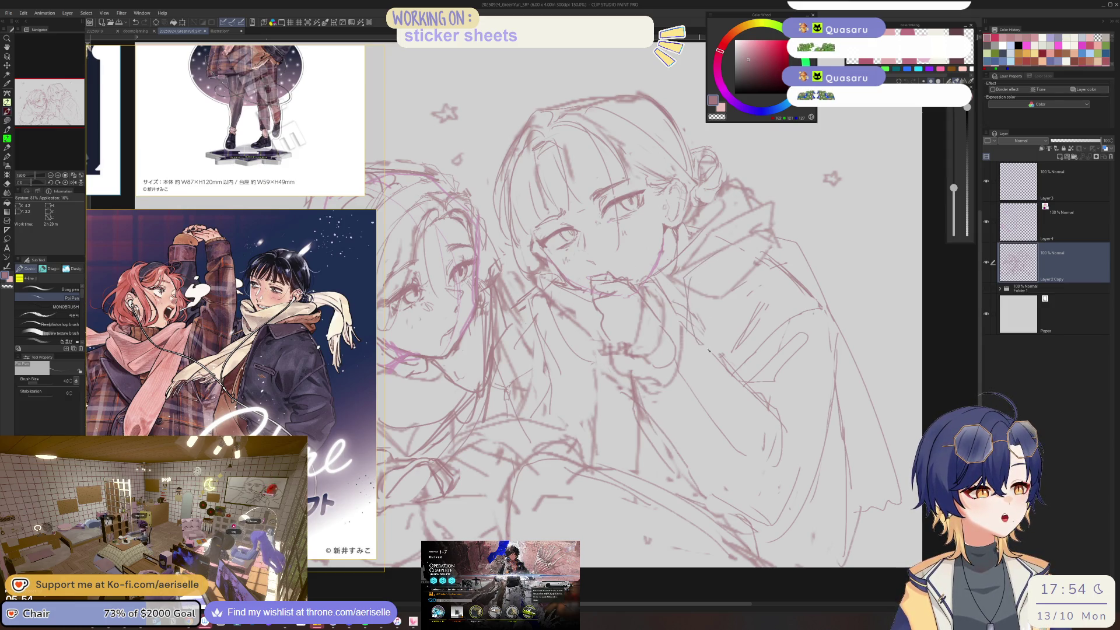
drag(701, 334, 576, 320)
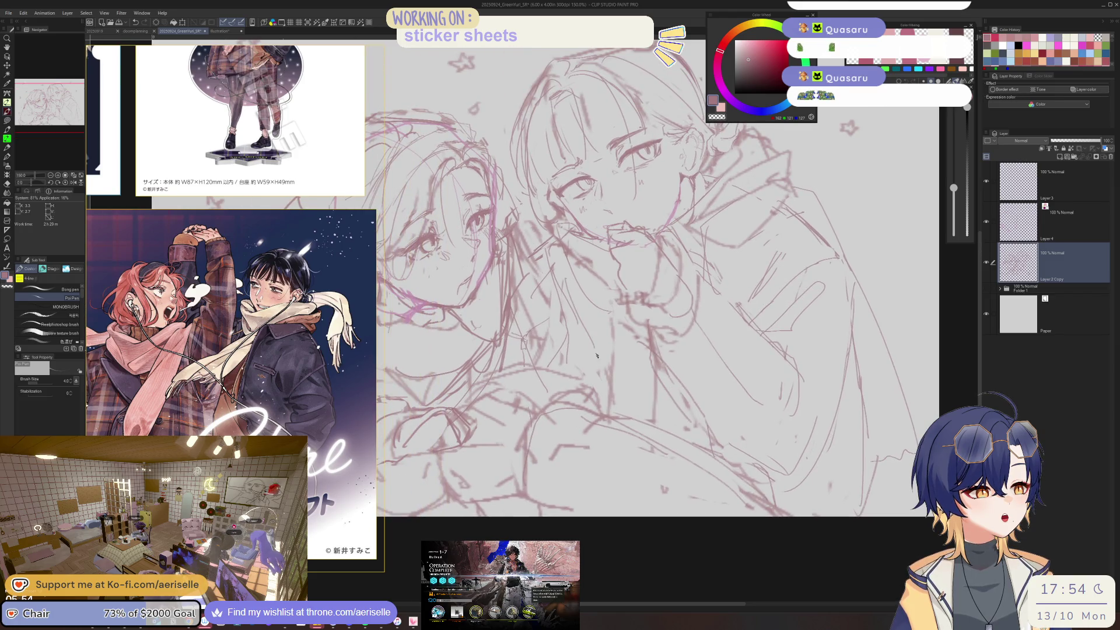
scroll(619, 365, down, 4)
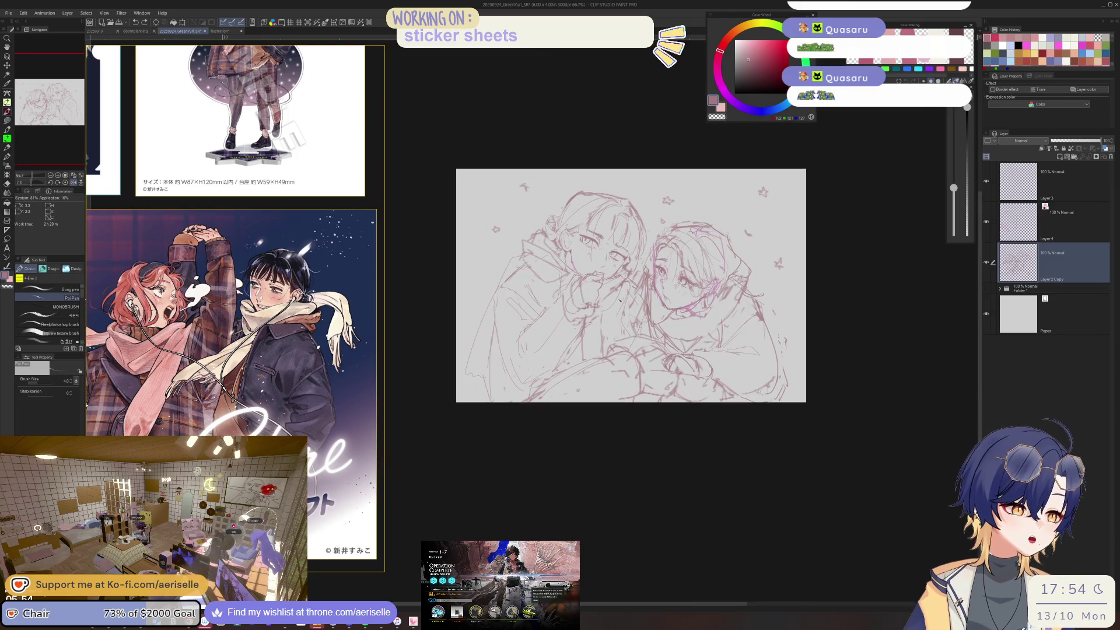
key(h)
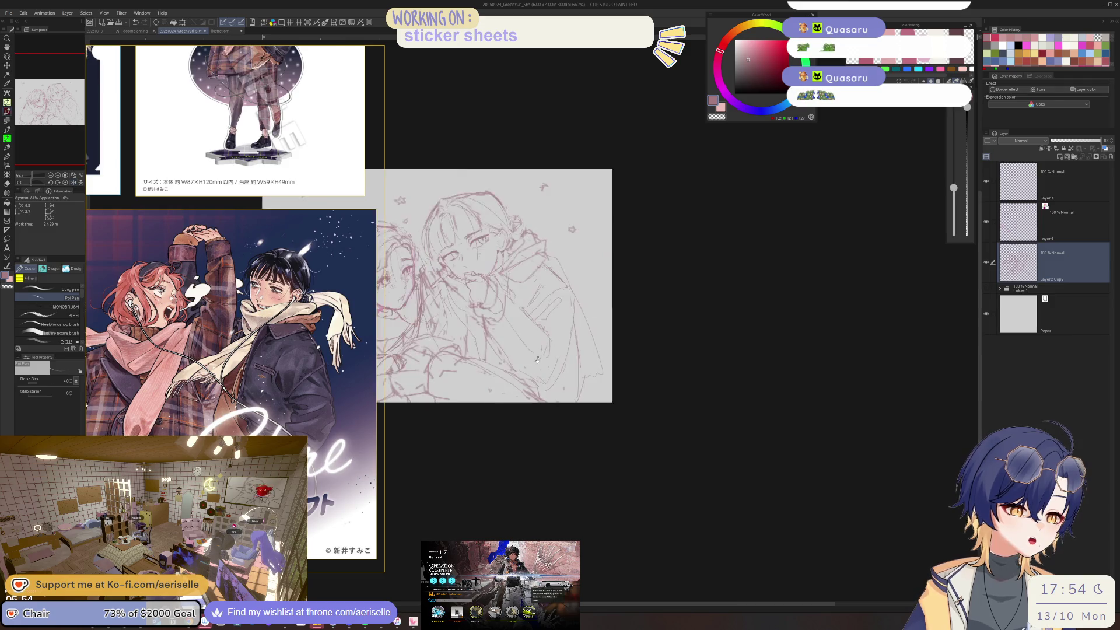
scroll(689, 377, up, 2)
scroll(689, 377, up, 2)
- Make small eraser and pen fixes on the faces, then flip back and recentre the sketch
key(e)
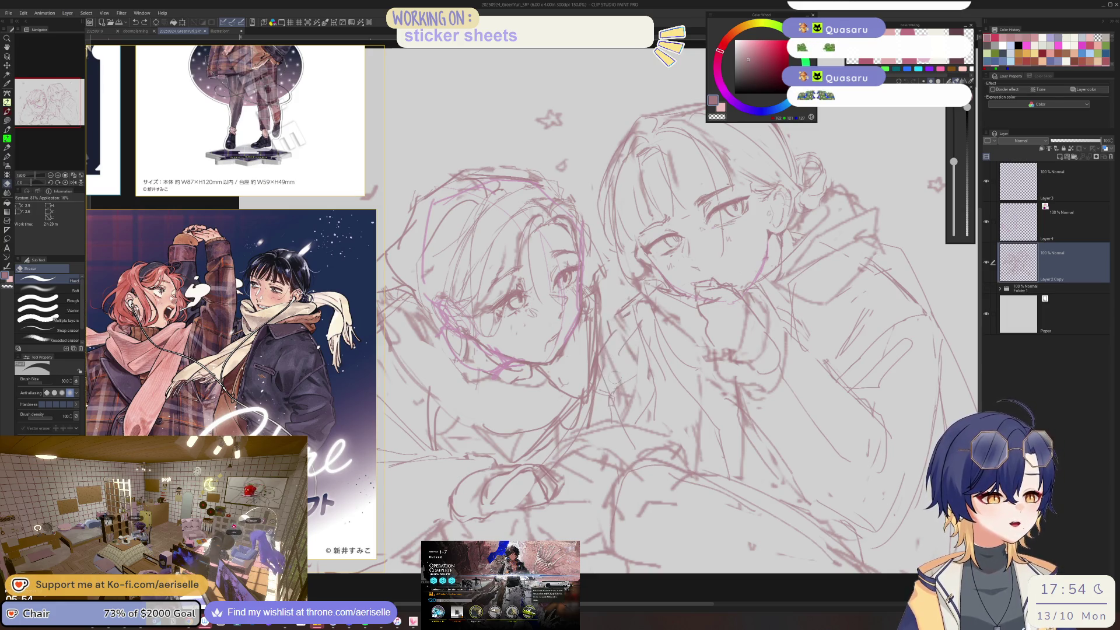
key(p)
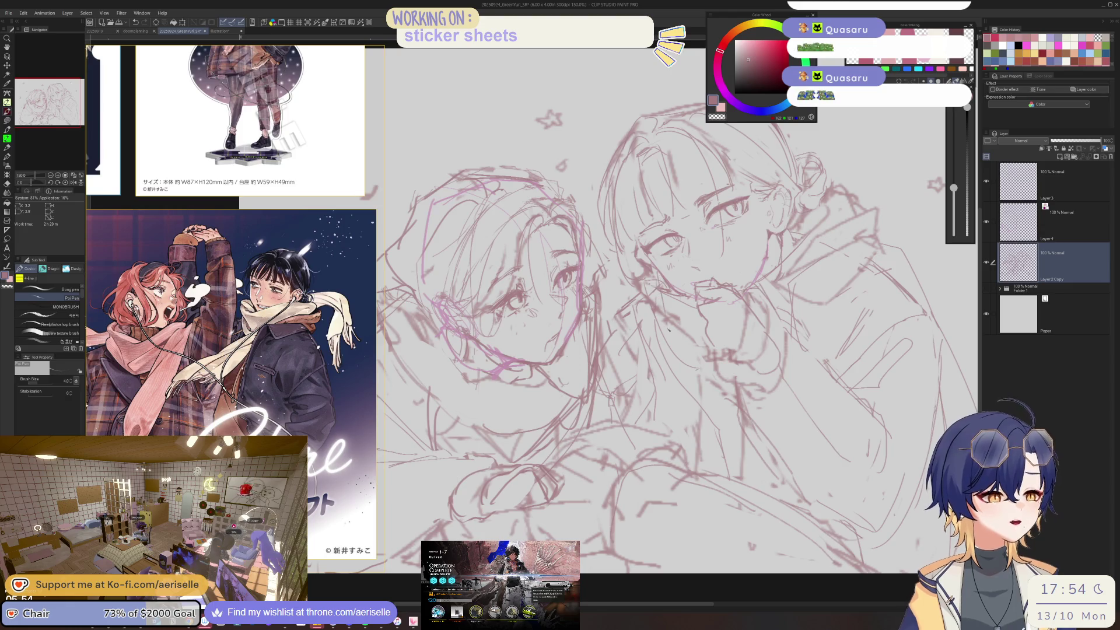
key(e)
scroll(679, 317, down, 2)
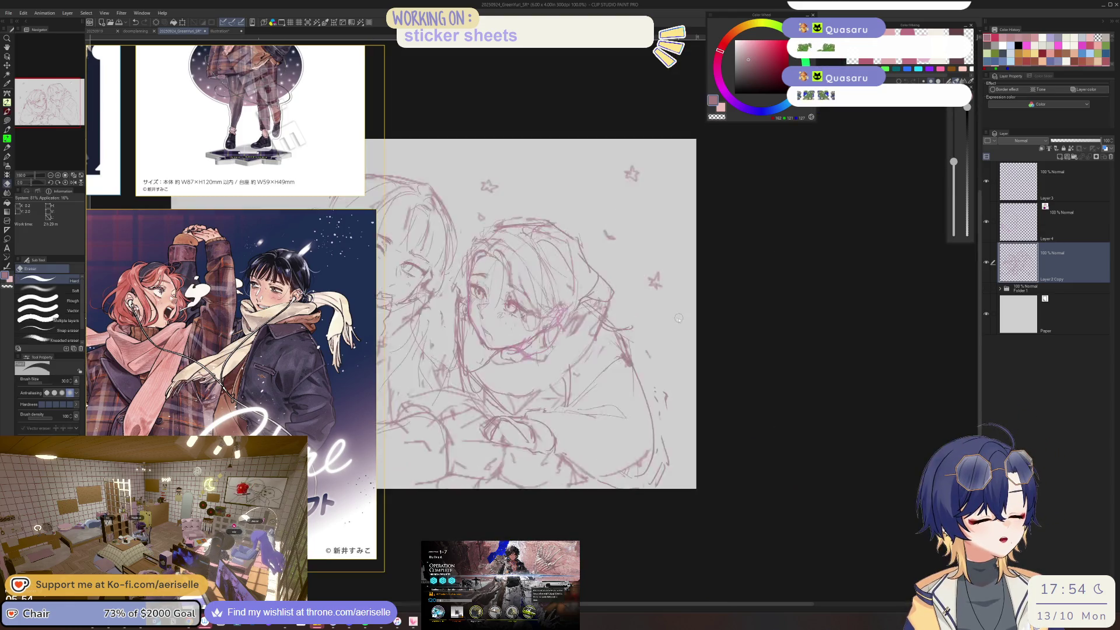
scroll(678, 317, down, 1)
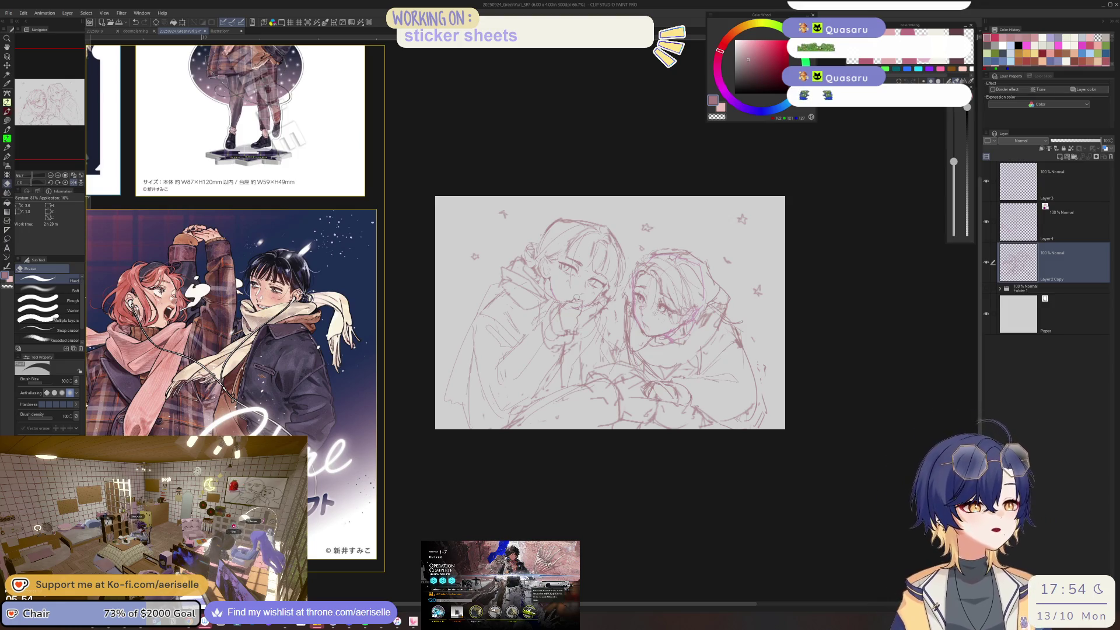
key(h)
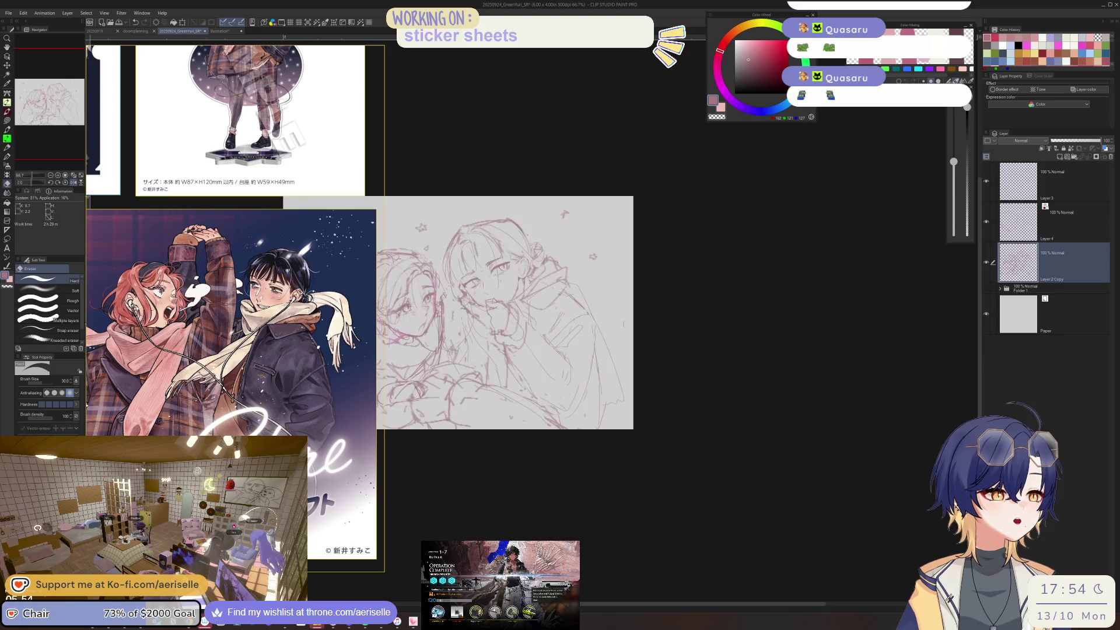
drag(584, 315, 653, 272)
key(p)
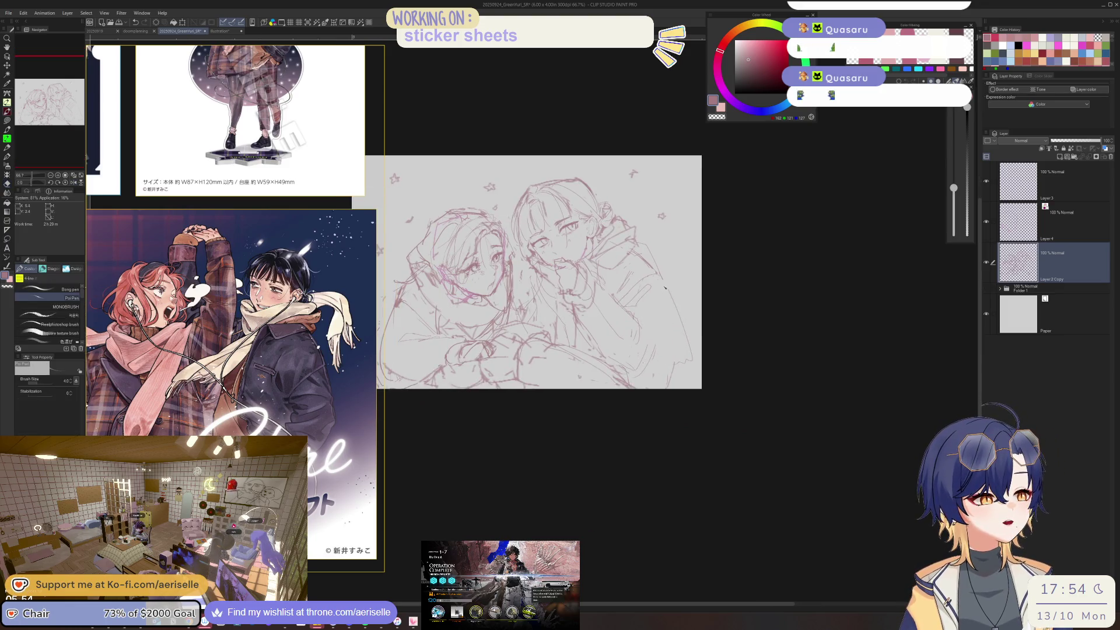
drag(611, 322, 662, 312)
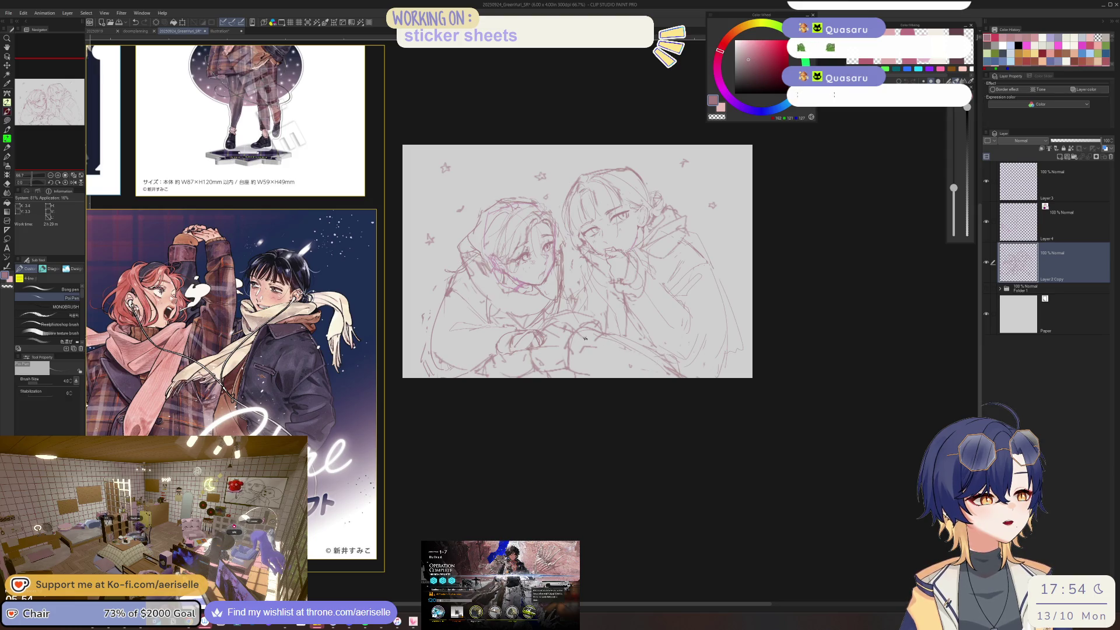
- Lasso-select part of the drawing to move it, then deselect and return to the pen
key(m)
mouse_move(593, 389)
mouse_down()
mouse_move(638, 341)
mouse_move(612, 330)
mouse_up()
key(k)
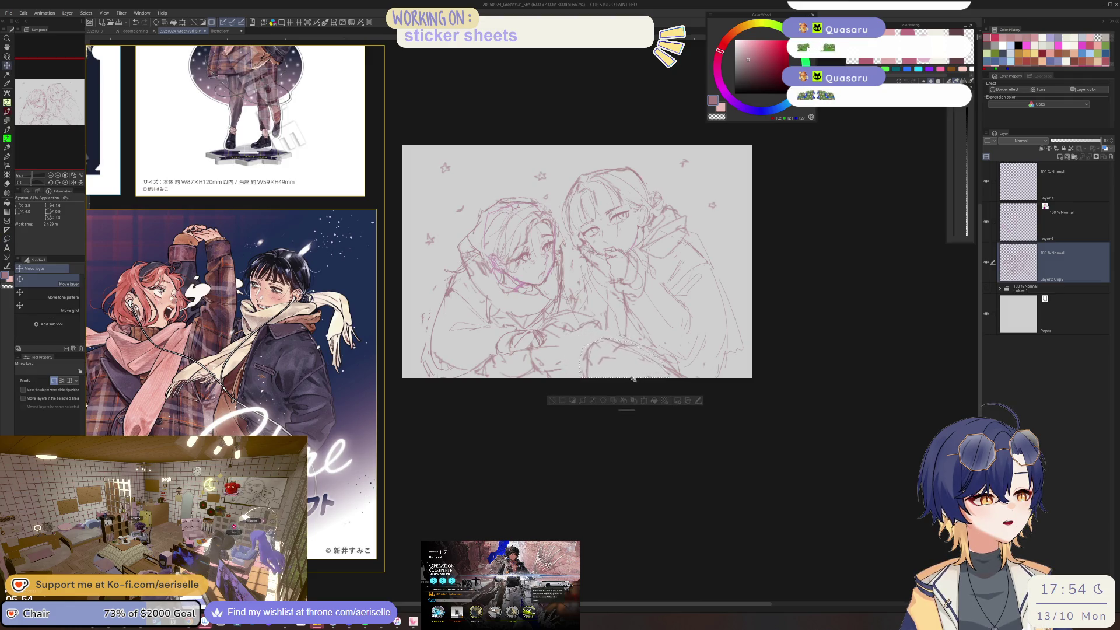
key(ctrl+d)
key(p)
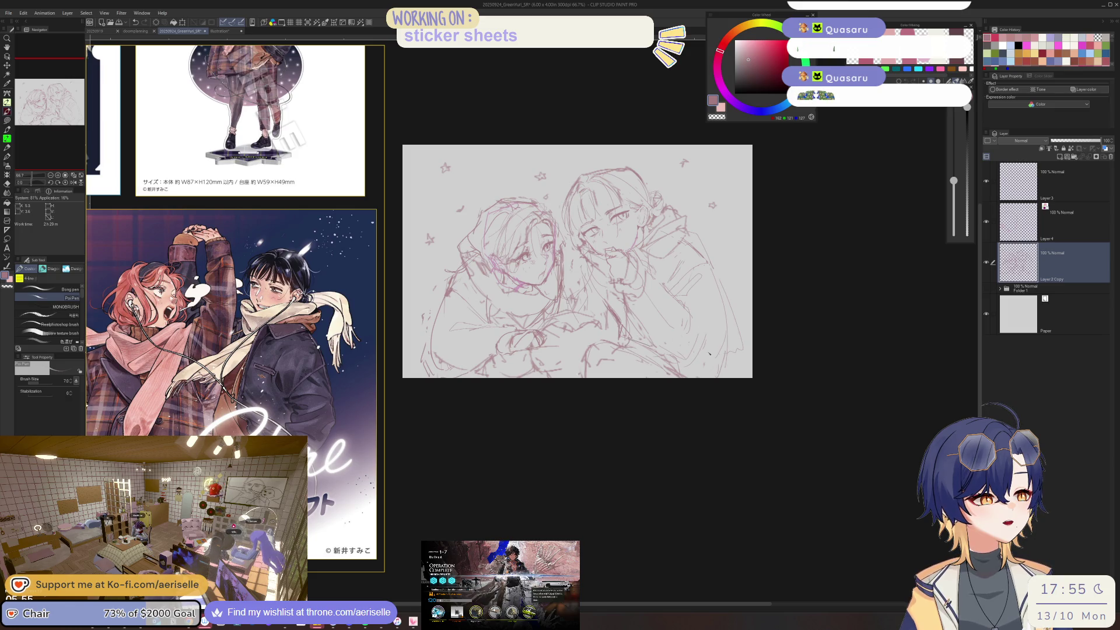
- Flip the canvas and touch up the right girl's cheek and lines around the hands
key(h)
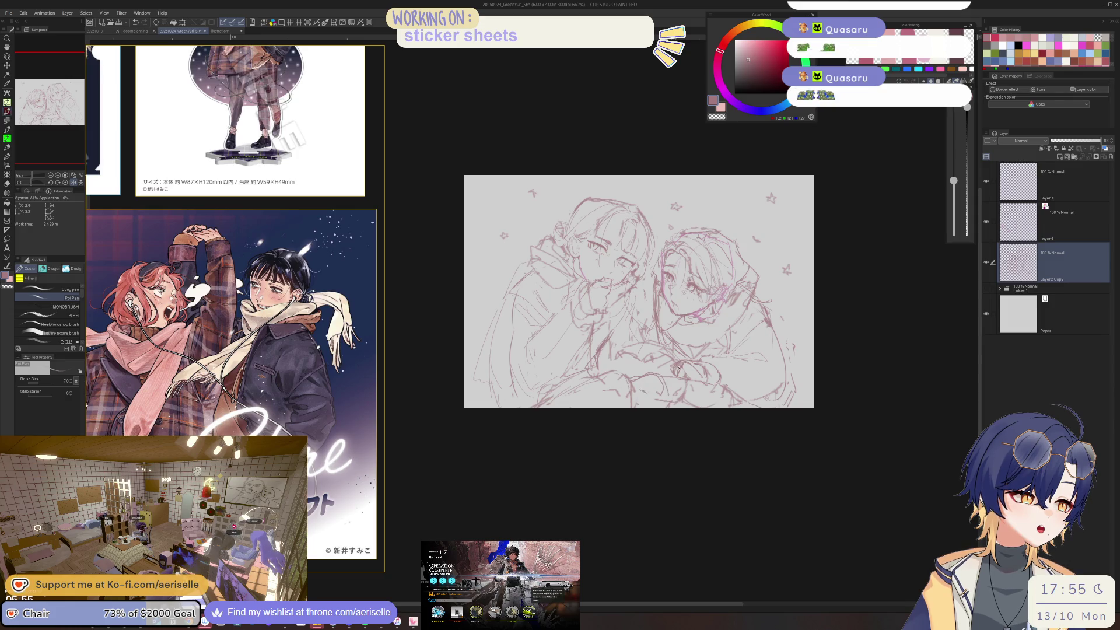
key(e)
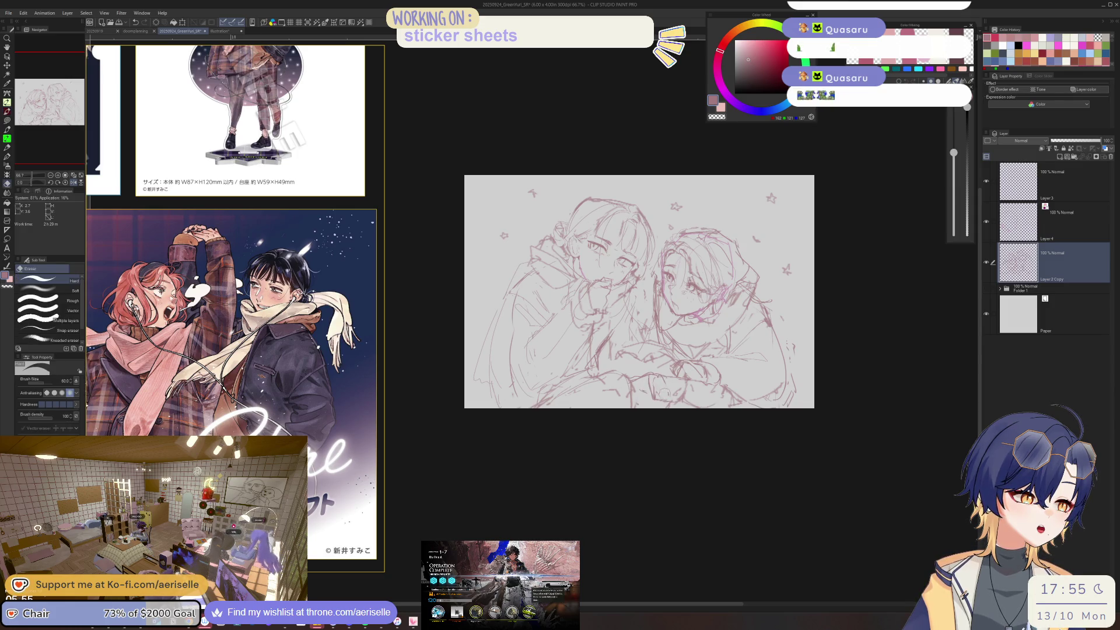
key(p)
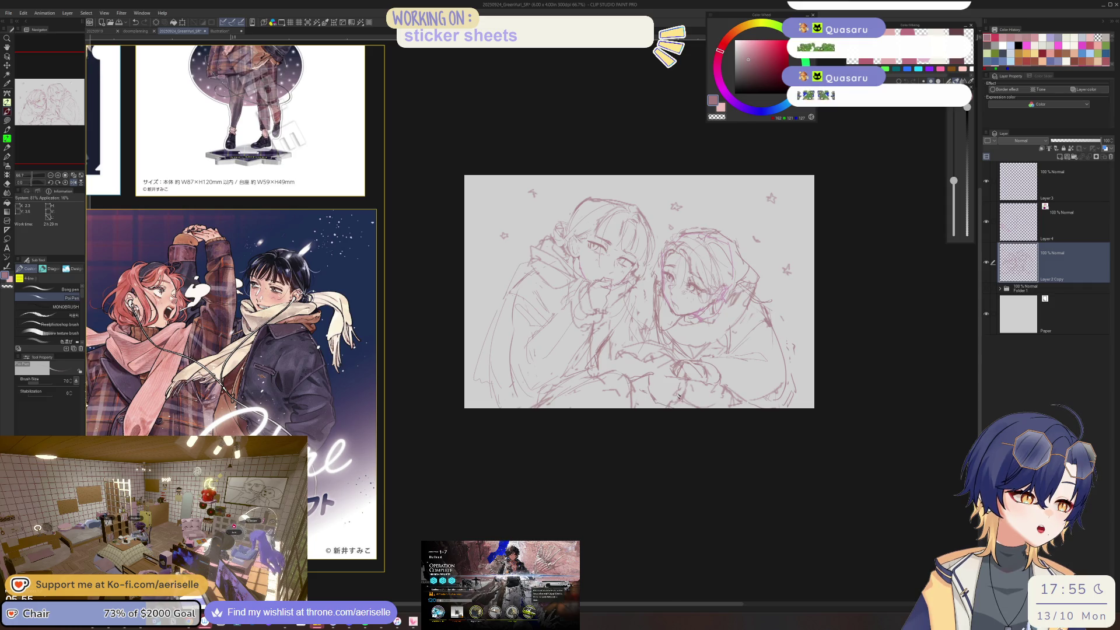
key(e)
key(p)
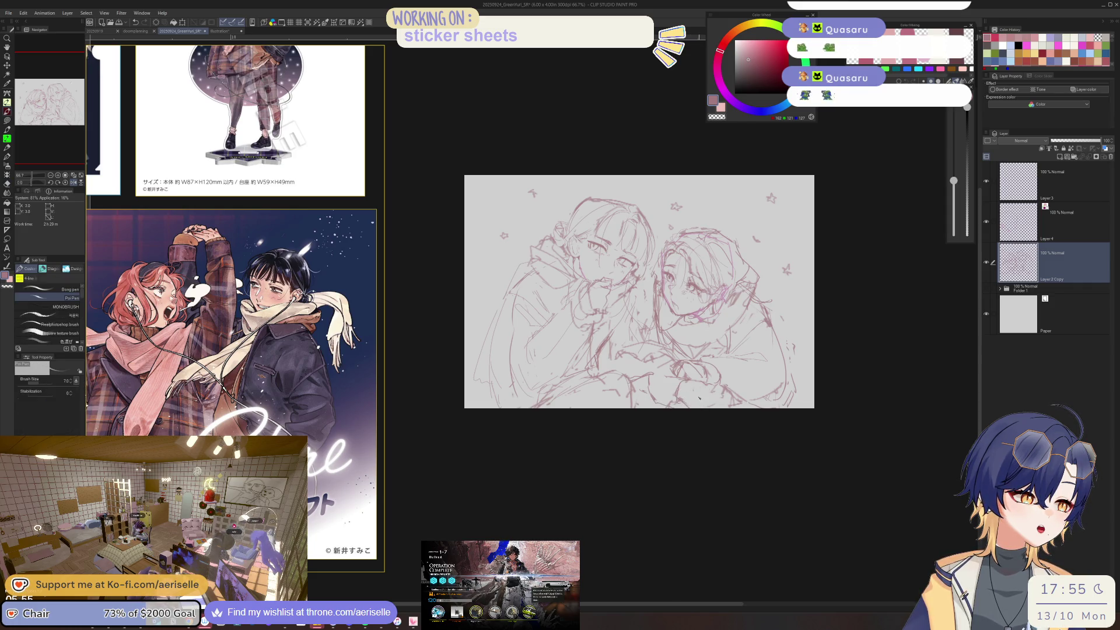
key(e)
key(p)
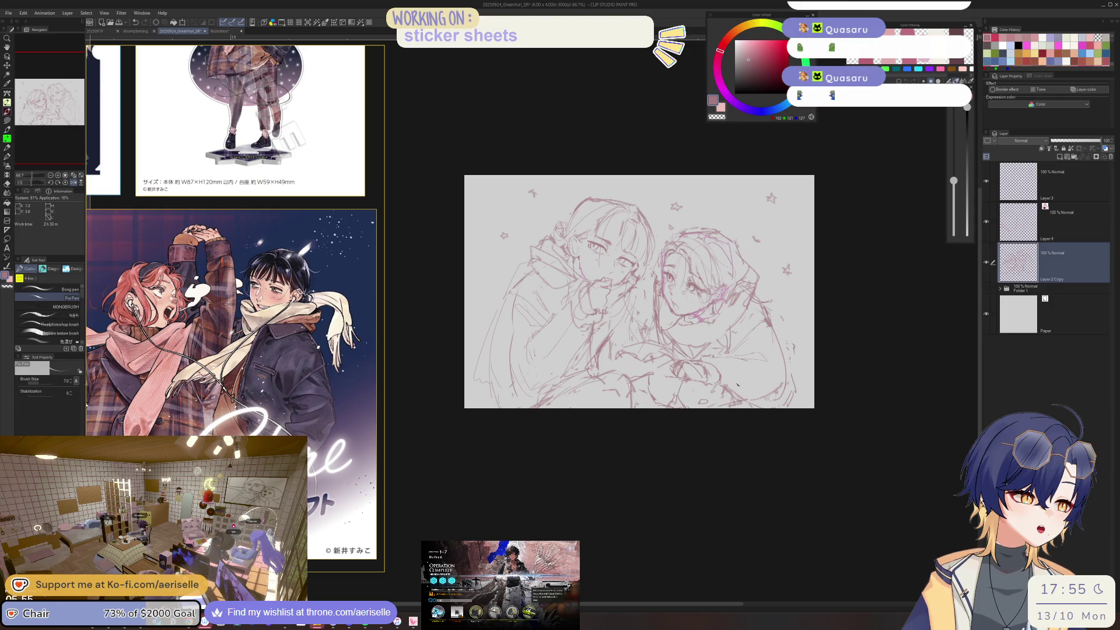
key(h)
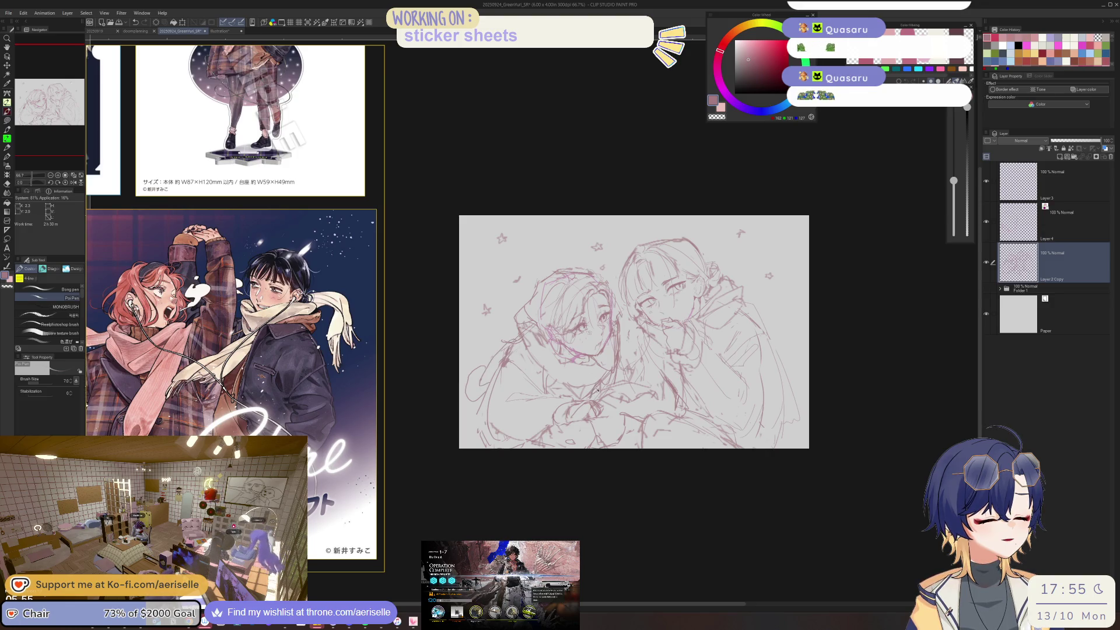
- Erase the stray lines between the two girls' faces on Layer 2 Copy
scroll(627, 334, up, 1)
key(e)
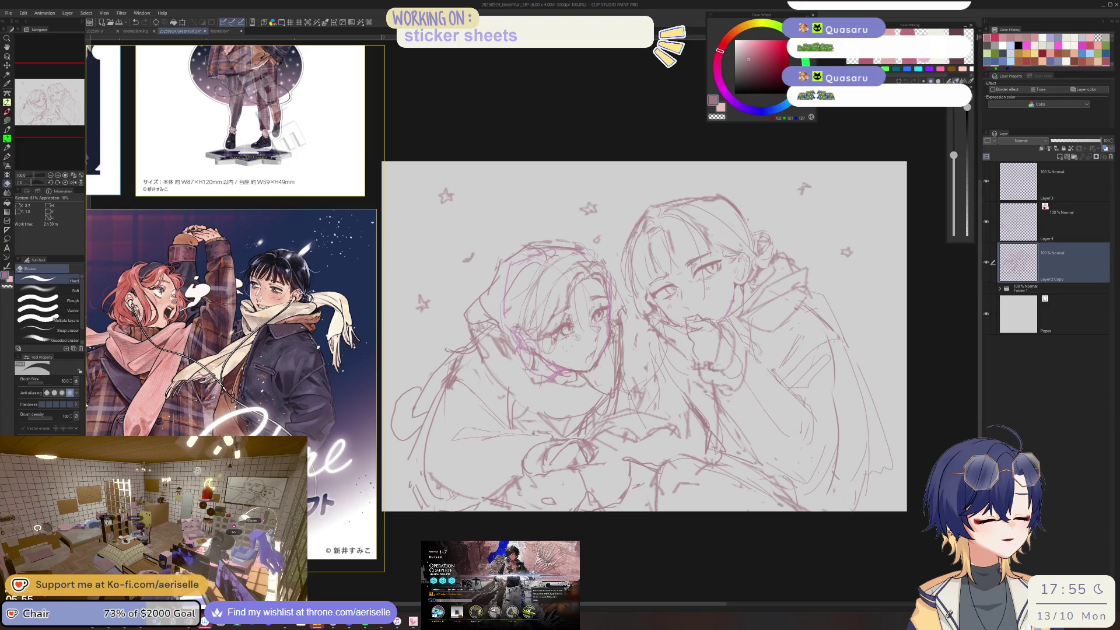
drag(620, 327, 615, 359)
key(p)
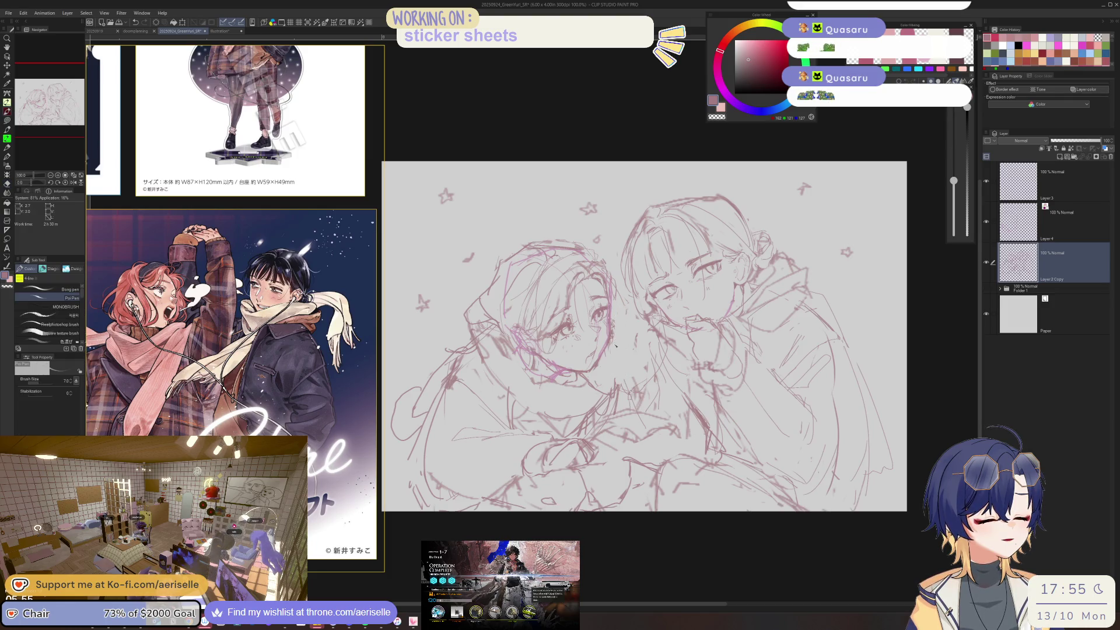
- Zoom in further and erase a stray line lower in the sketch with a resized eraser
scroll(616, 343, up, 2)
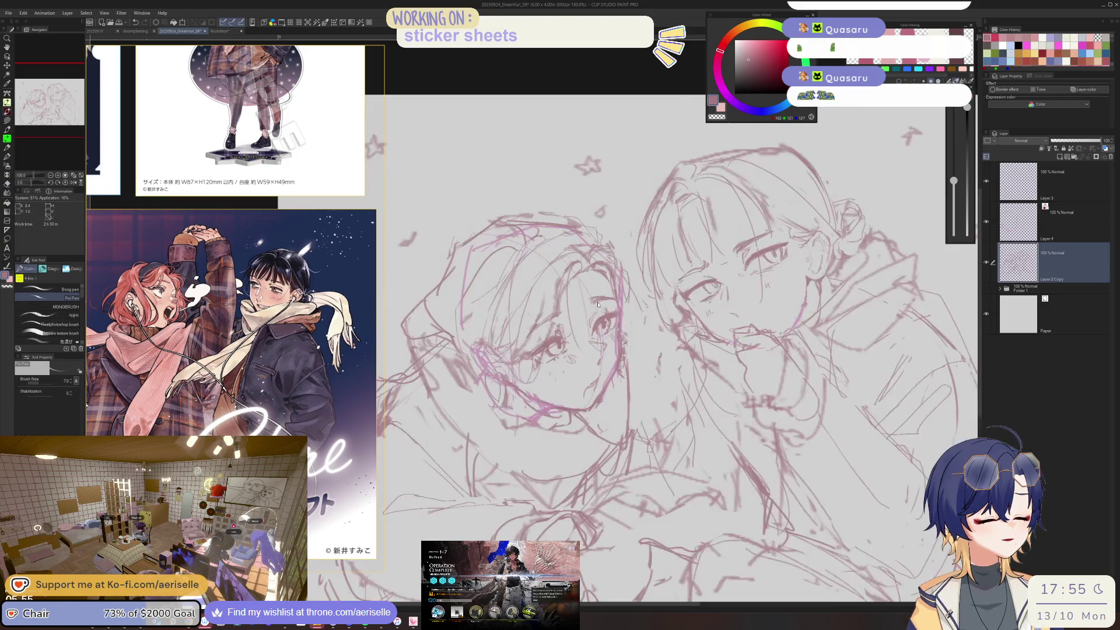
scroll(616, 343, up, 2)
key(e)
key(bracketleft)
key(bracketleft)
key(bracketleft)
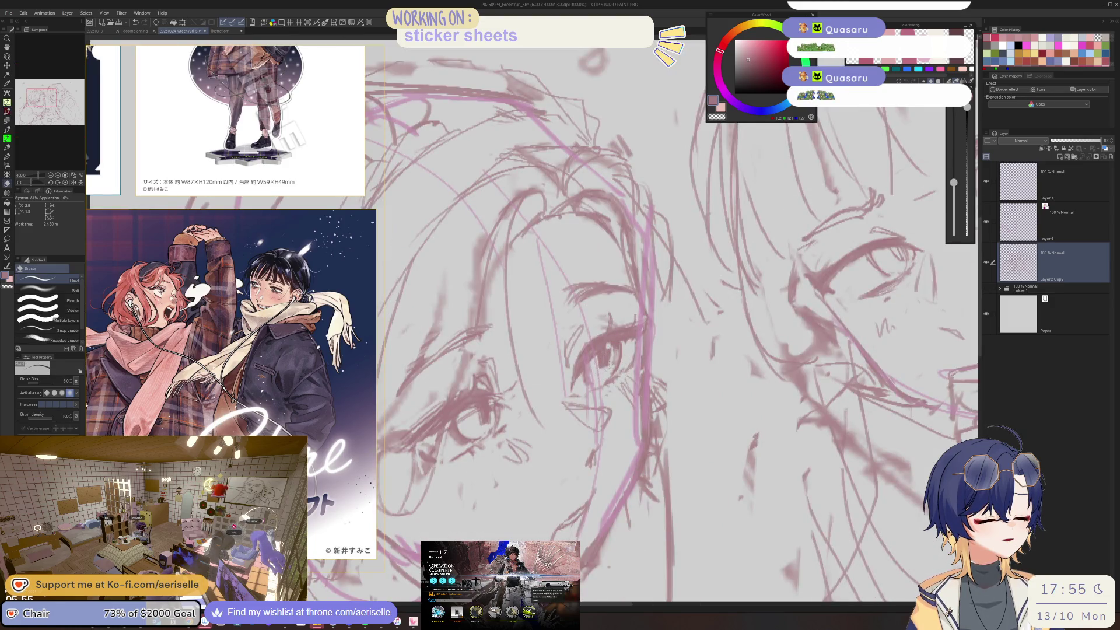
key(bracketright)
key(bracketright)
key(bracketright)
drag(595, 488, 552, 538)
key(p)
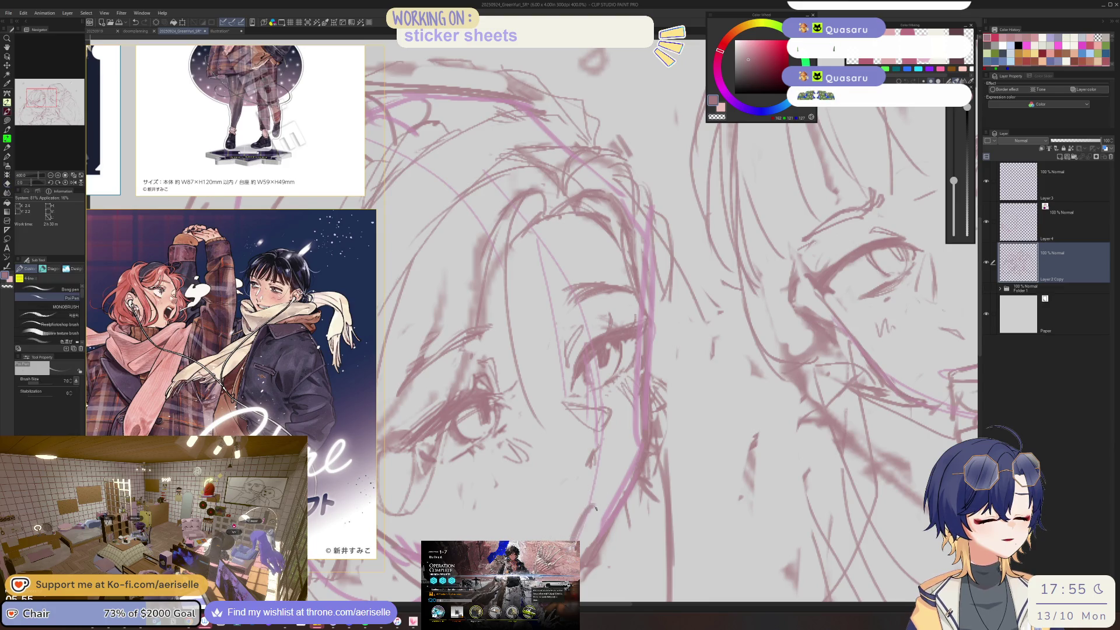
- Briefly select Layer 4, then return to Layer 2 Copy with the Poi Pen
scroll(594, 507, down, 2)
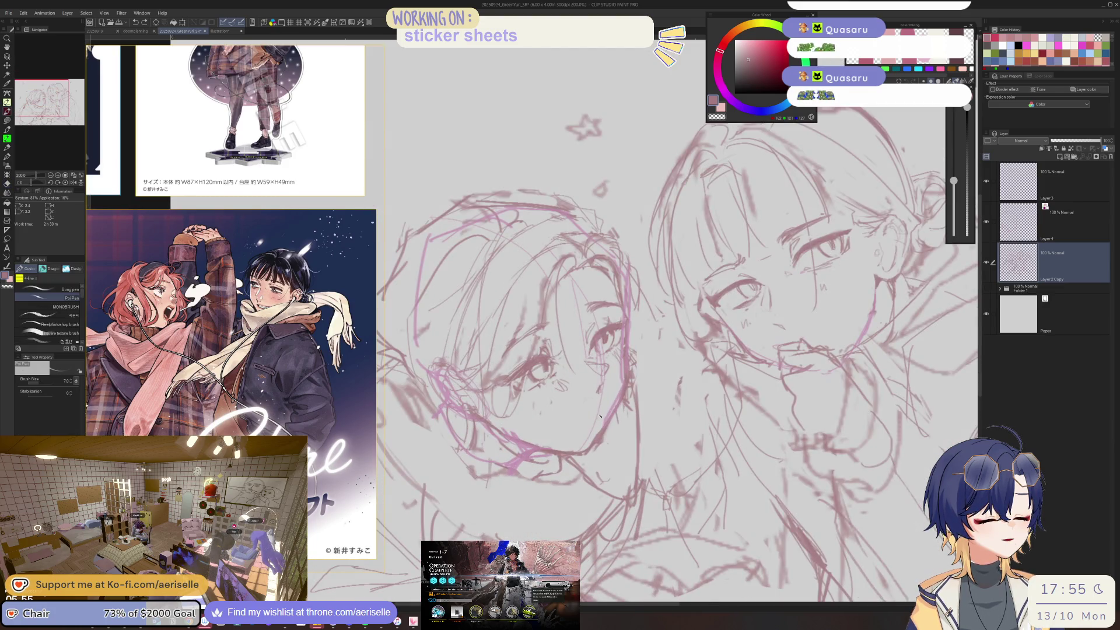
key(e)
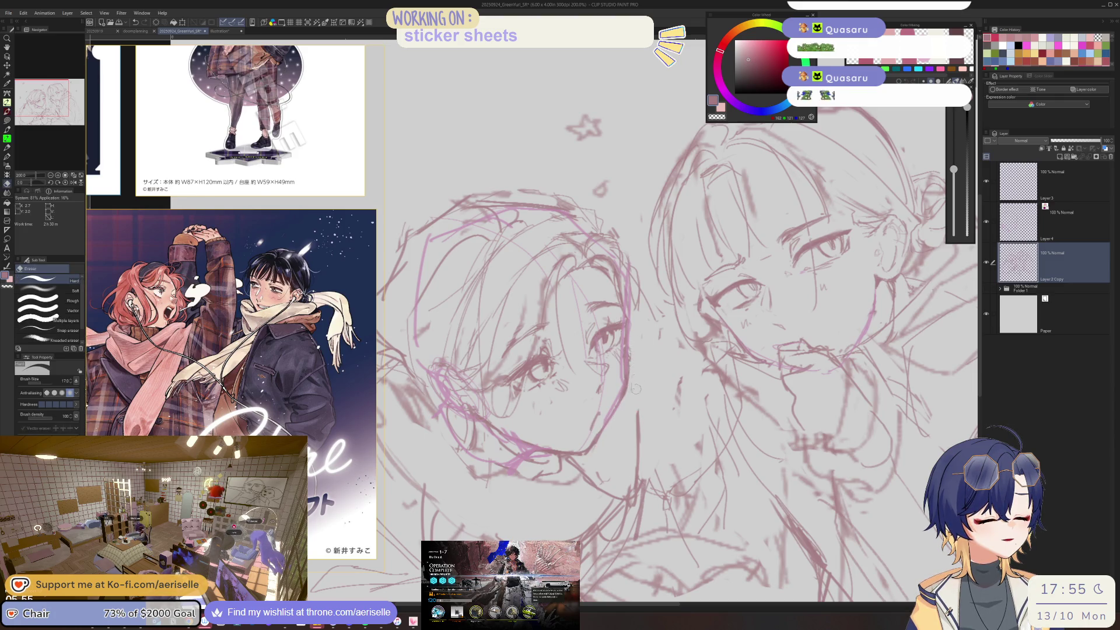
scroll(636, 383, down, 3)
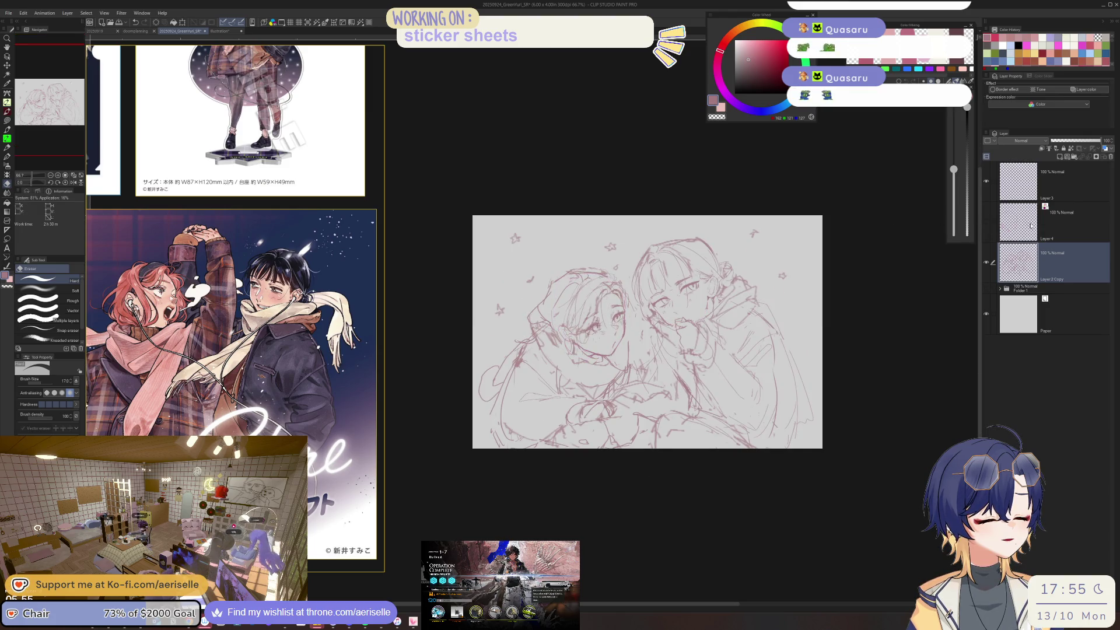
ctrl+click(642, 347)
scroll(643, 344, up, 3)
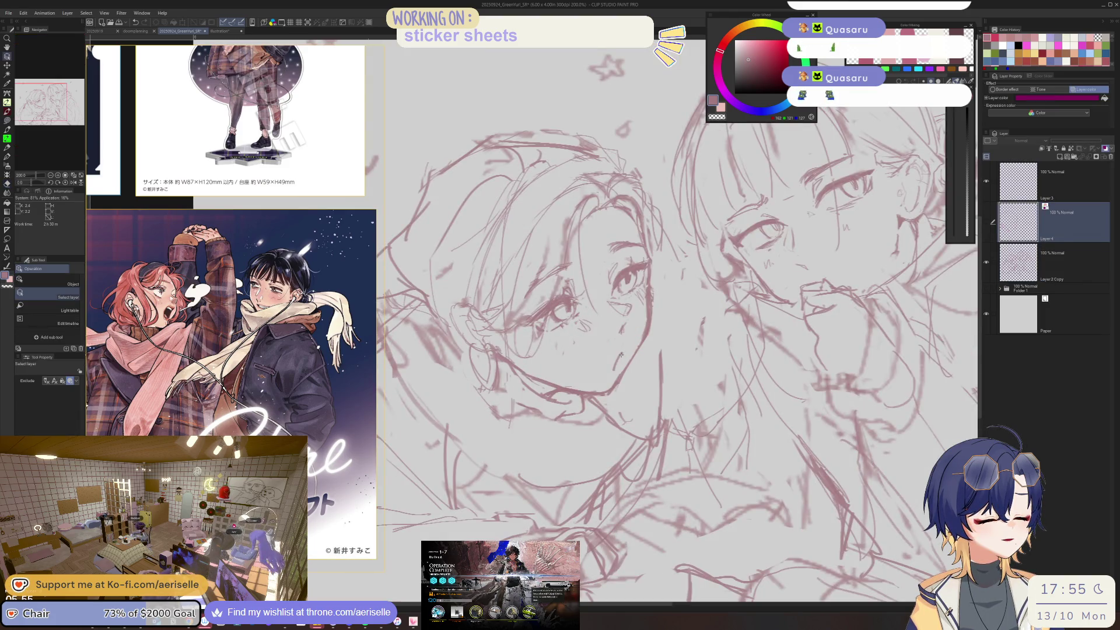
ctrl+click(622, 353)
key(p)
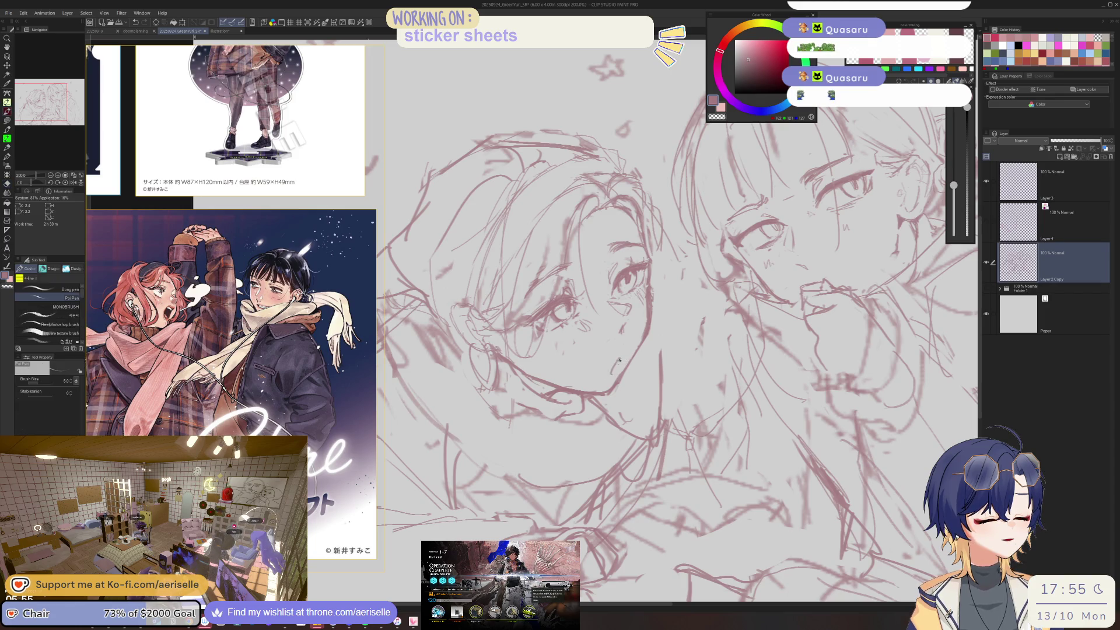
- Keep erasing and redrawing face lines while panning further down the sketch
scroll(621, 352, down, 1)
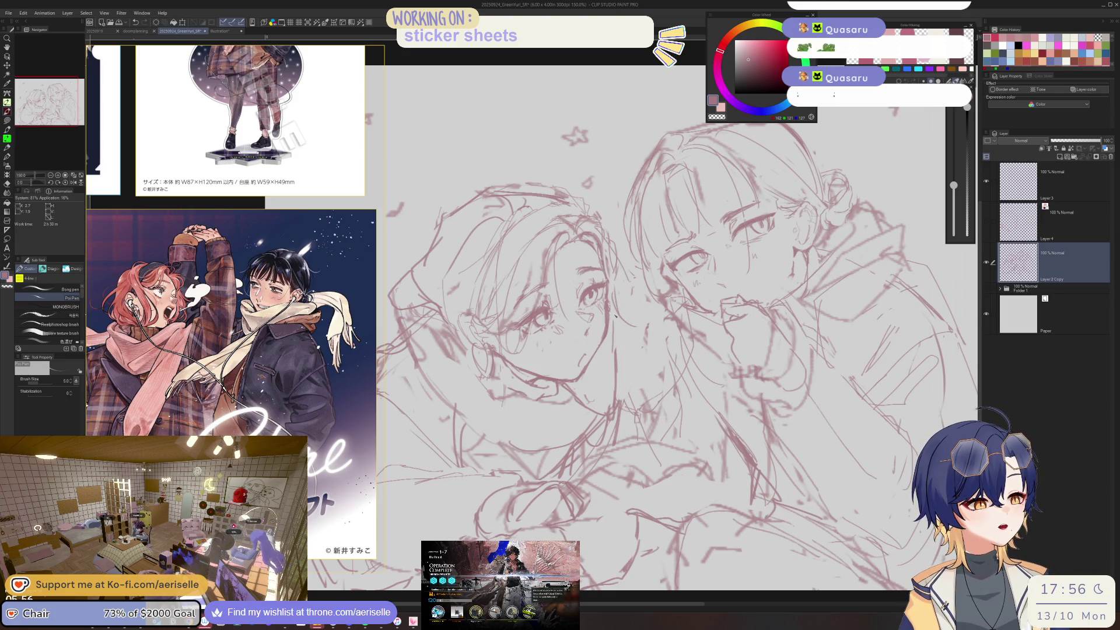
scroll(610, 359, down, 3)
scroll(583, 368, up, 2)
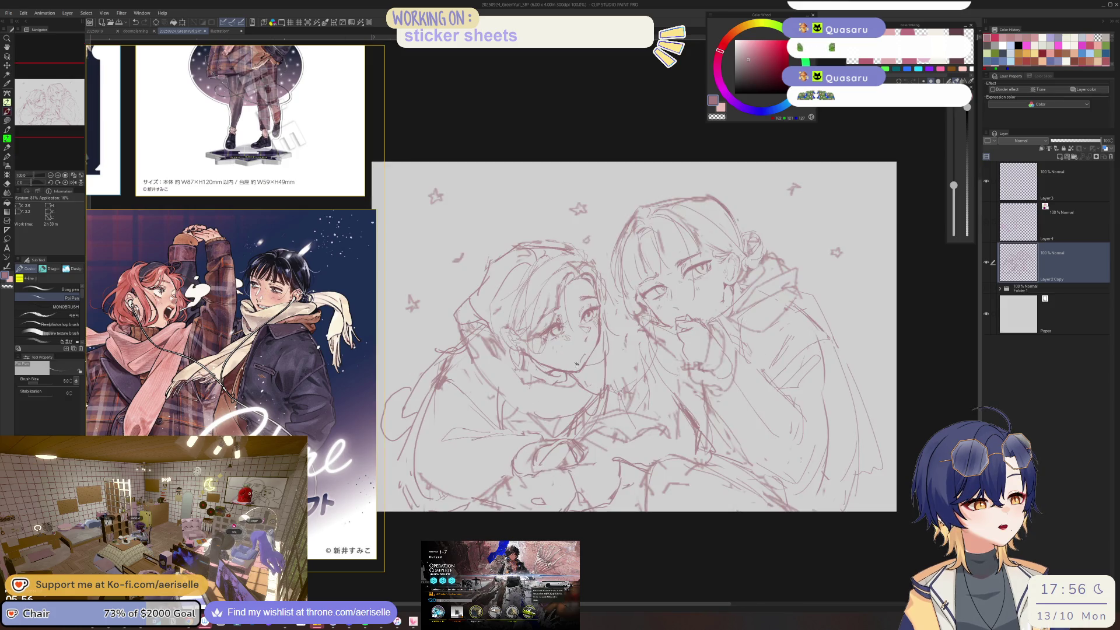
scroll(557, 375, up, 2)
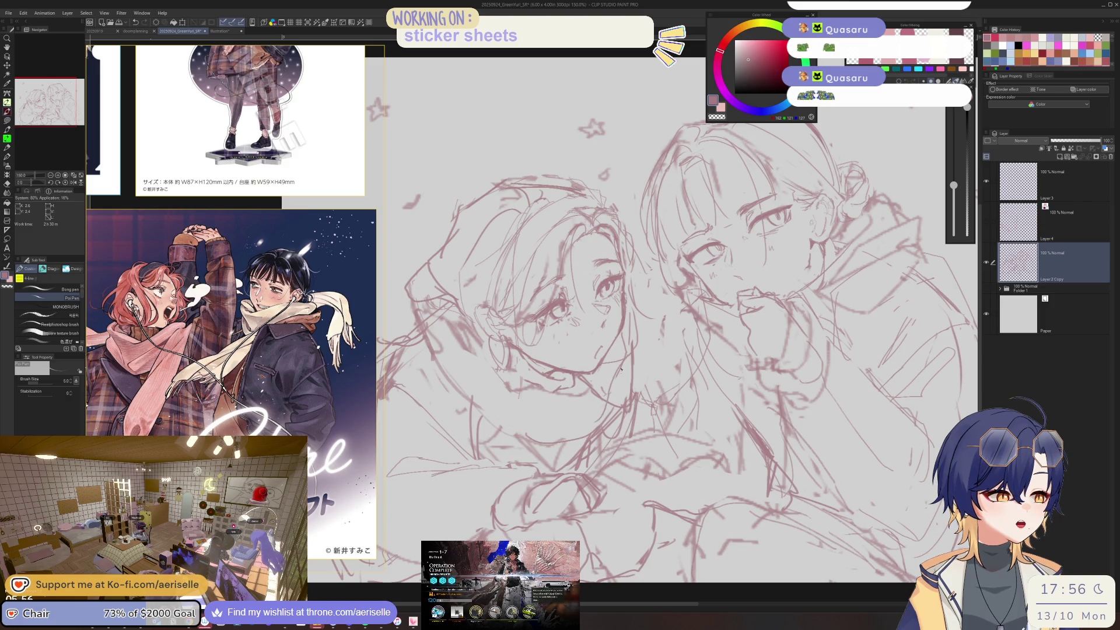
key(e)
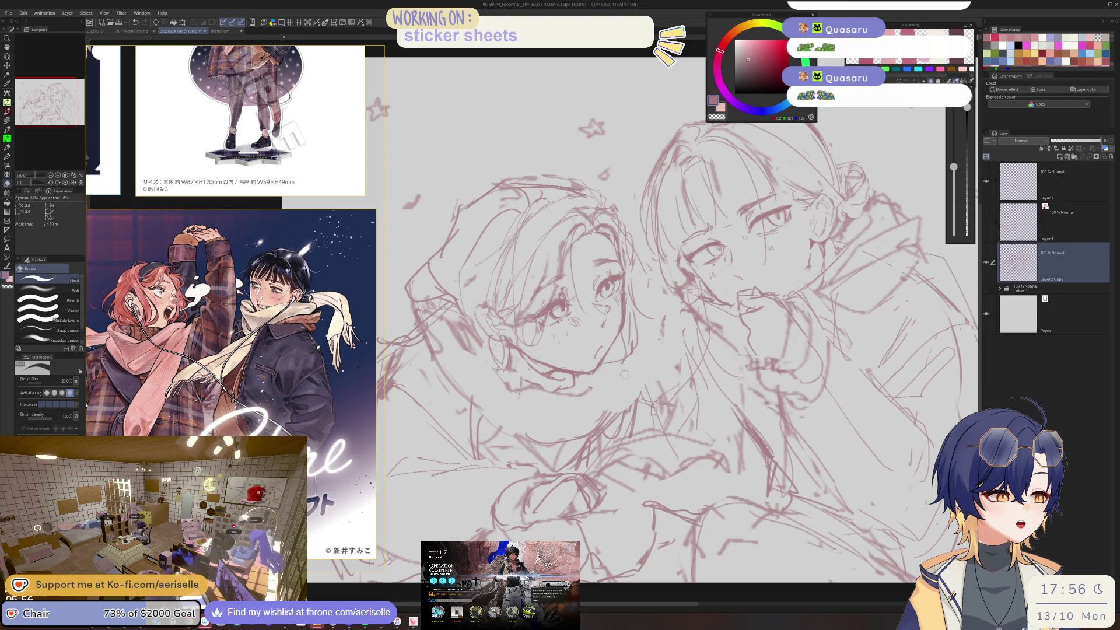
key(p)
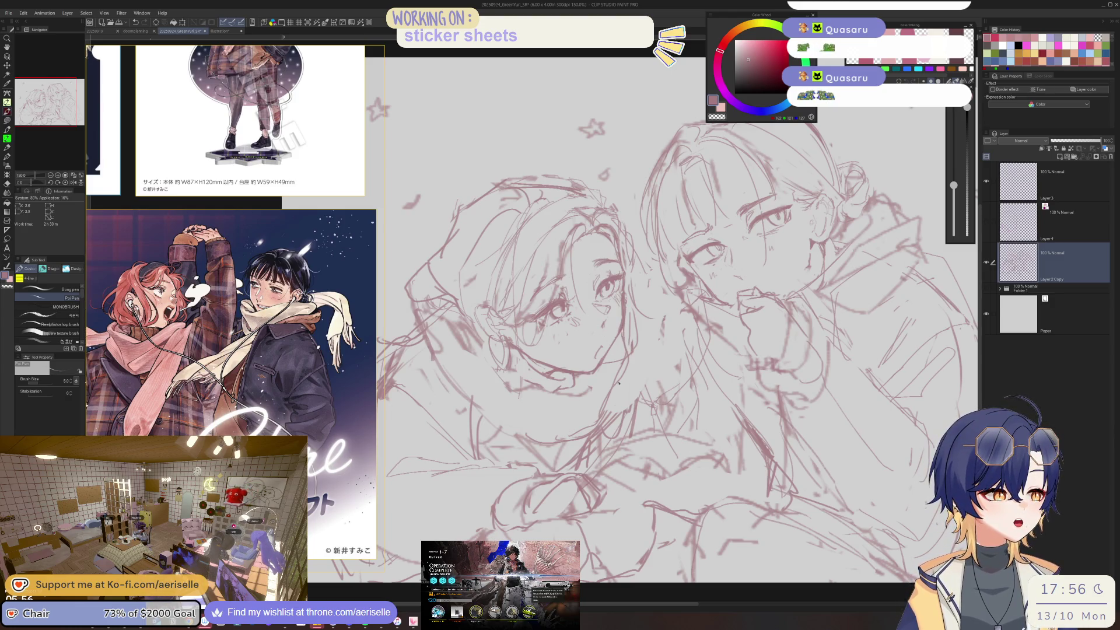
drag(627, 387, 621, 312)
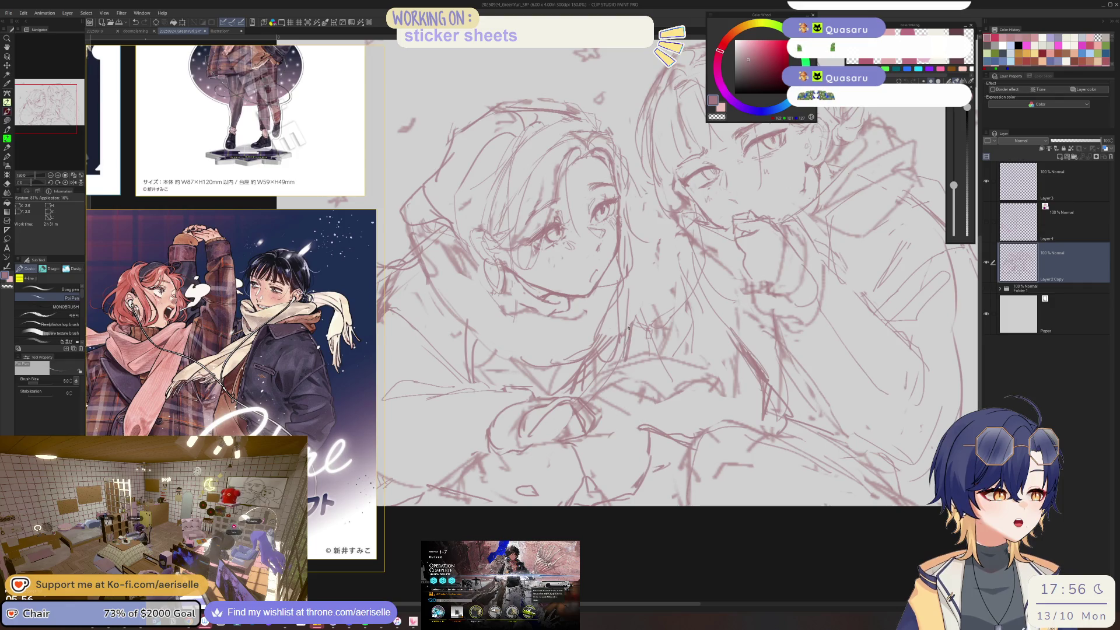
key(e)
key(p)
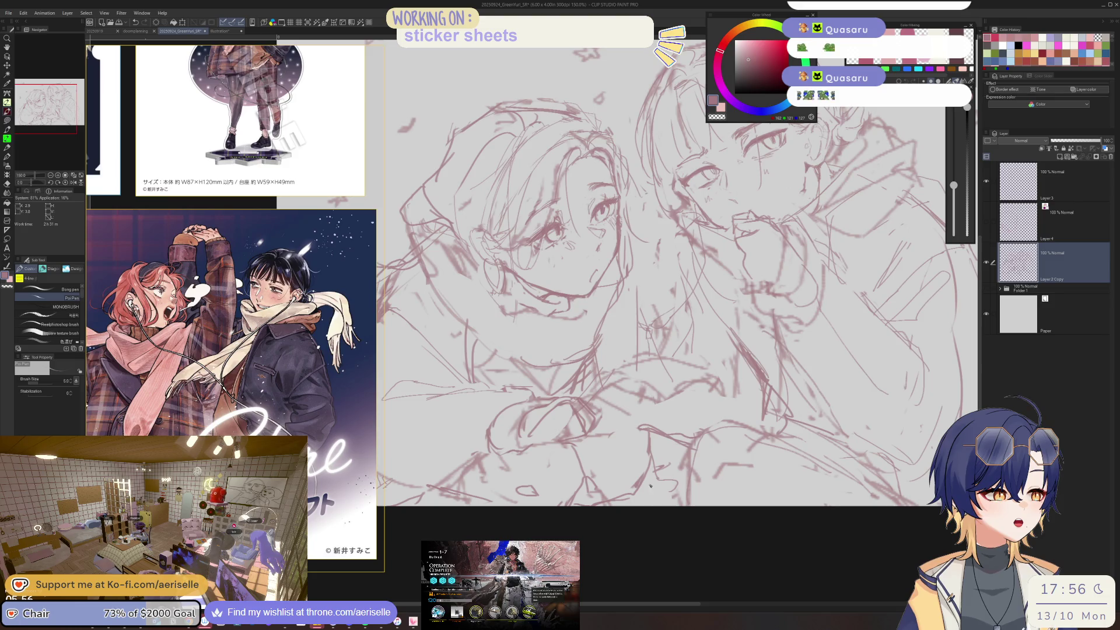
scroll(651, 484, down, 4)
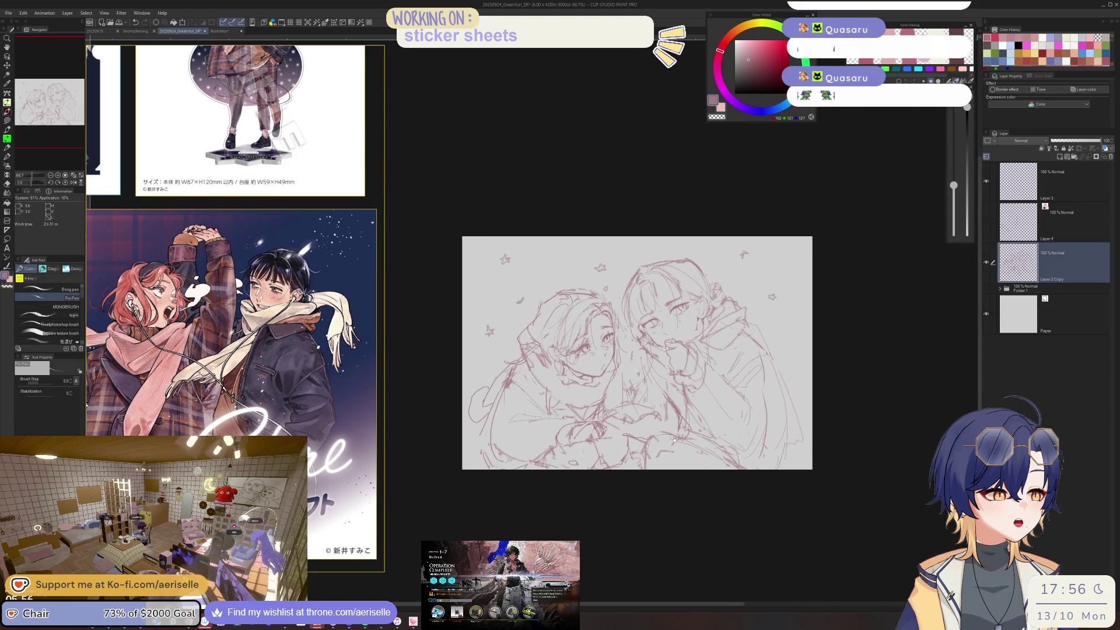
- Recentre on the two faces and erase stray strokes near the chin
drag(675, 440, 657, 445)
key(e)
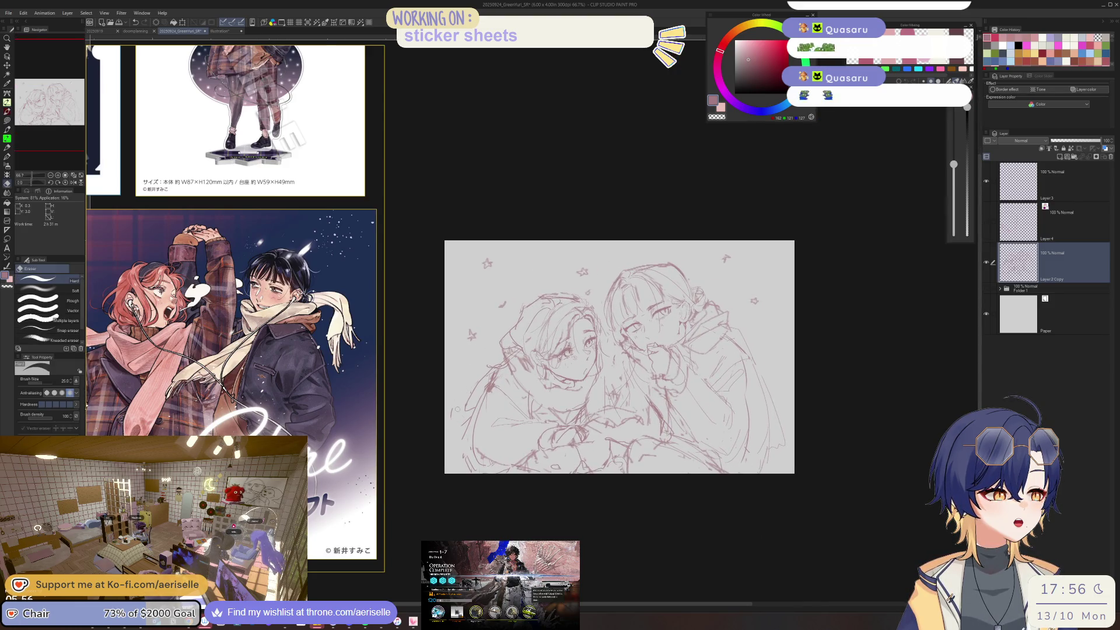
key(p)
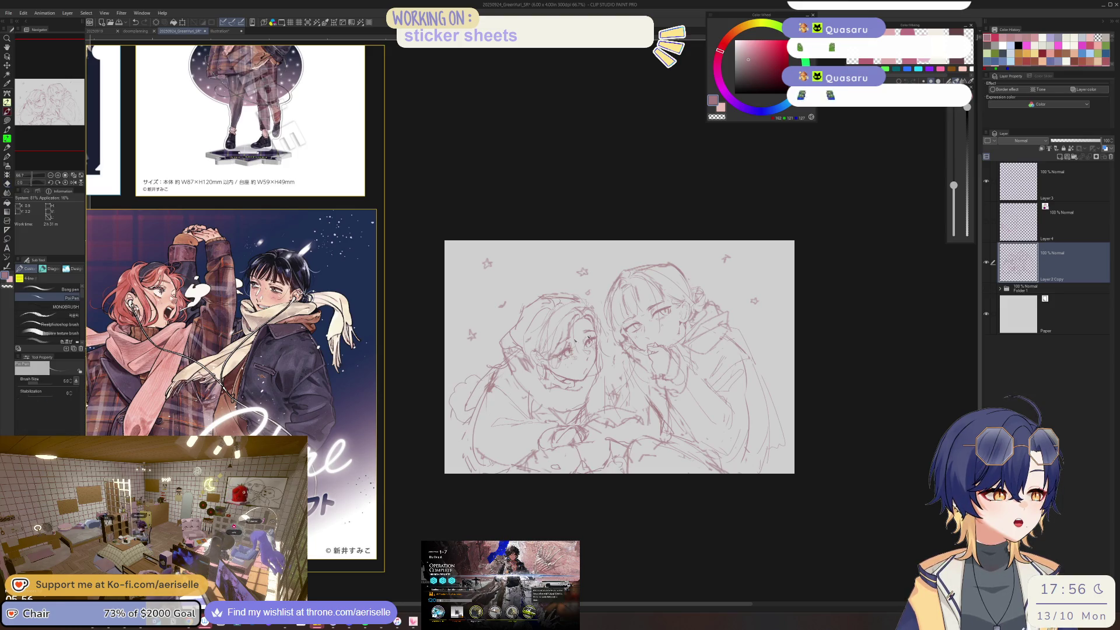
scroll(491, 365, up, 3)
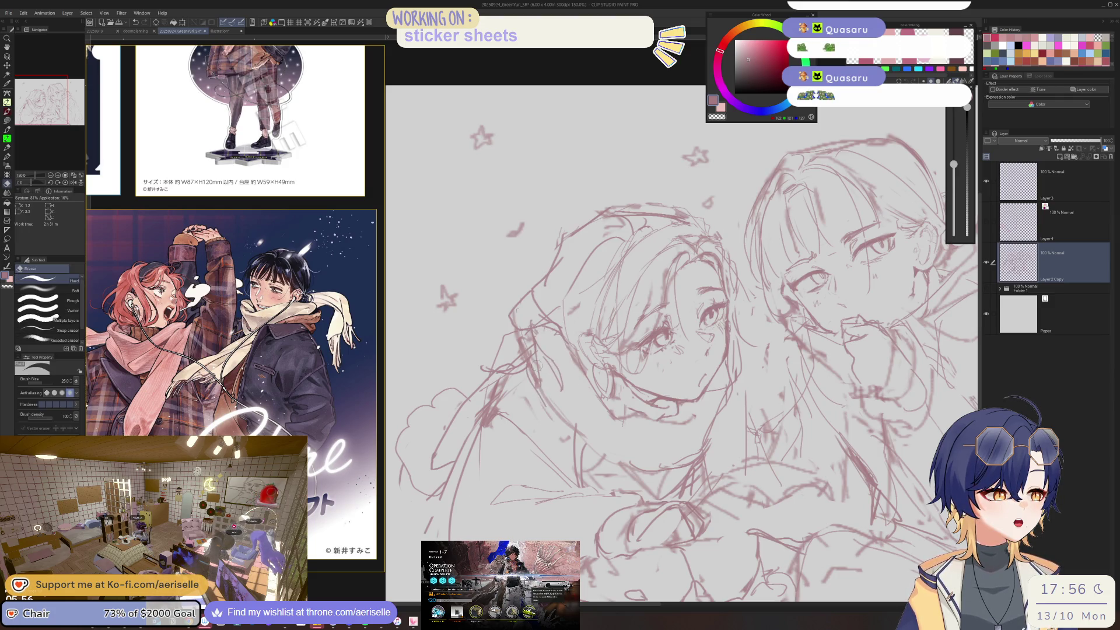
mouse_move(757, 439)
mouse_down()
mouse_move(618, 401)
mouse_move(680, 366)
mouse_up()
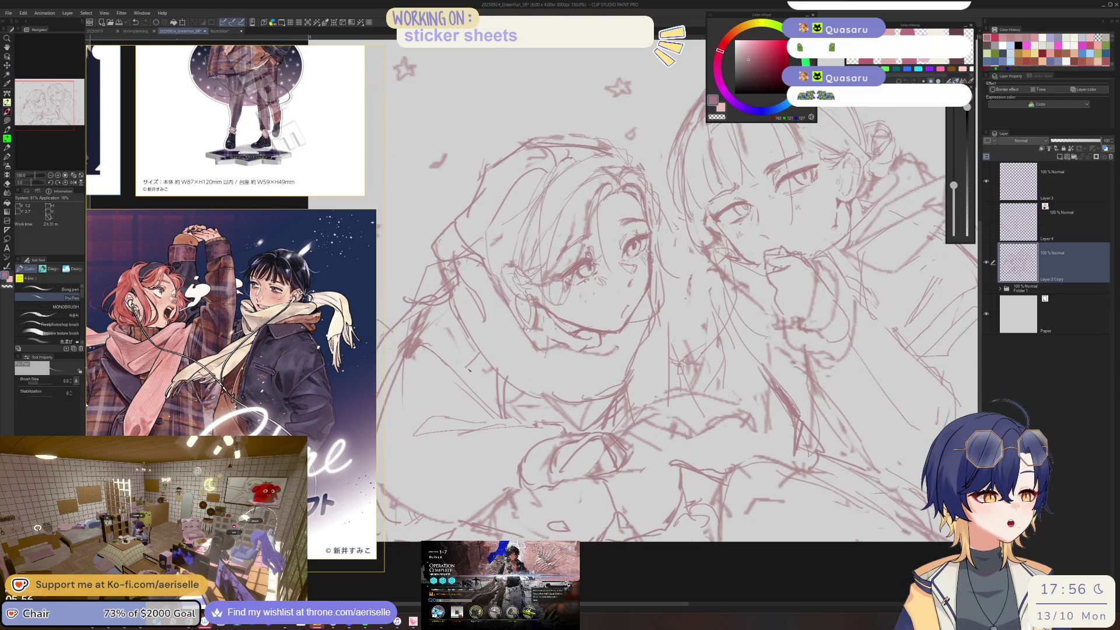
key(e)
drag(484, 372, 514, 408)
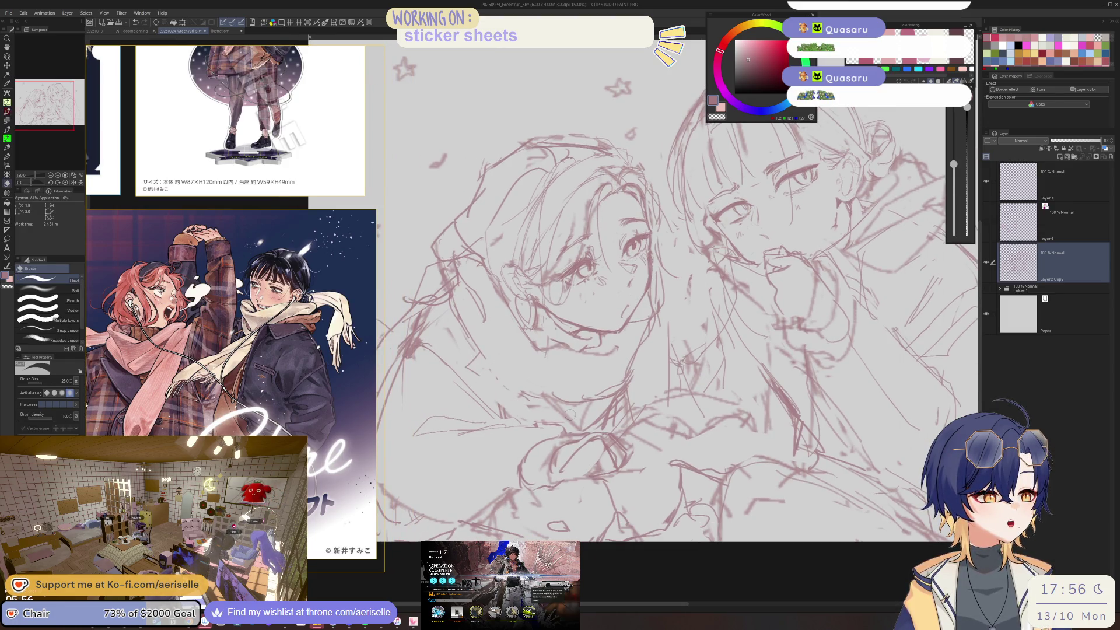
key(p)
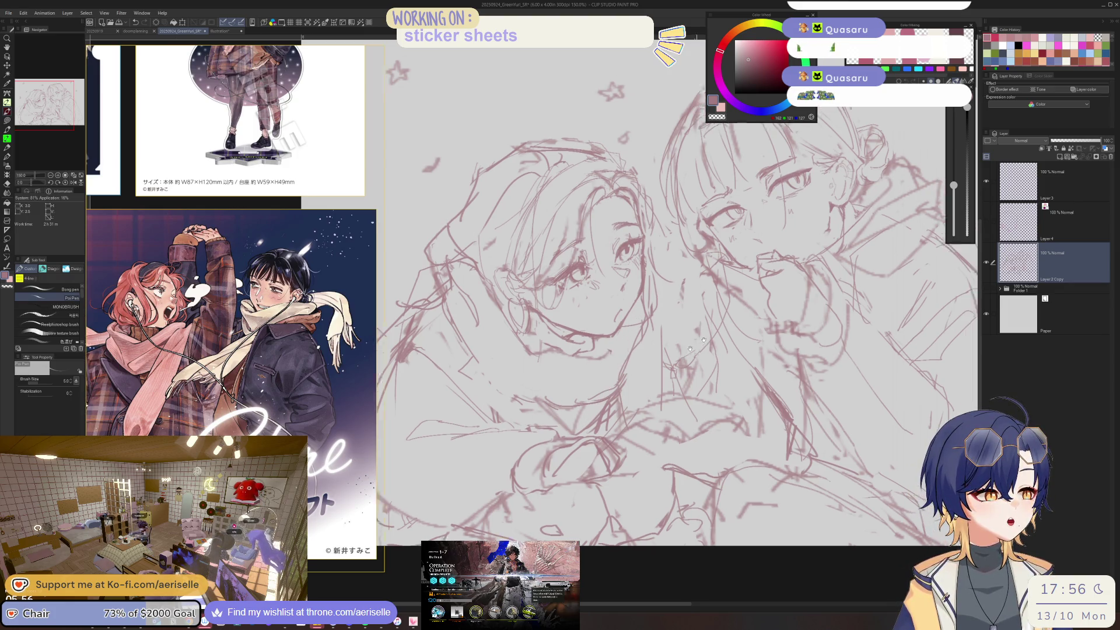
- Erase lines below the left girl's face and redraw her jaw and collar
scroll(667, 289, up, 3)
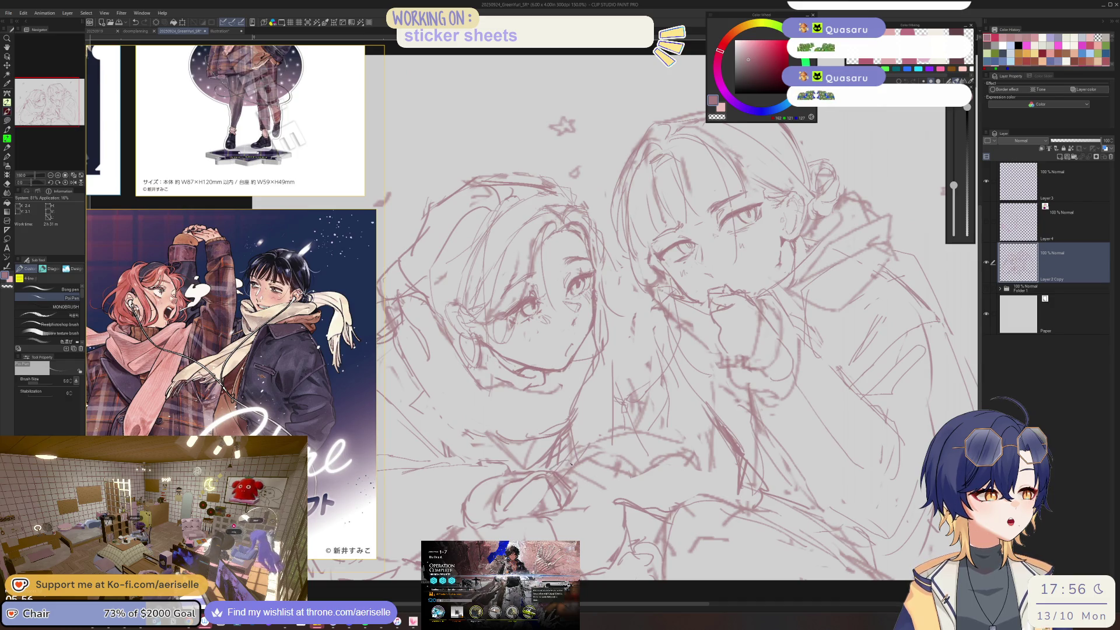
mouse_move(589, 483)
mouse_down()
mouse_move(560, 496)
mouse_move(569, 510)
mouse_up()
drag(623, 359, 603, 437)
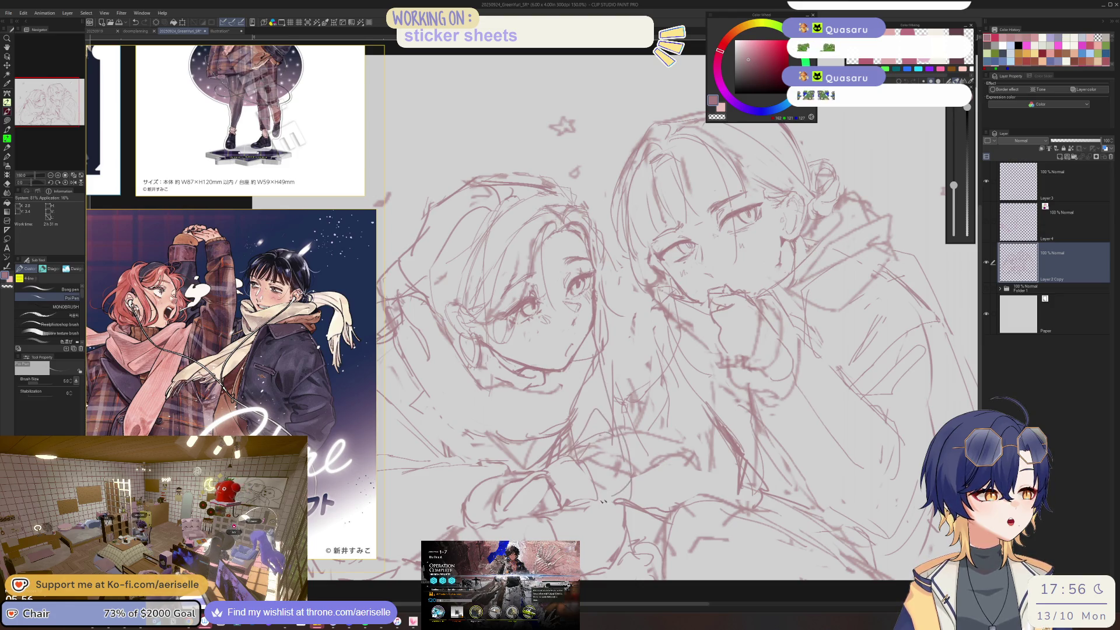
scroll(608, 500, down, 5)
scroll(562, 374, up, 2)
scroll(563, 374, up, 2)
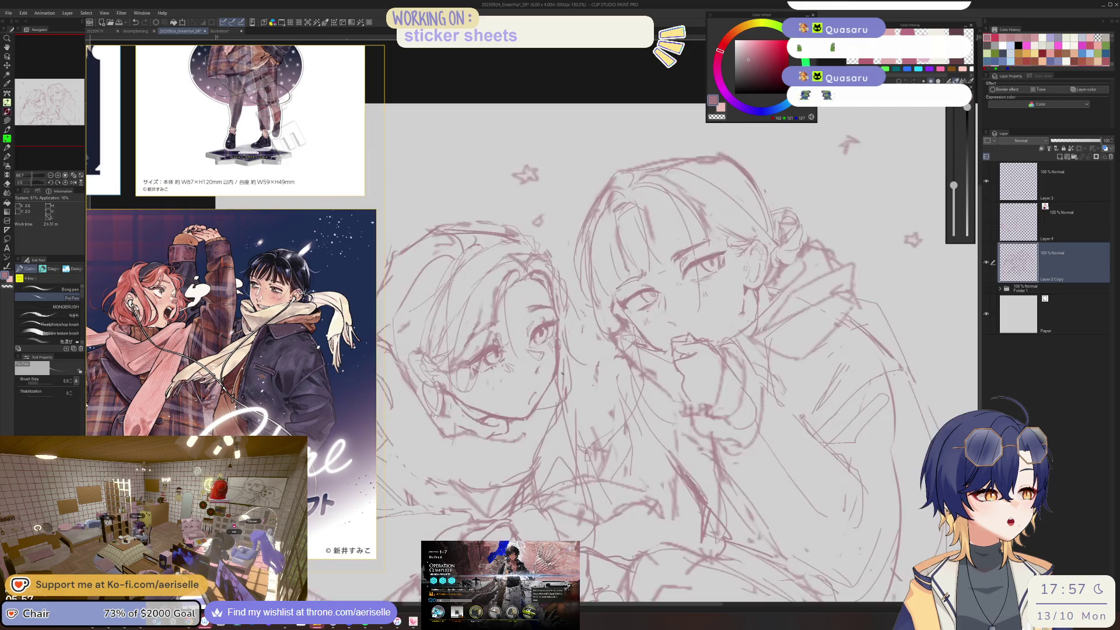
scroll(562, 374, up, 4)
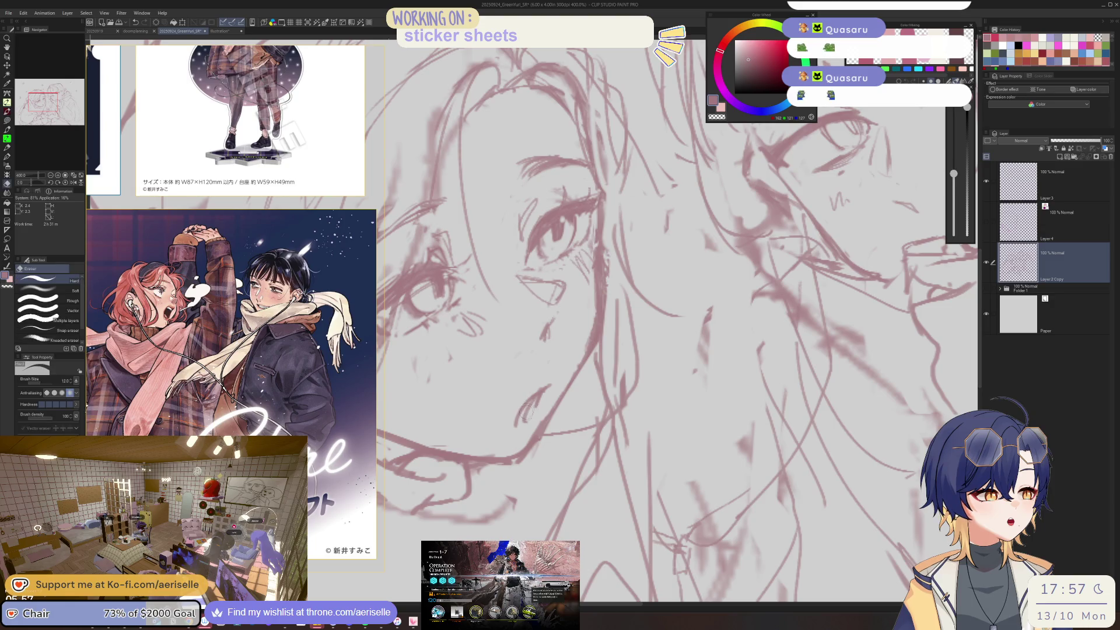
scroll(612, 376, down, 4)
scroll(613, 375, up, 1)
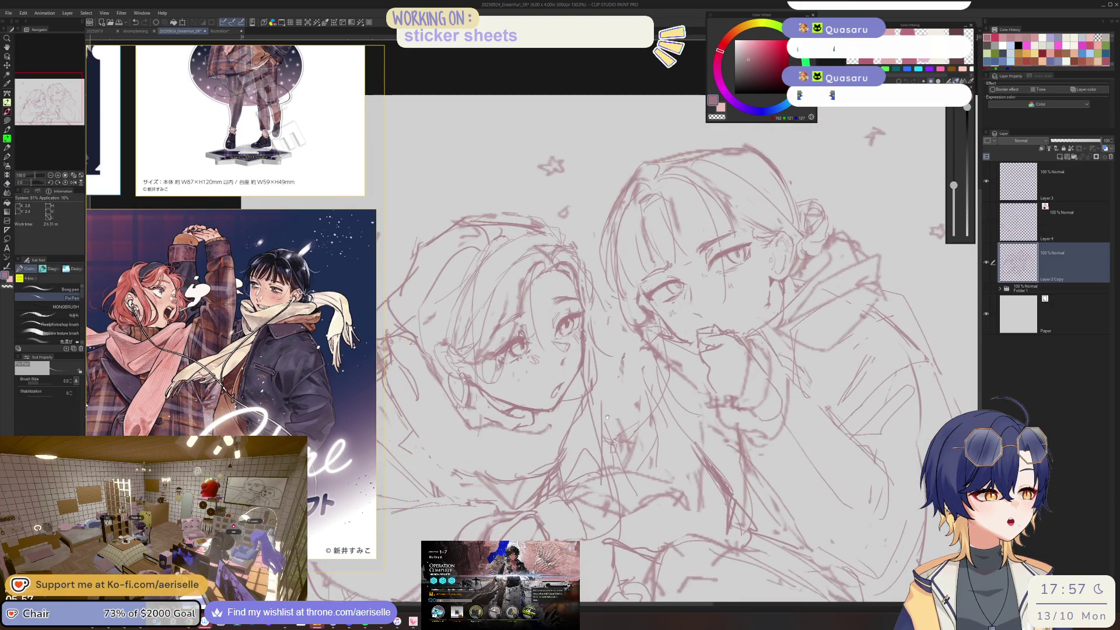
scroll(525, 314, up, 1)
scroll(525, 313, up, 3)
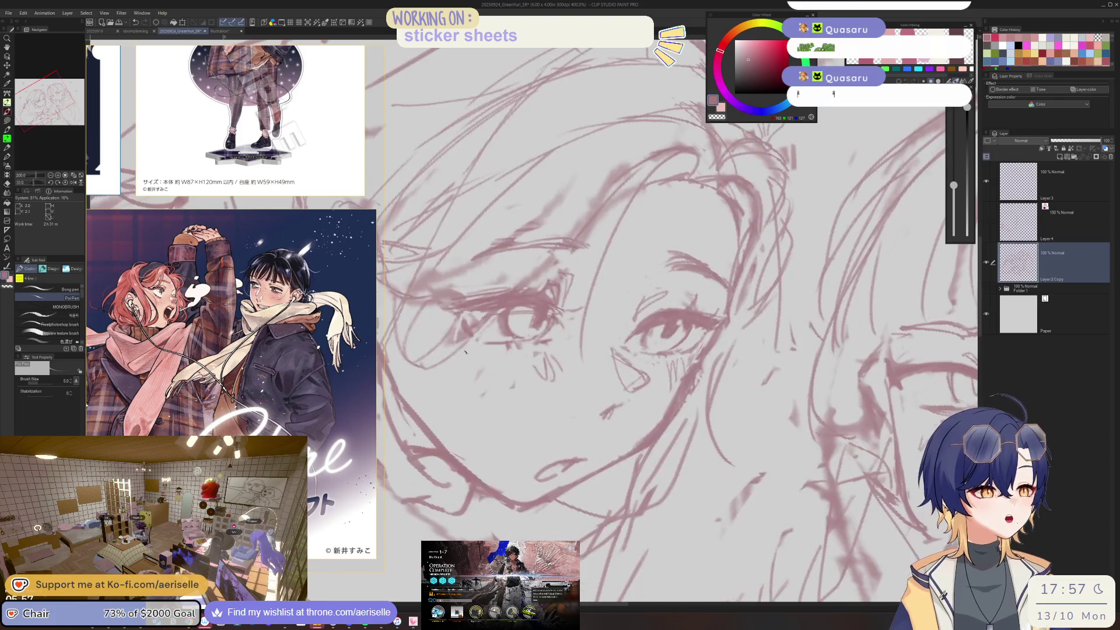
- Make the eraser slightly larger and pan across both faces to review them
key(e)
key(])
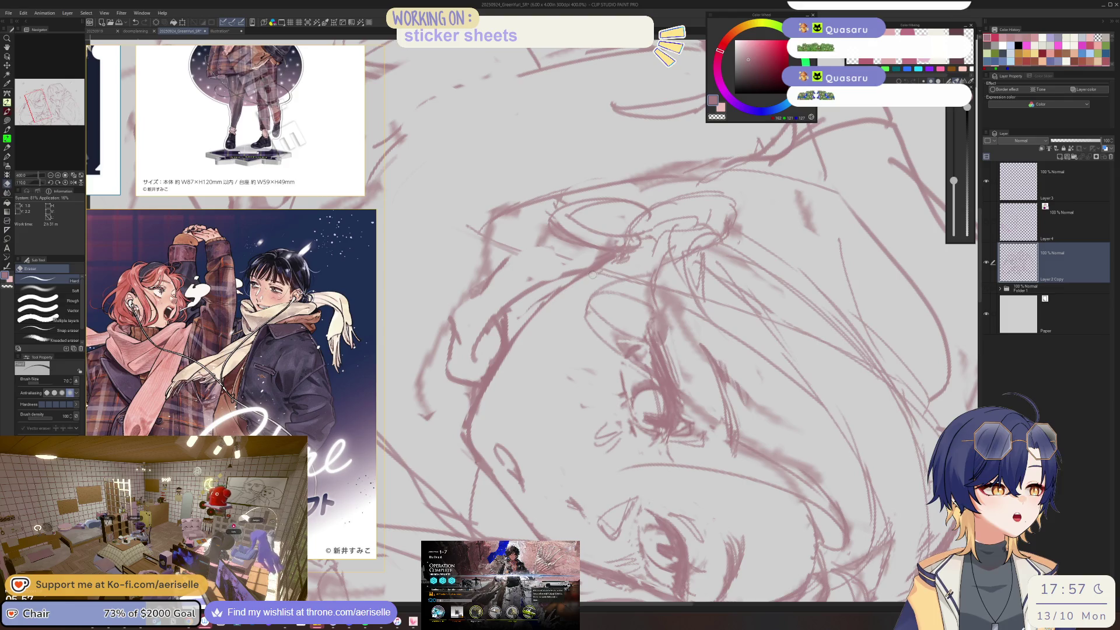
key(p)
scroll(514, 336, down, 3)
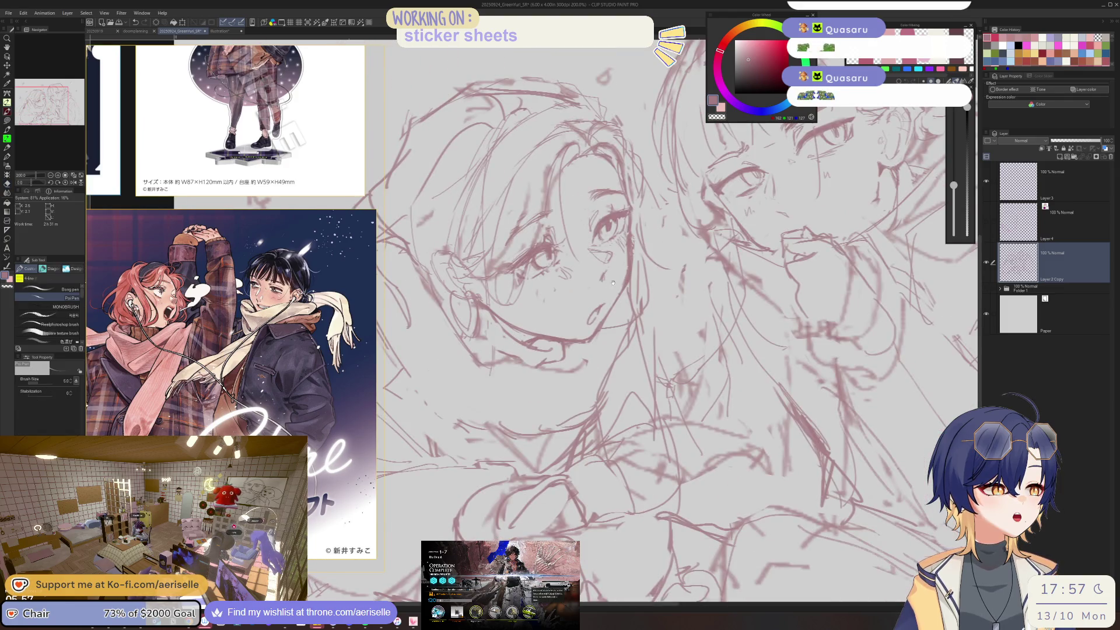
drag(612, 283, 641, 279)
scroll(579, 241, up, 5)
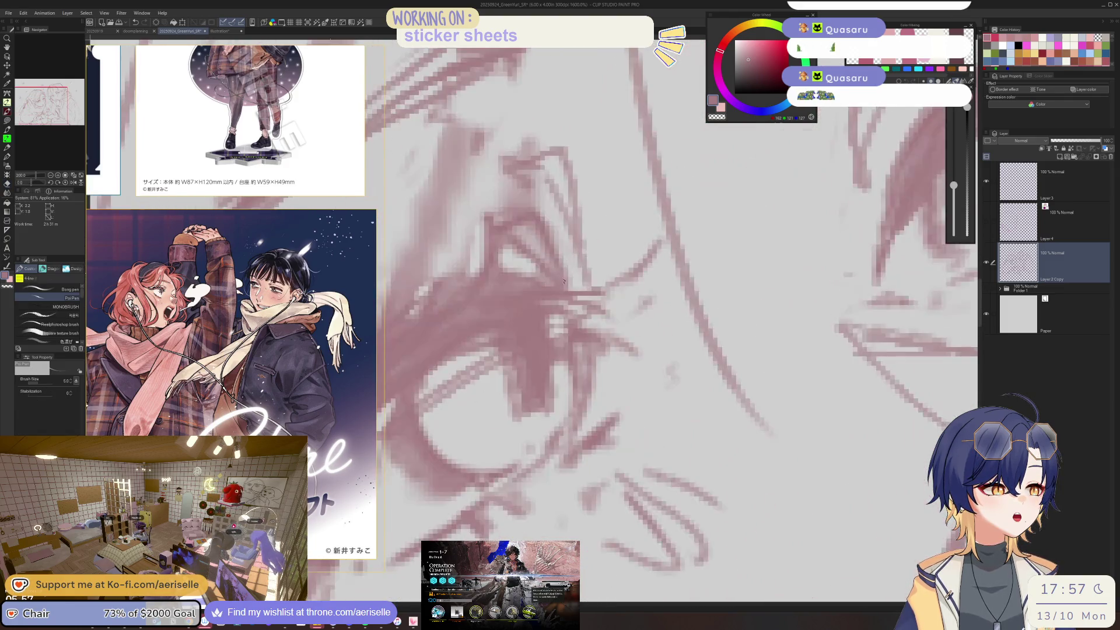
scroll(542, 369, down, 4)
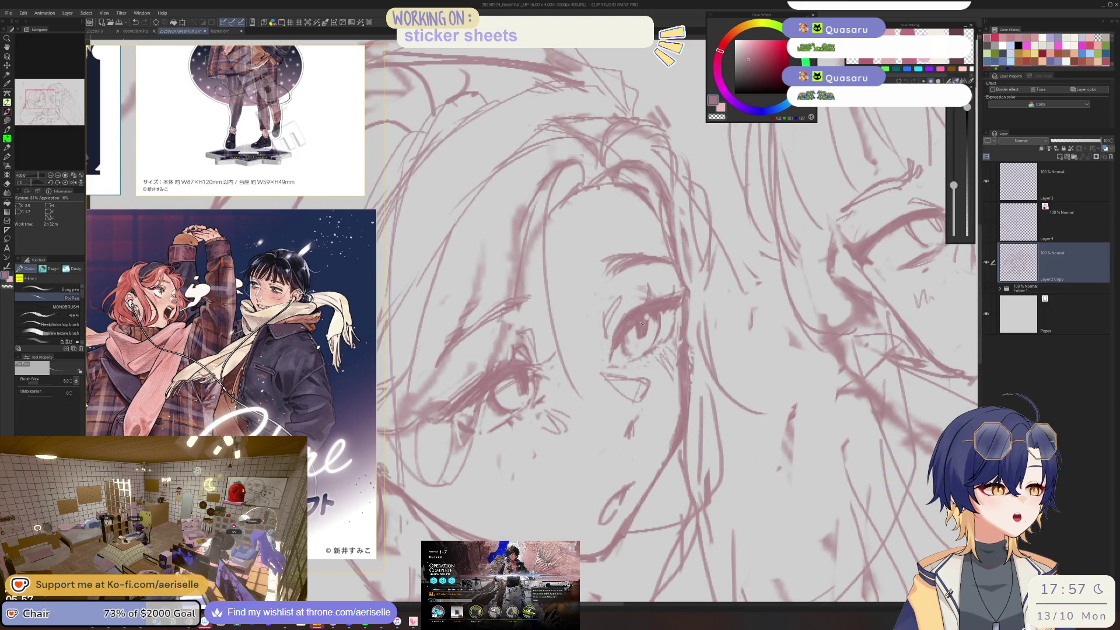
- Lasso a small area around the eye, switch to Move layer, and zoom out to the full canvas
key(m)
drag(642, 321, 649, 329)
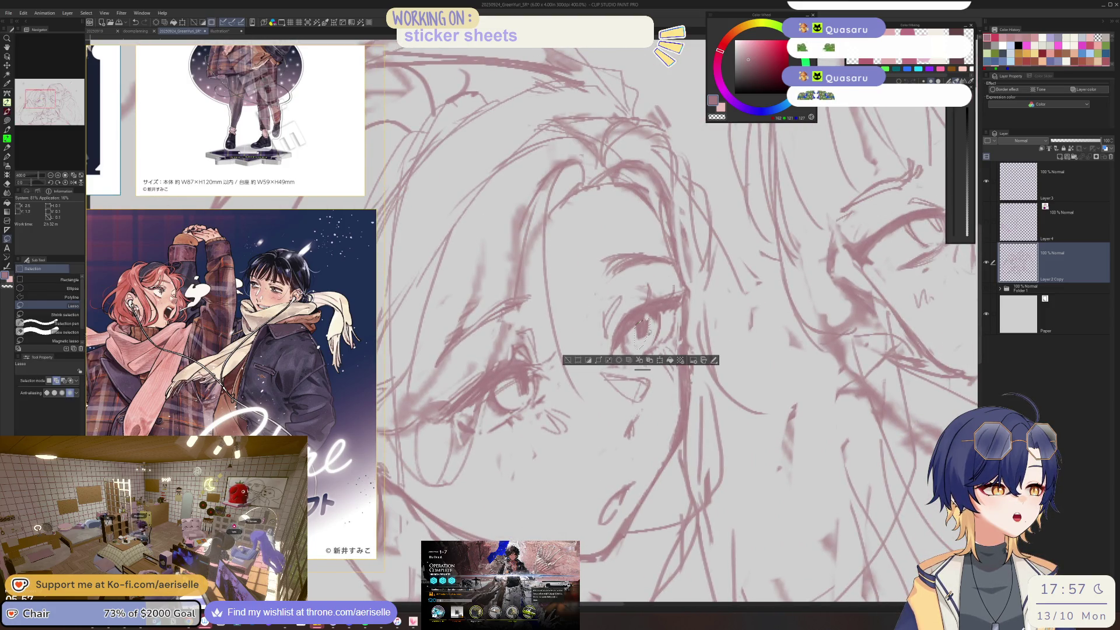
key(k)
key(ctrl+d)
scroll(662, 329, down, 3)
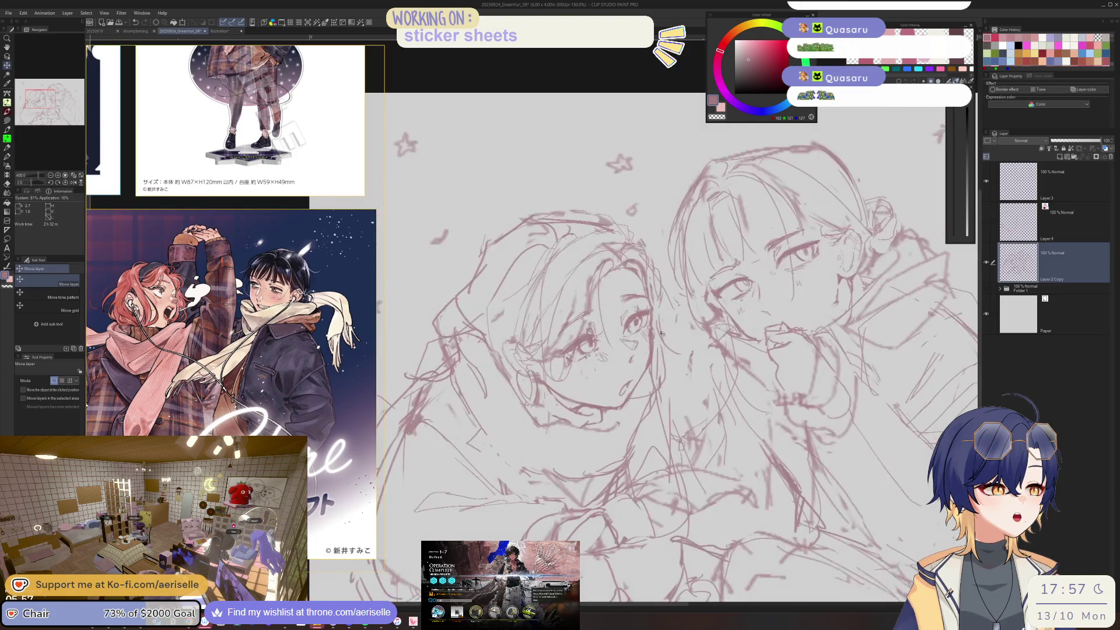
scroll(662, 329, down, 1)
scroll(693, 271, down, 1)
scroll(693, 273, down, 1)
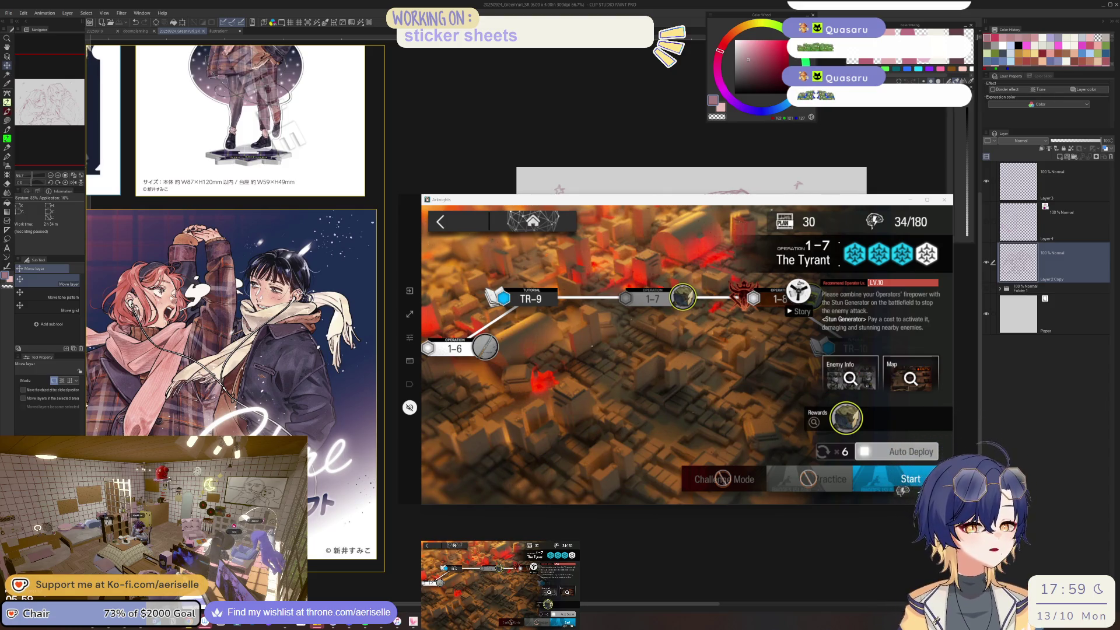
- Set the Arknights stage to ×5 repeats, start the mission, then show the sketch at 100%
click(840, 452)
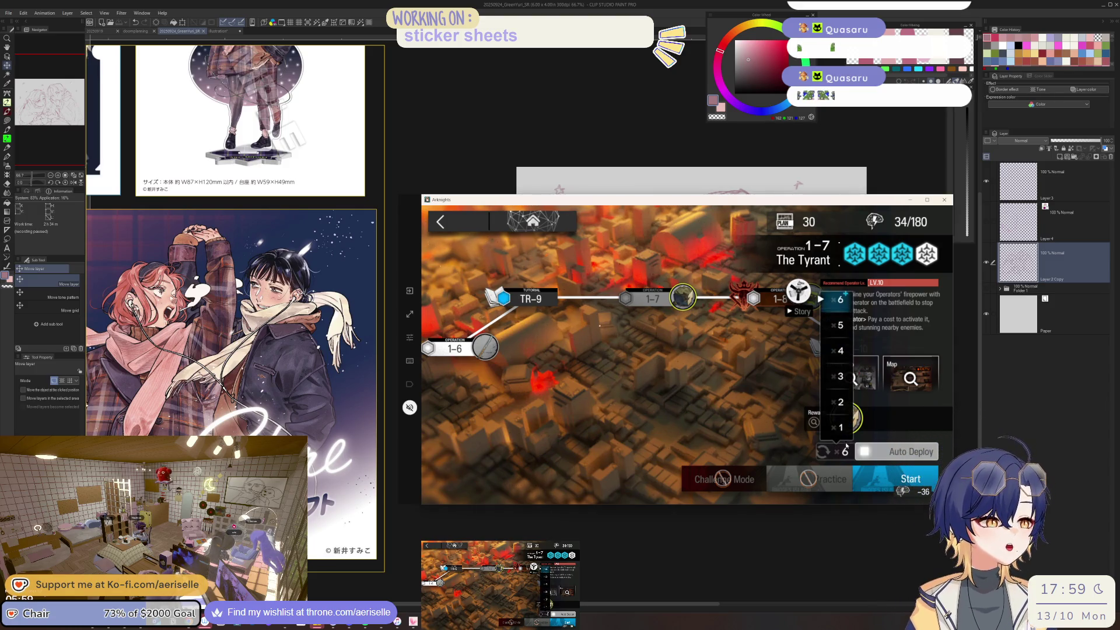
click(835, 330)
click(894, 482)
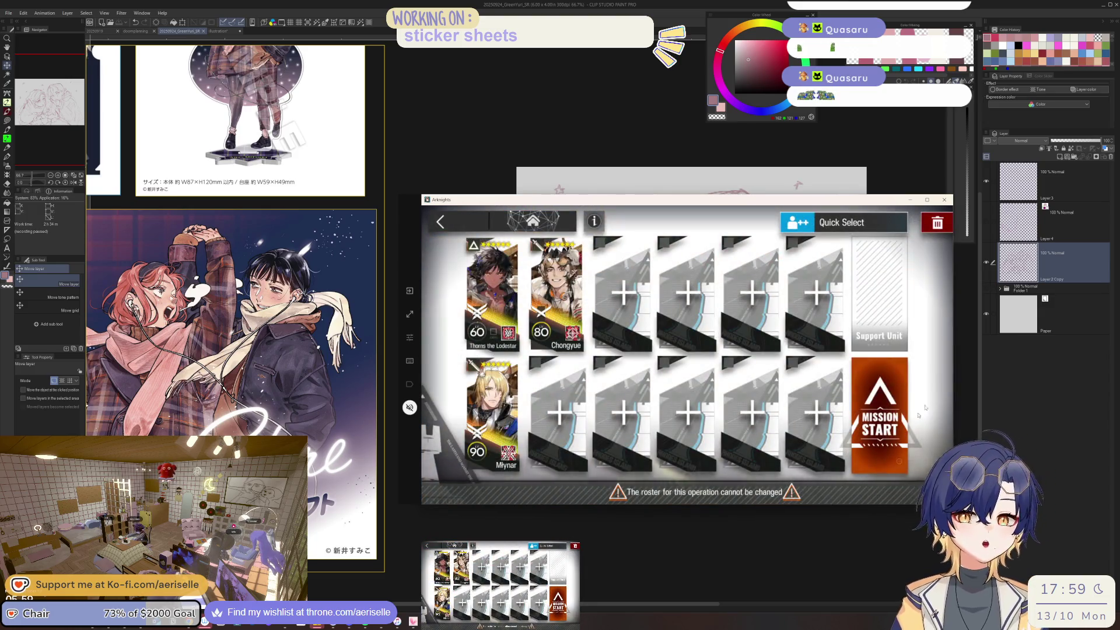
click(875, 408)
key(ctrl+alt+0)
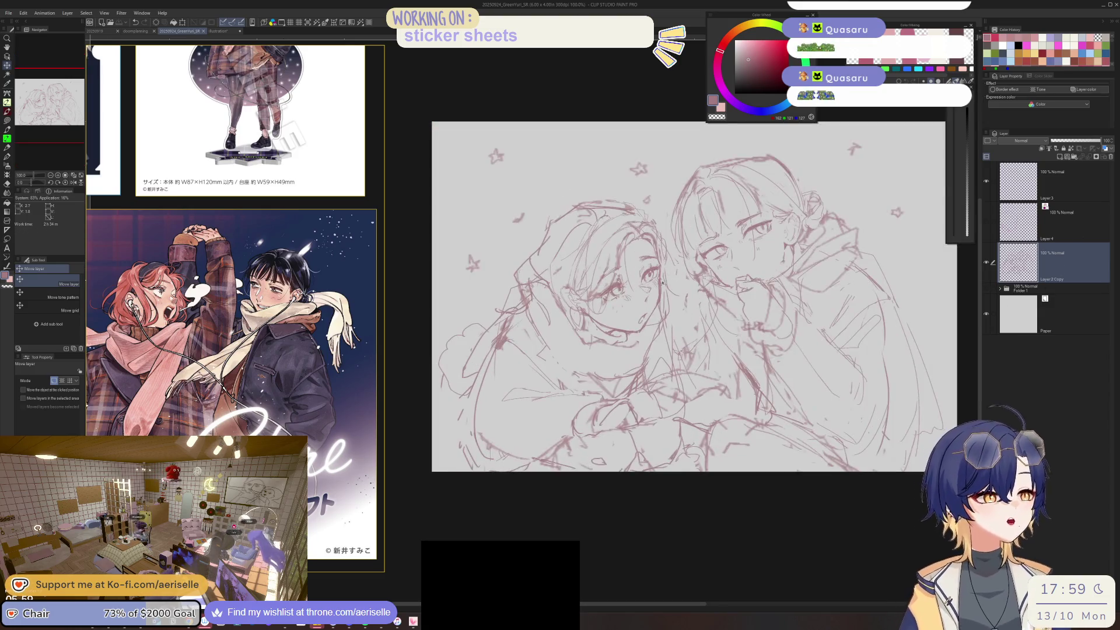
- Select the Poi Pen and raise its brush size to 17, then 20
key(p)
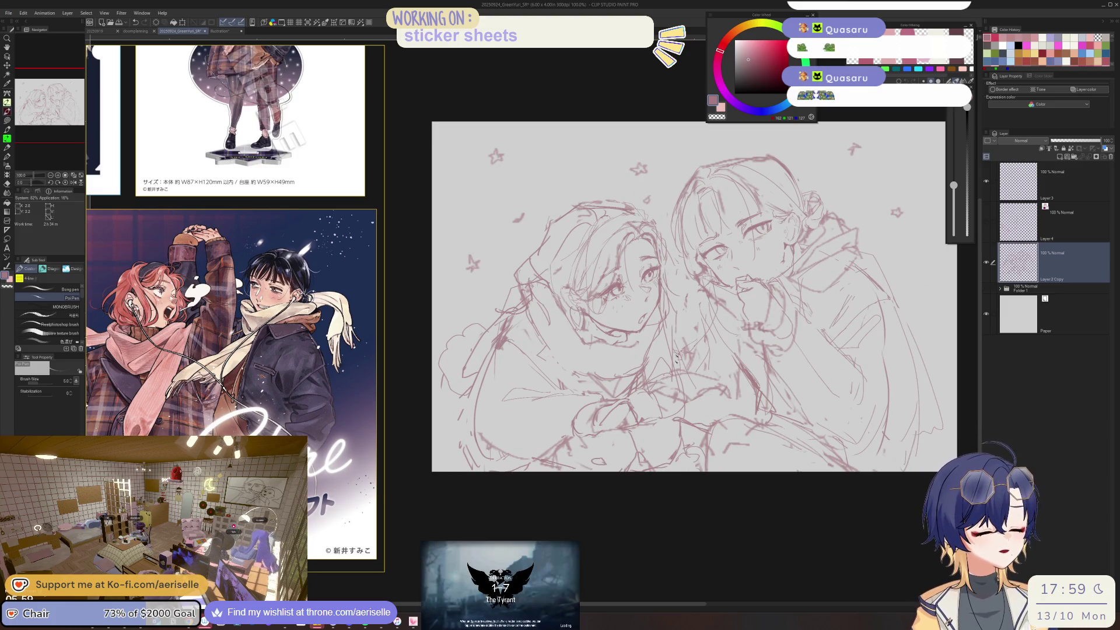
key(e)
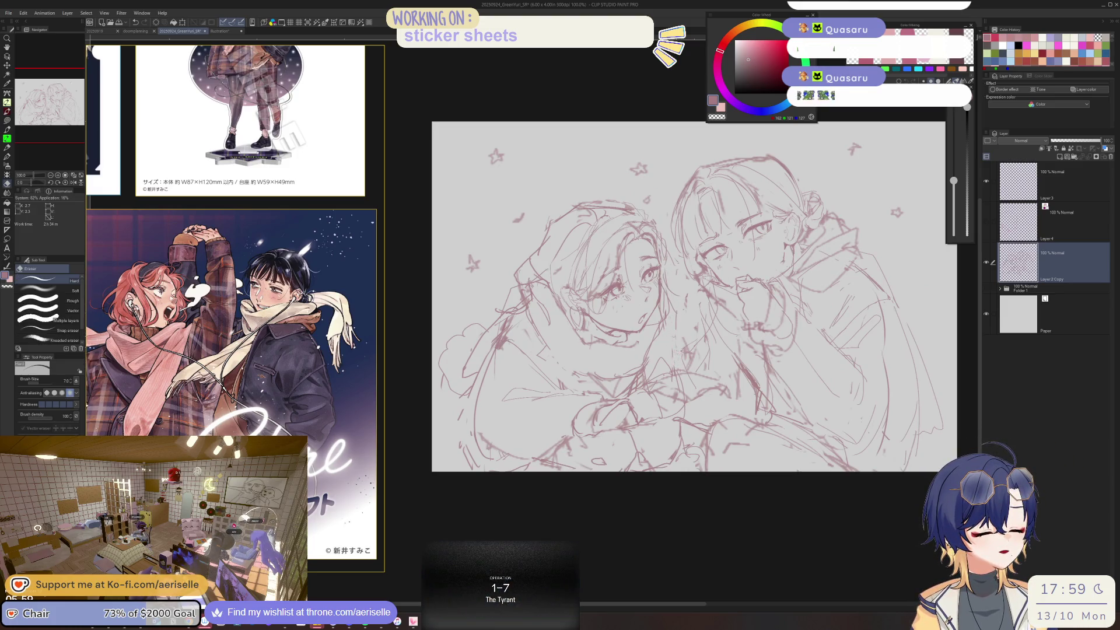
key(p)
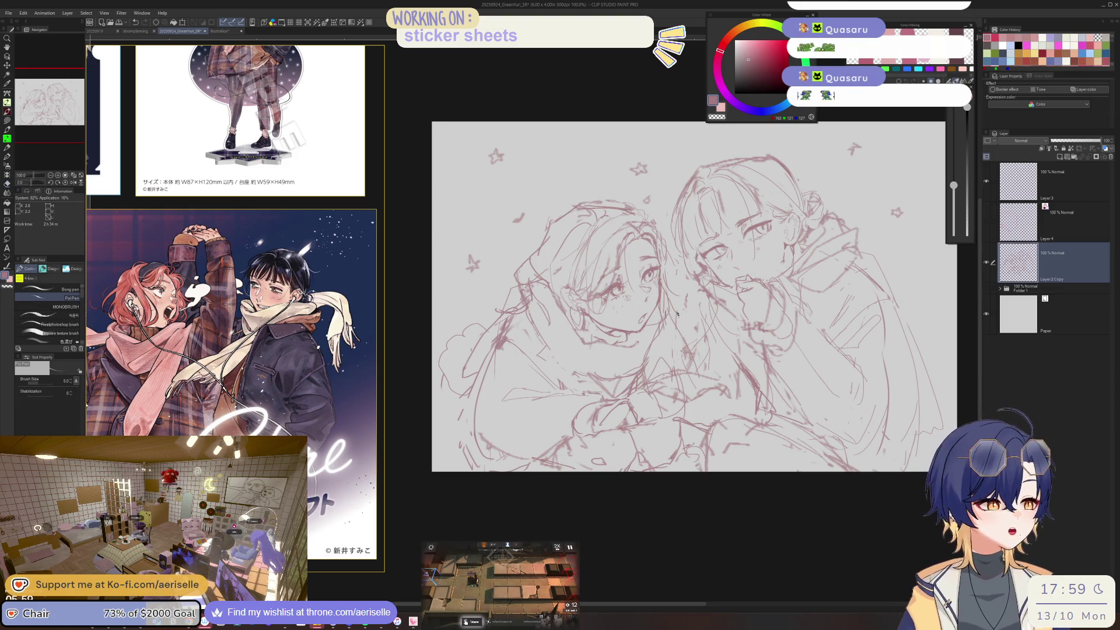
drag(953, 181, 953, 170)
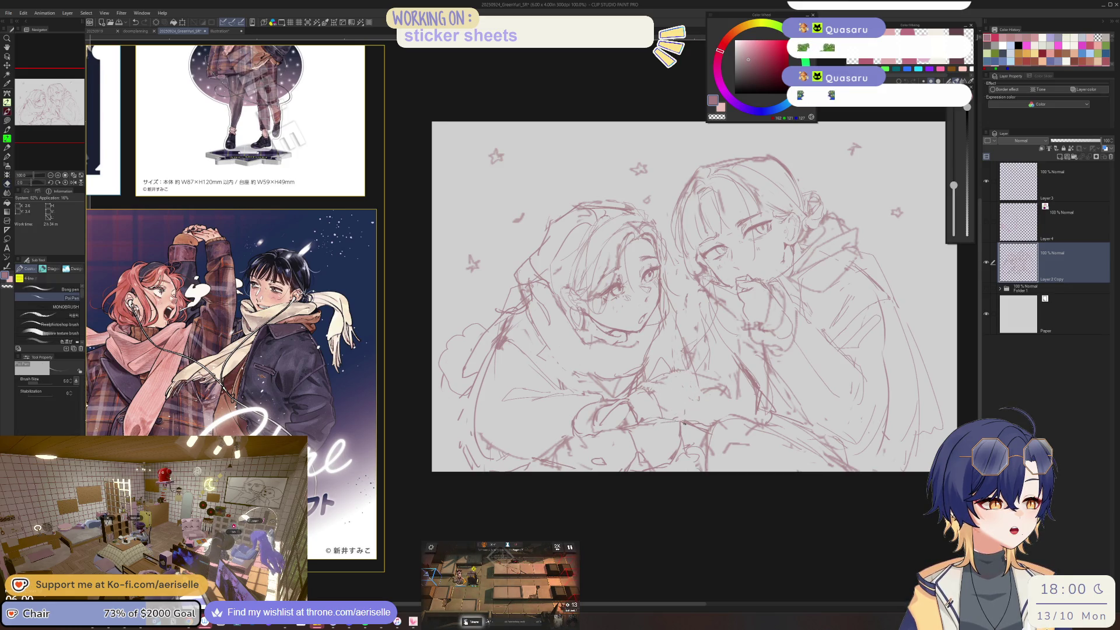
drag(954, 169, 954, 167)
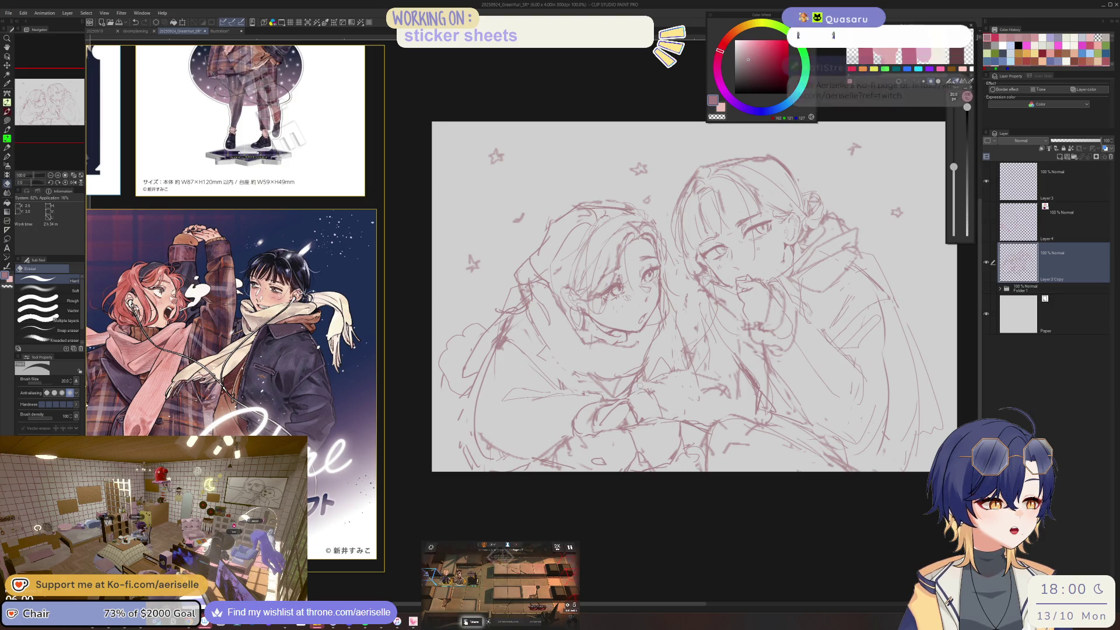
- Alternate pen and eraser to redraw the clasped hands and sleeves between the girls
key(p)
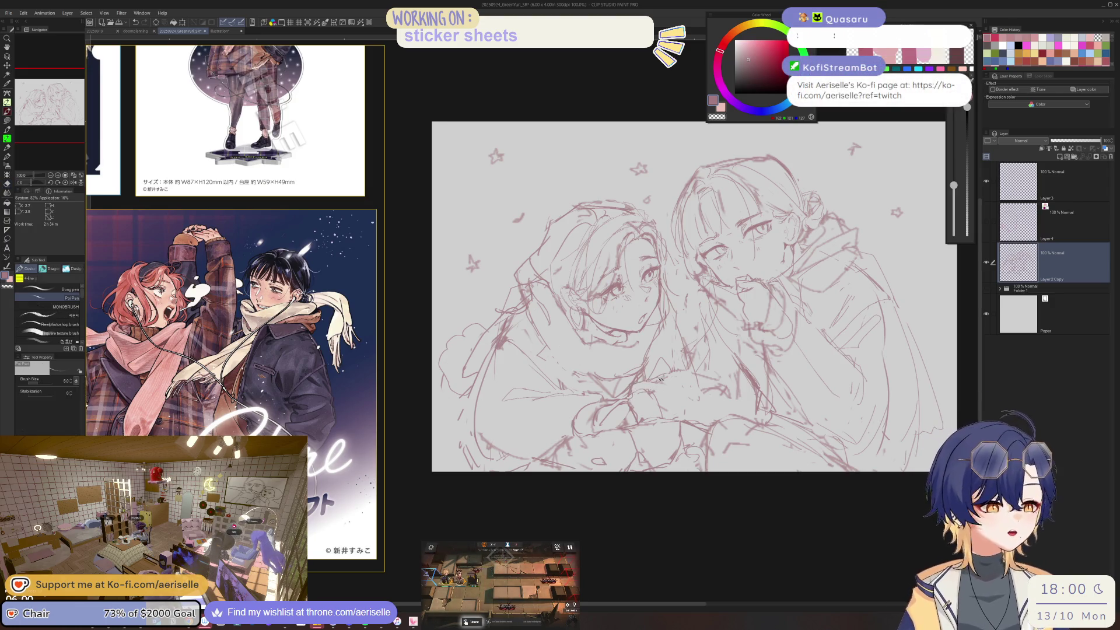
key(e)
key(p)
key(e)
key(p)
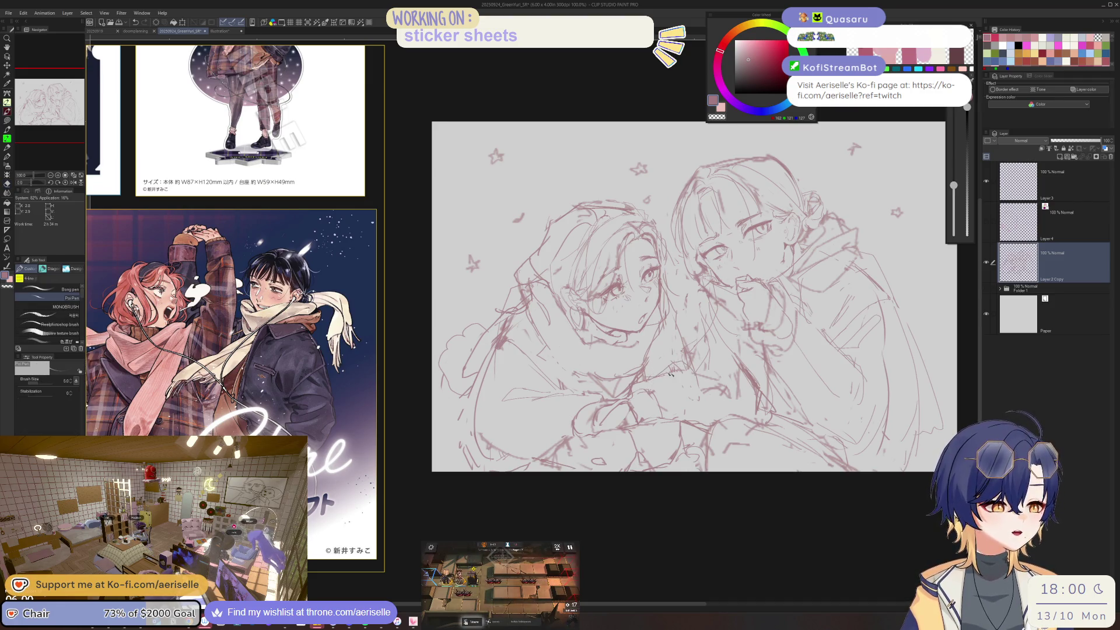
key(e)
key(p)
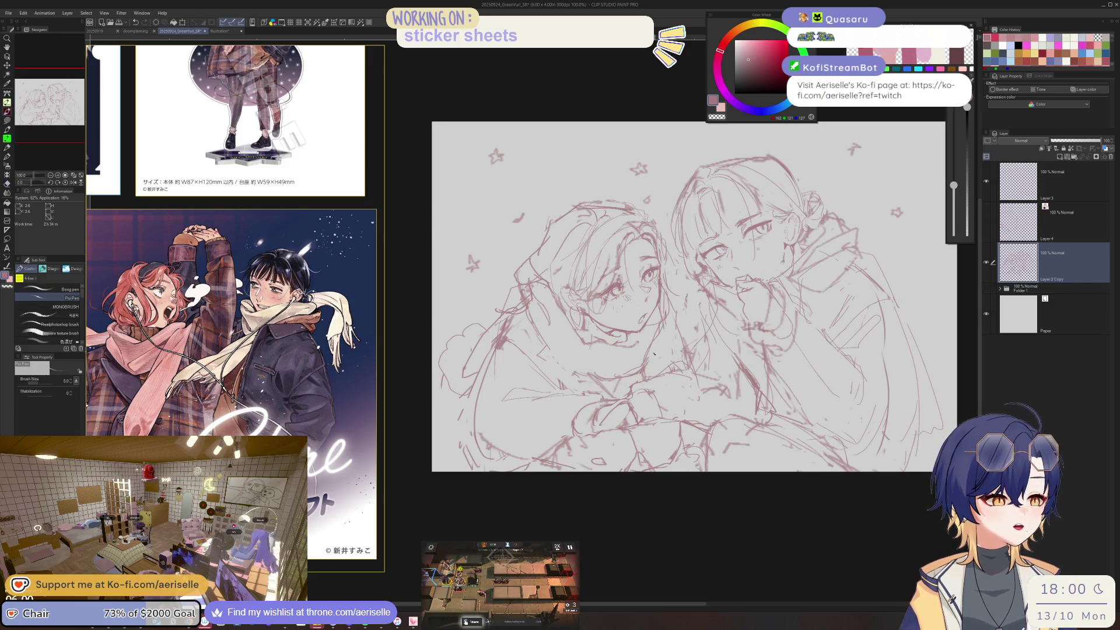
key(e)
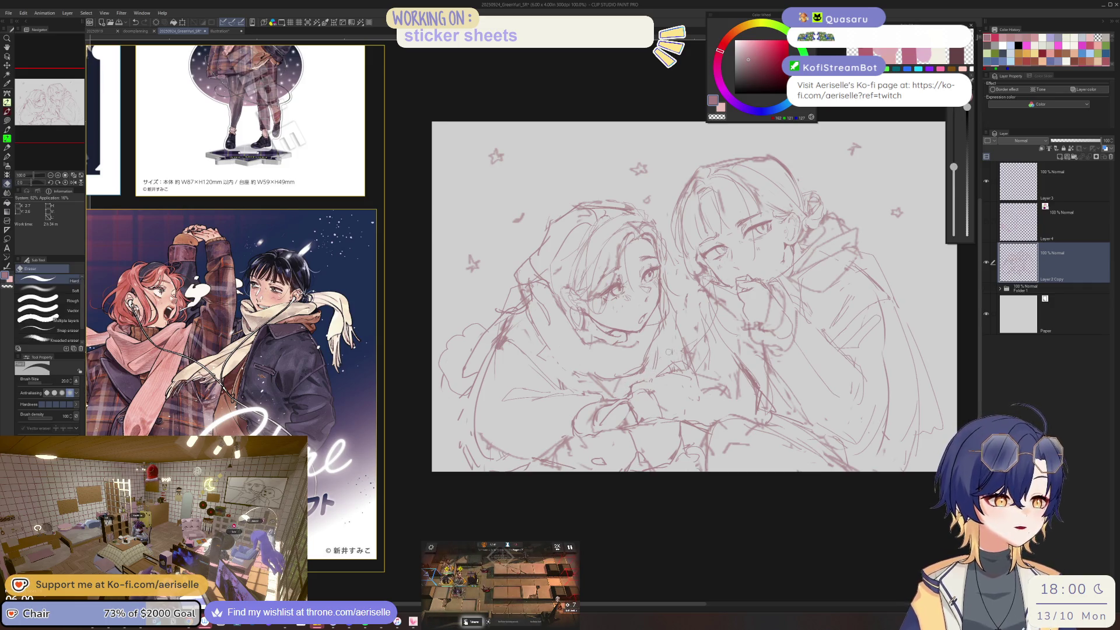
key(p)
key(e)
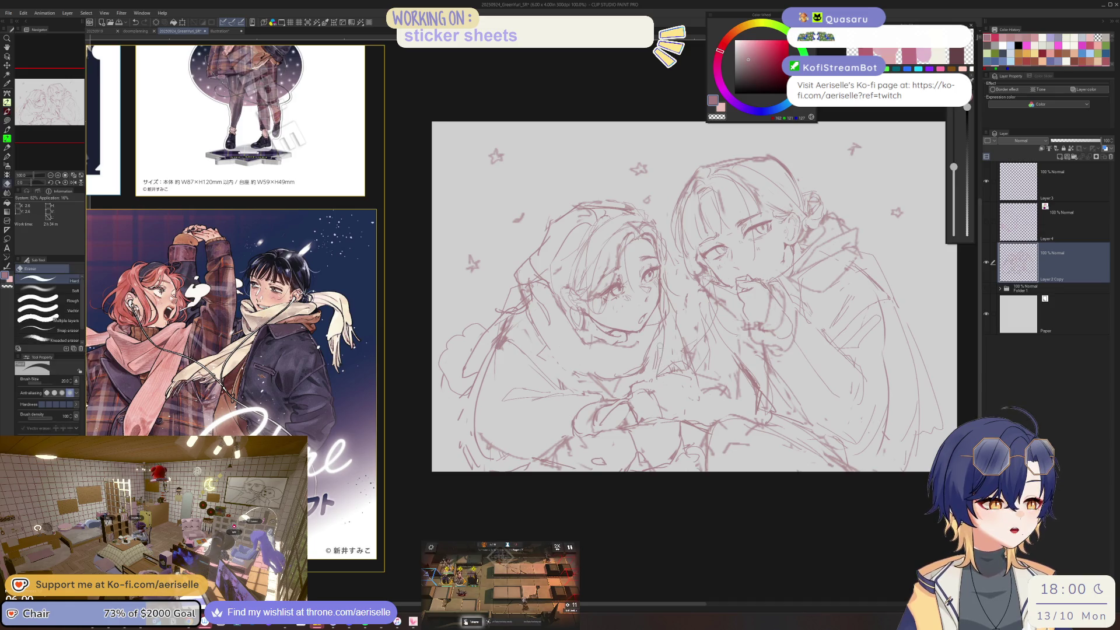
key(p)
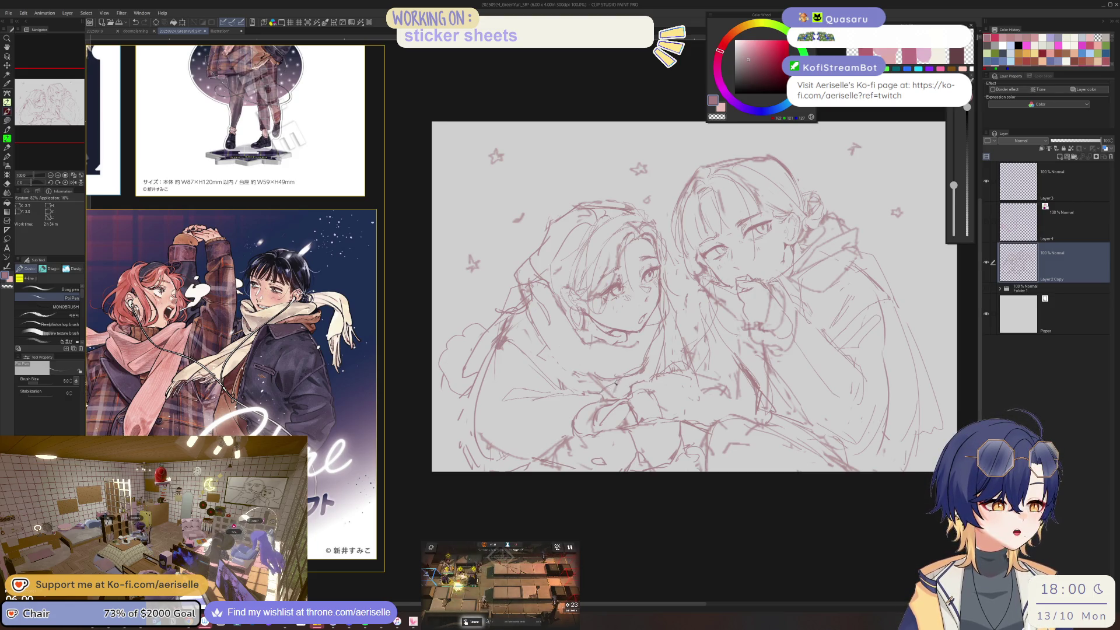
key(e)
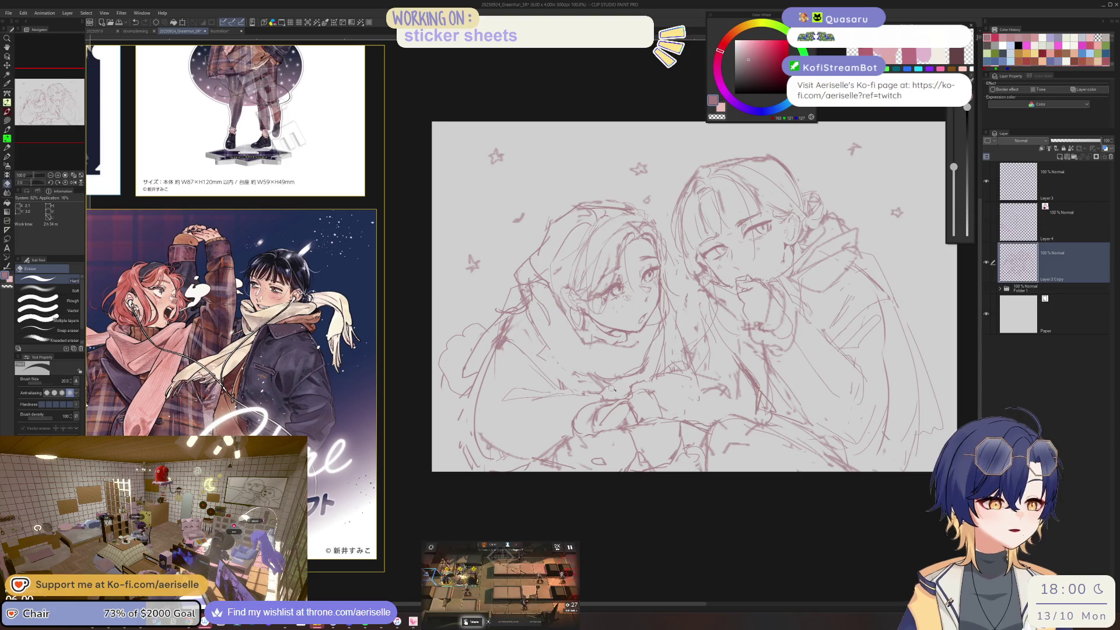
key(p)
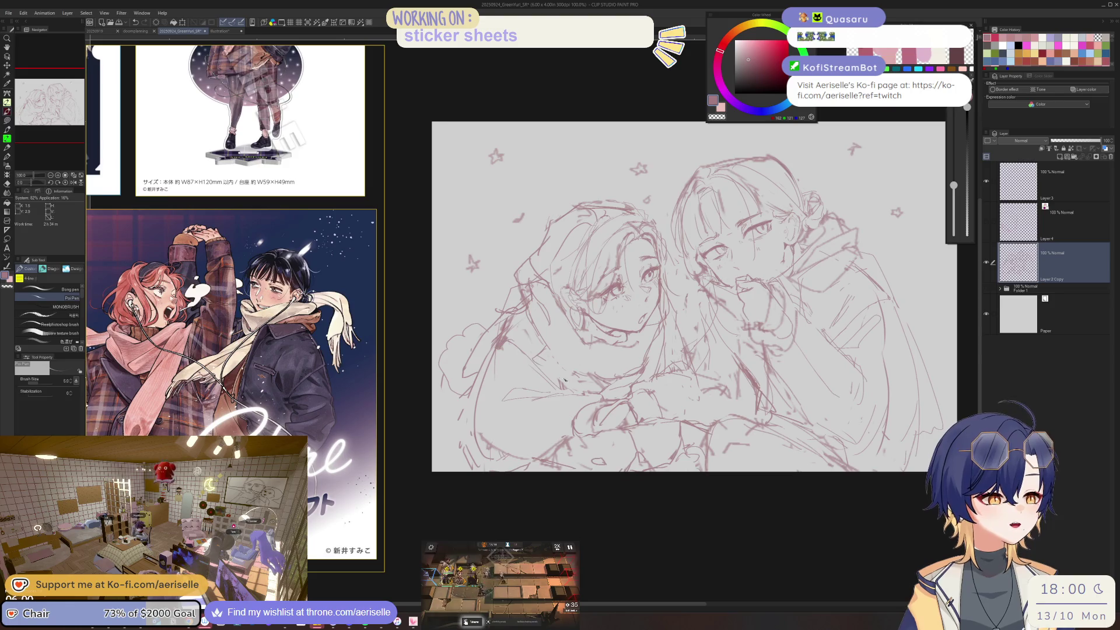
key(e)
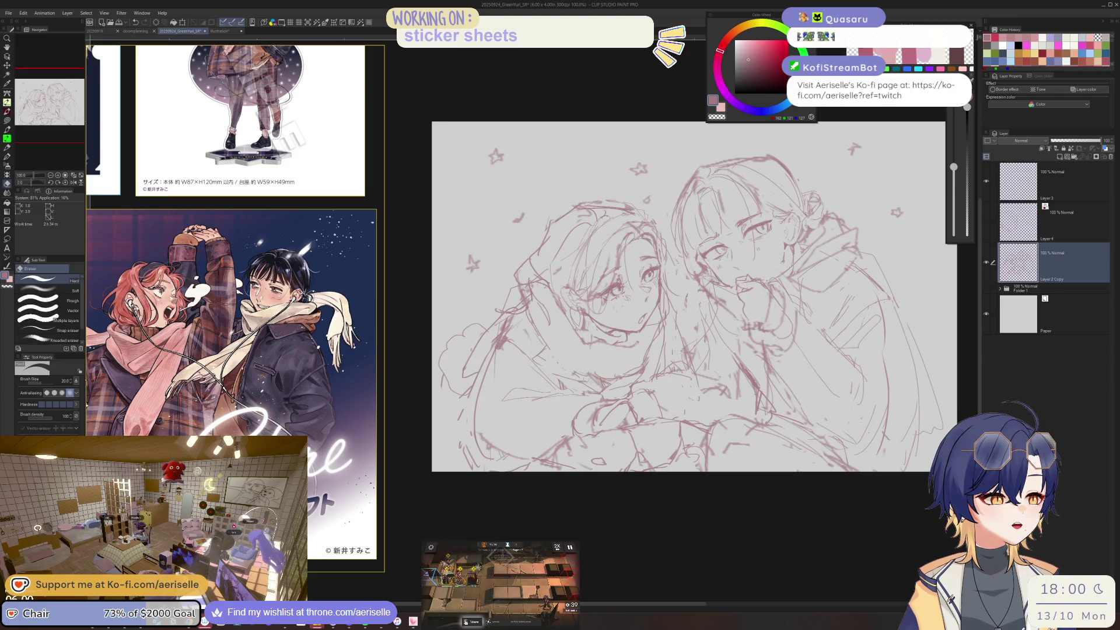
key(p)
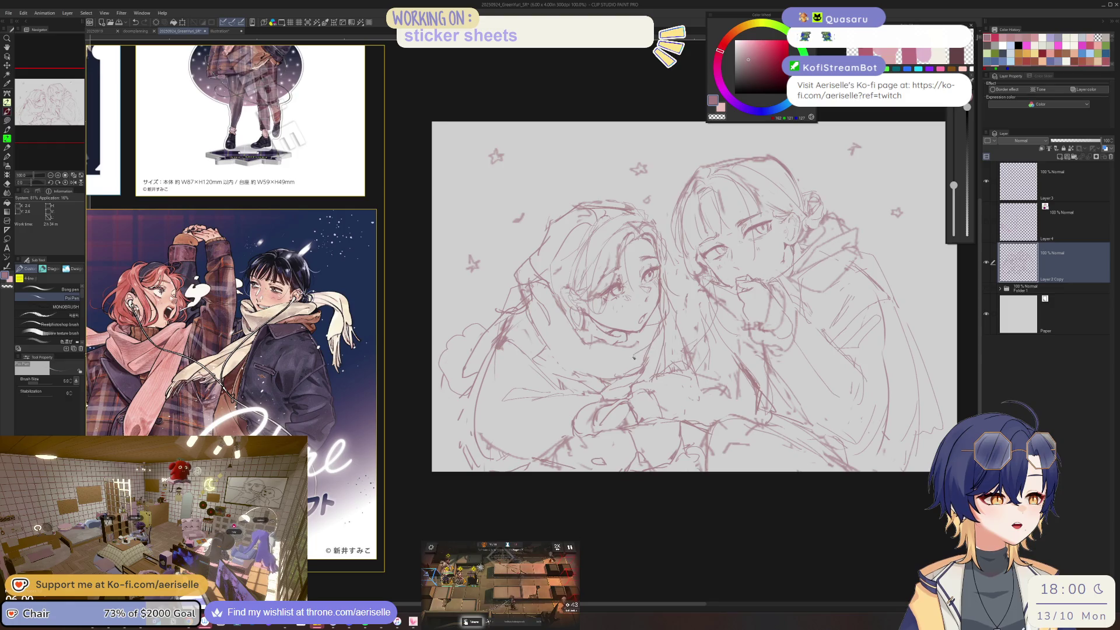